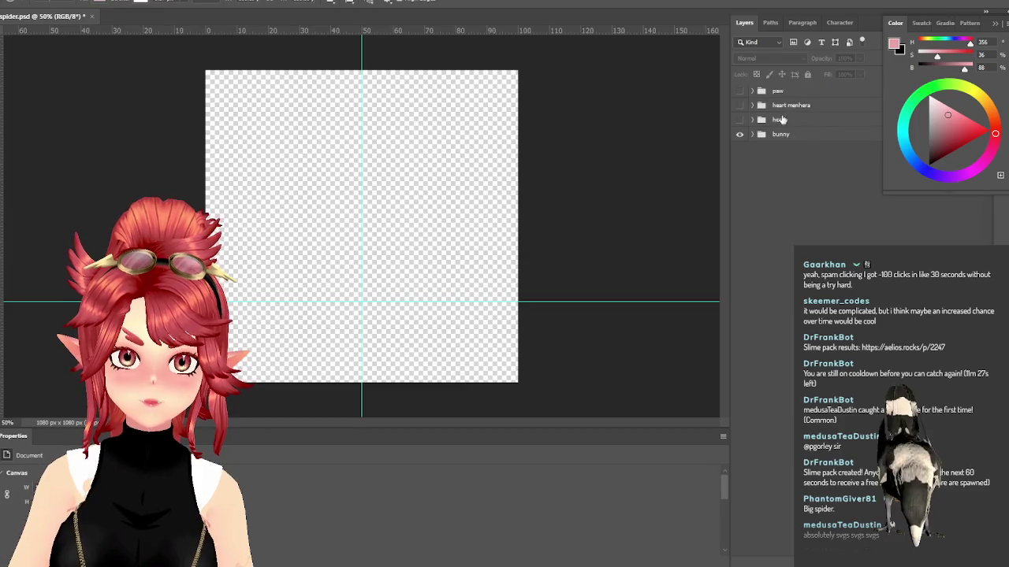
Step: Delete the paw and heart groups and the sakura copy layer
key("Delete")
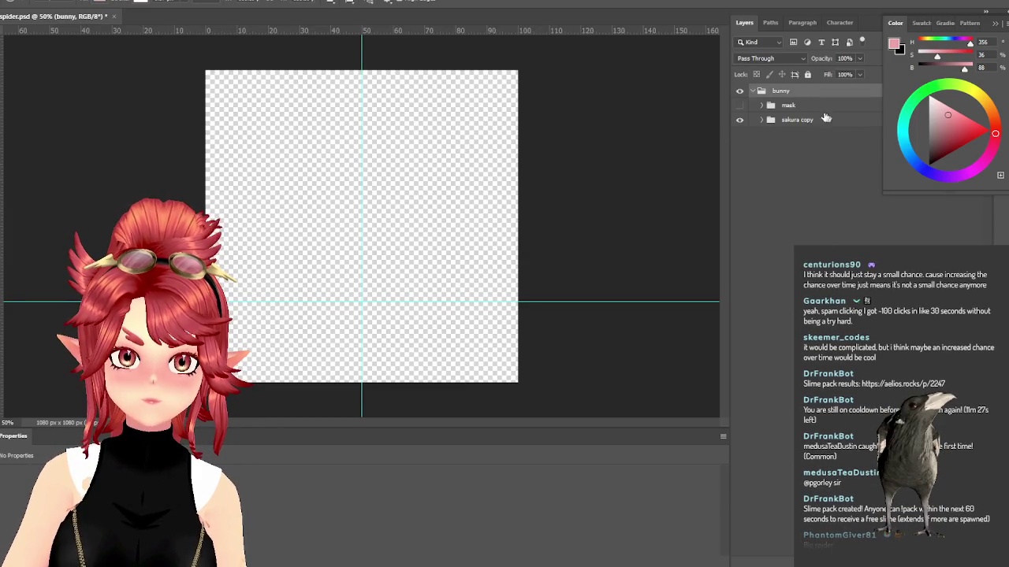
left_click(740, 92)
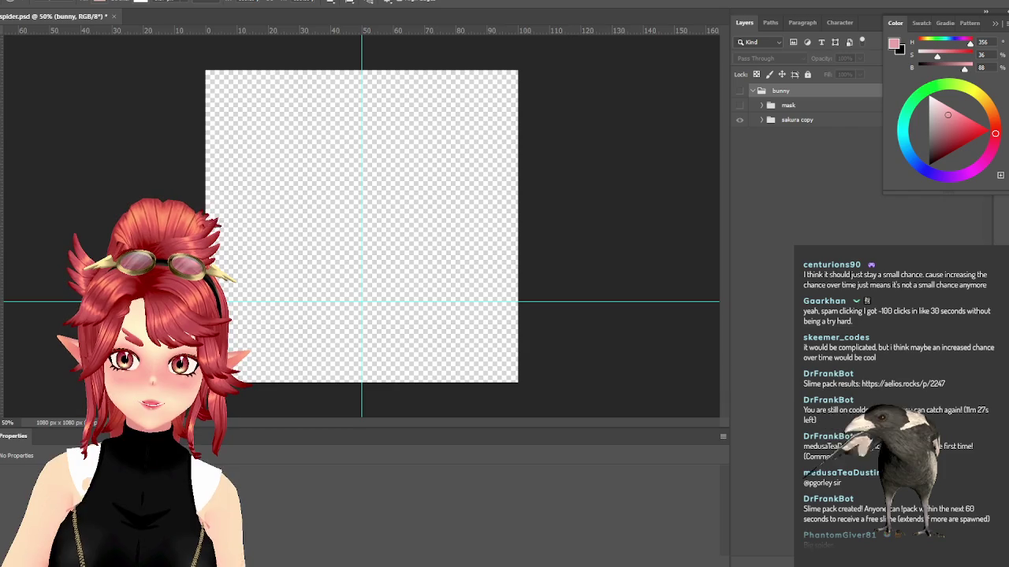
left_click(740, 106)
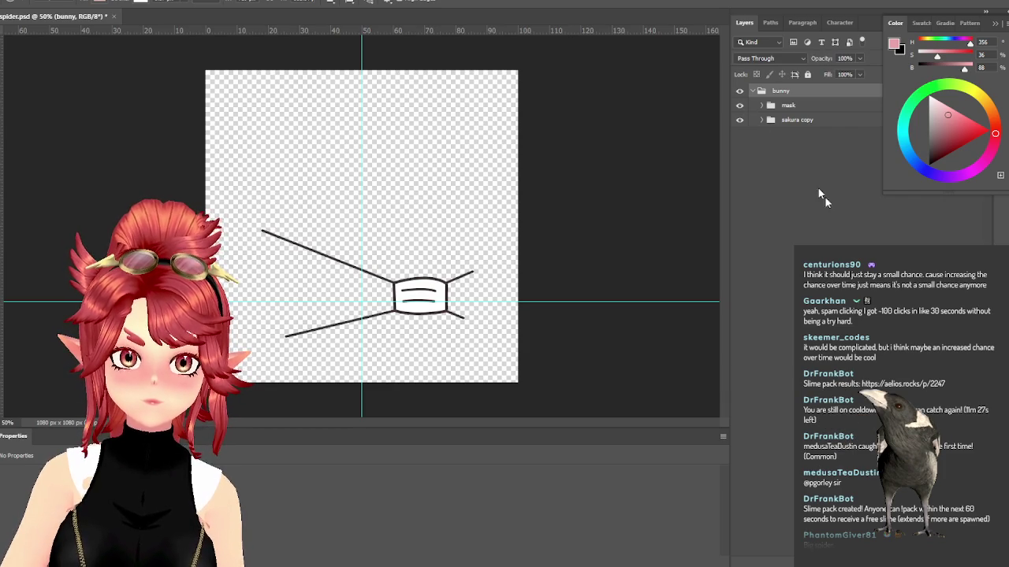
left_click(806, 122)
key("Delete")
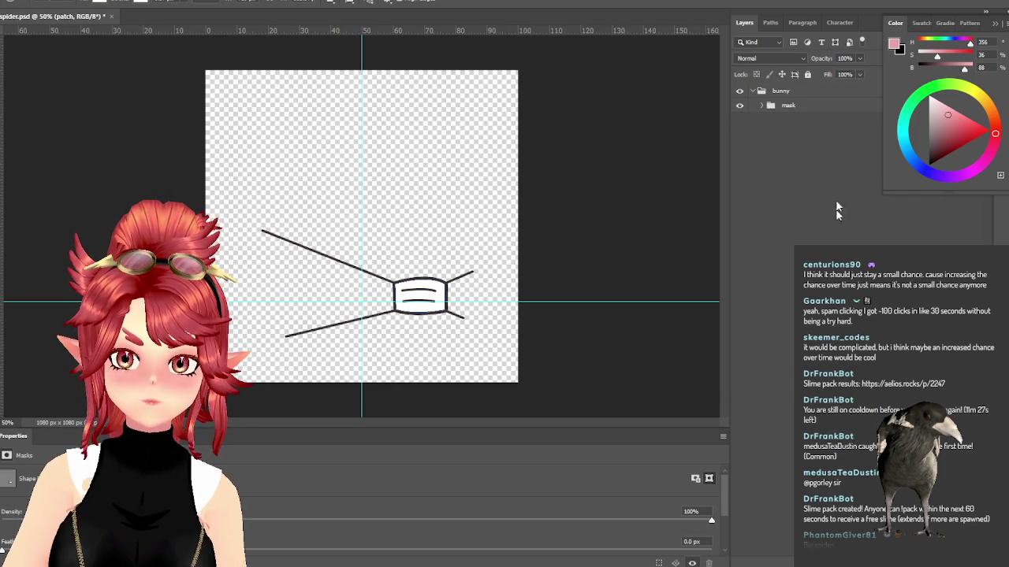
Step: Delete the mask group with its contents and add a new empty Layer 1
left_click(797, 93)
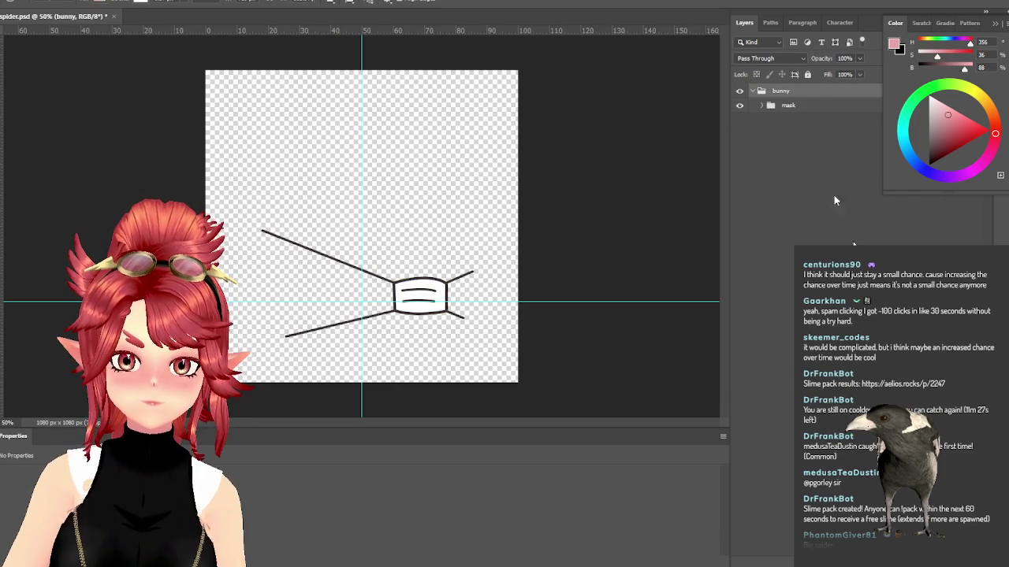
left_click(776, 105)
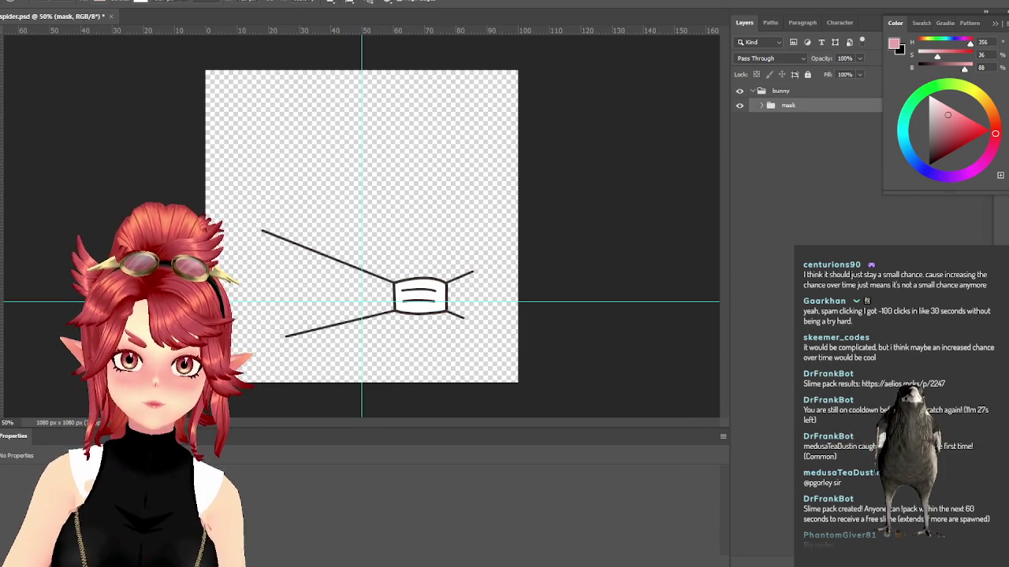
key("Delete")
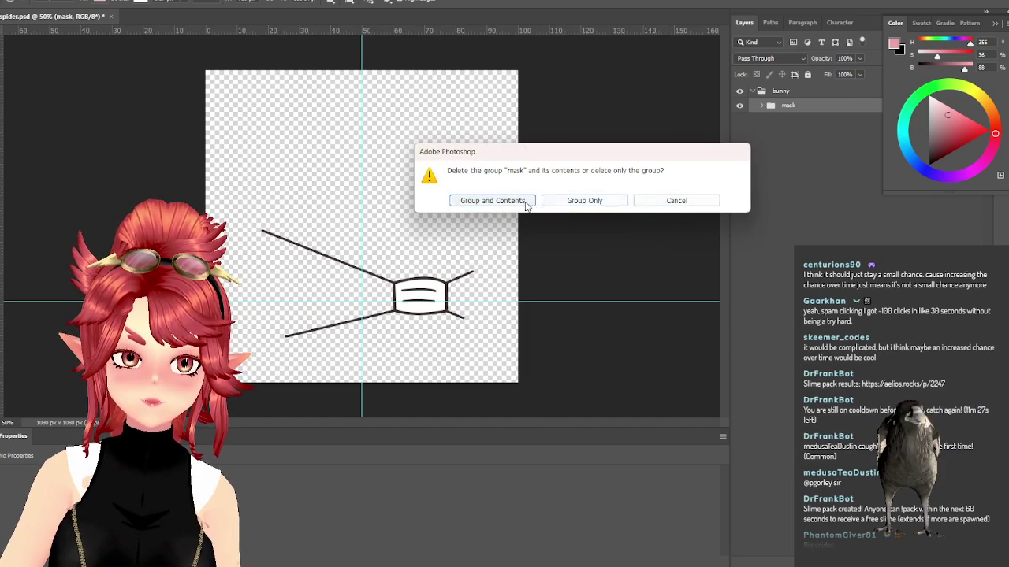
left_click(493, 200)
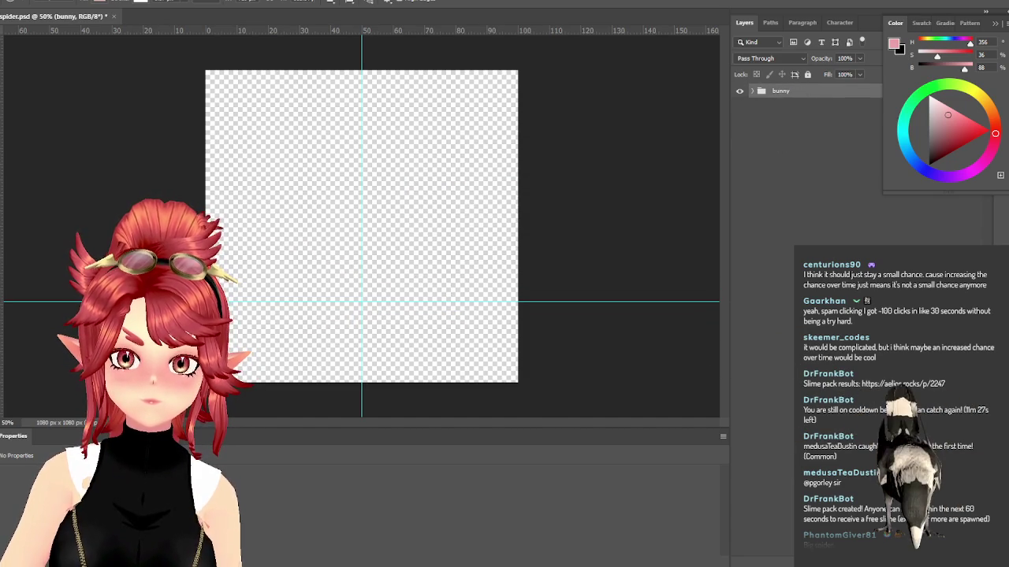
key("ctrl+shift+alt+n")
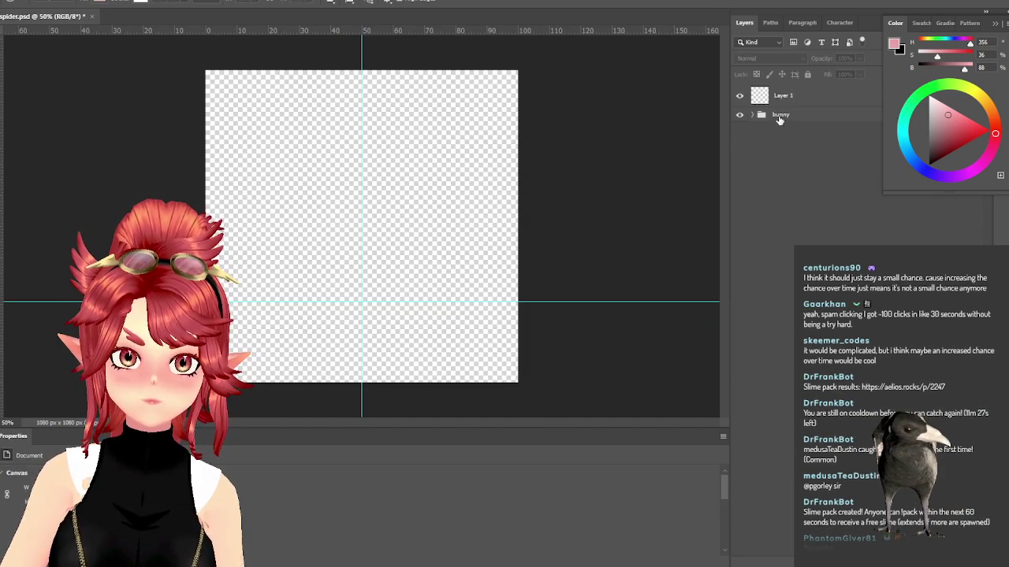
Step: Remove the bunny group so only Layer 1 remains, then switch to model-spawner.js in VS Code
key("ctrl+z")
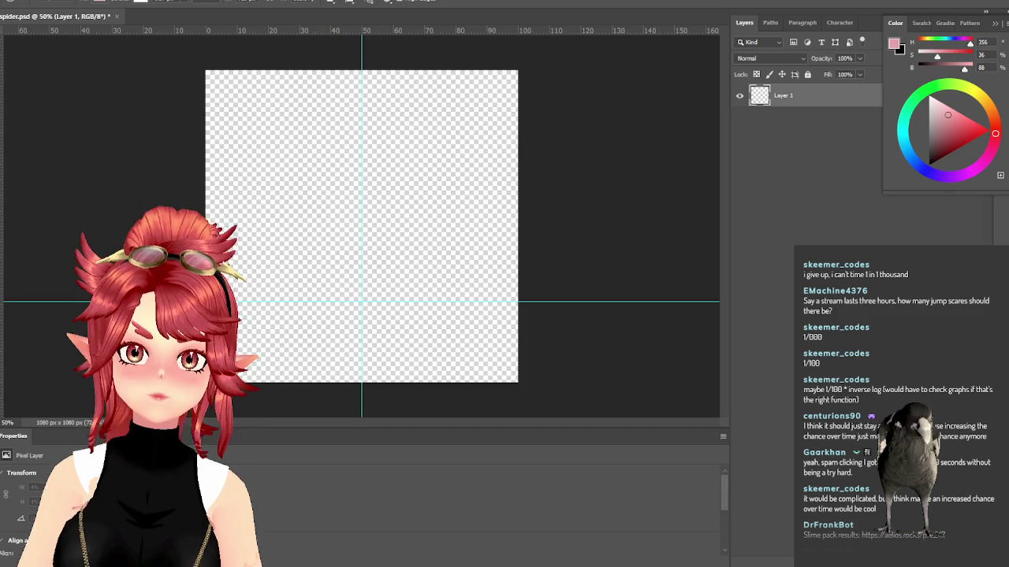
key("alt+Tab")
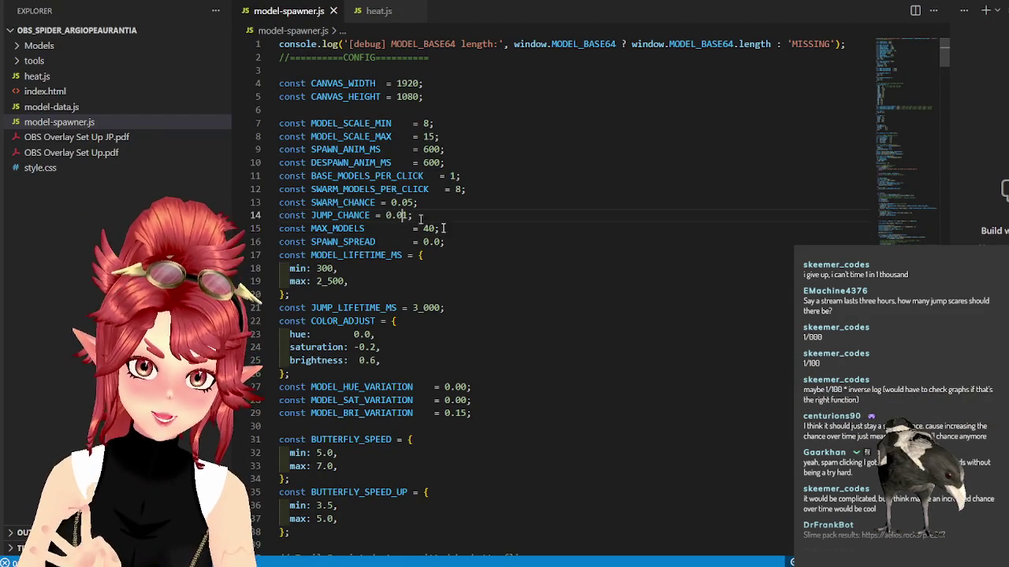
Step: Change JUMP_CHANCE to 0.001 in model-spawner.js, save it, and return to Photoshop
left_click(396, 215)
type("0")
left_click(516, 247)
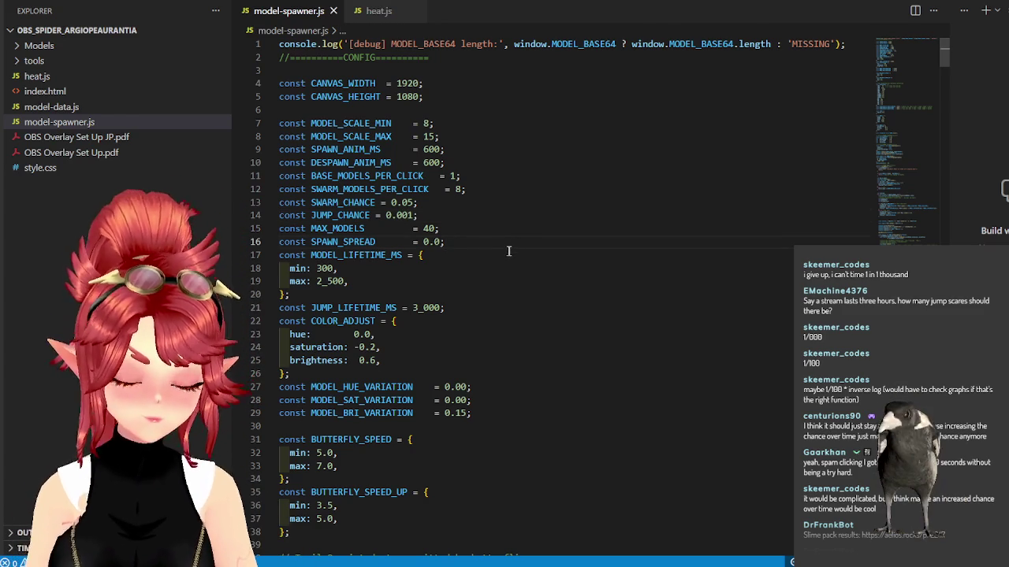
key("ctrl+s")
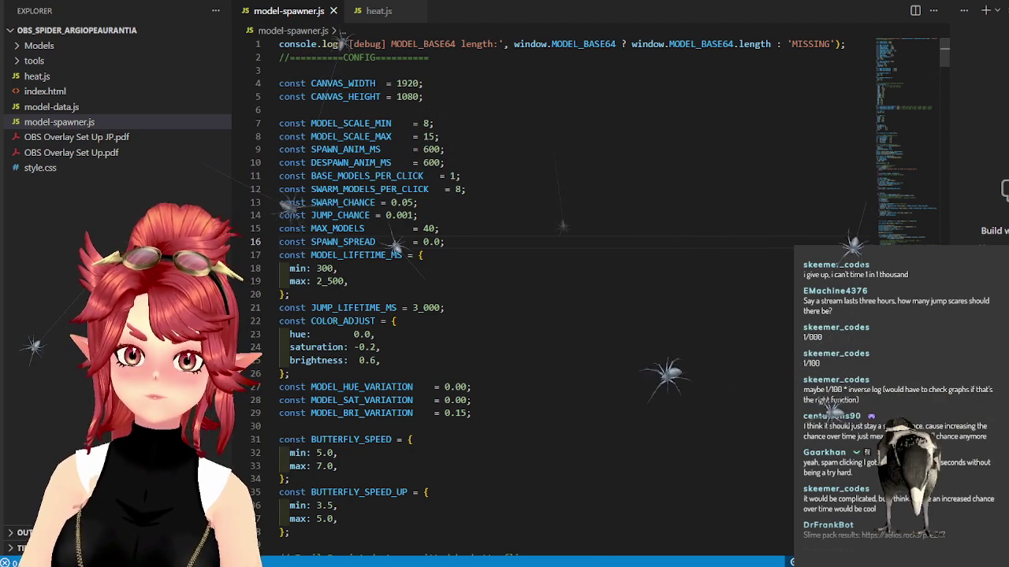
key("alt+Tab")
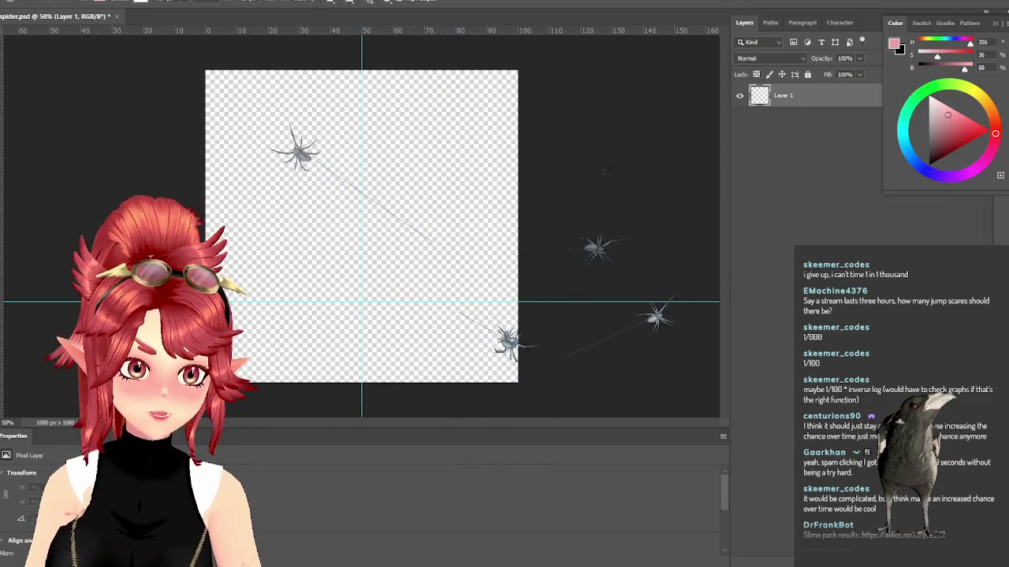
Step: Add a horizontal guide at the canvas's vertical midpoint, then open a new Chrome tab
right_click(3, 257)
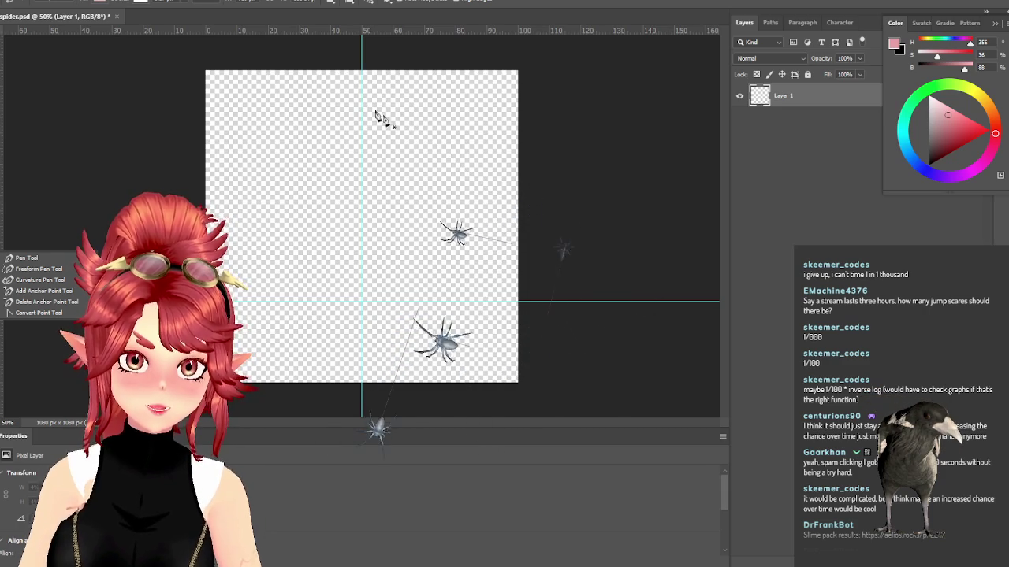
key("Escape")
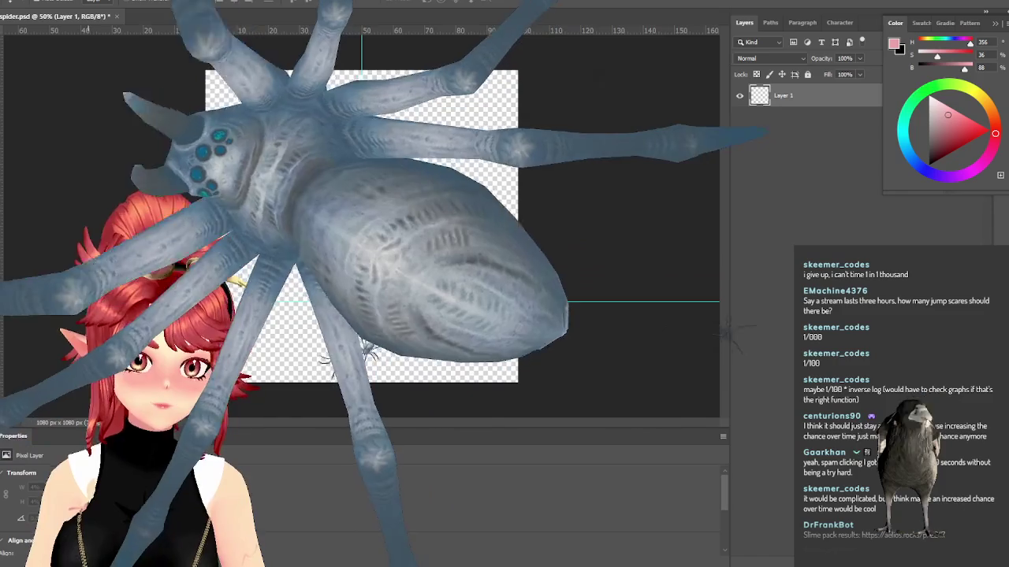
left_click_drag(86, 30, 87, 229)
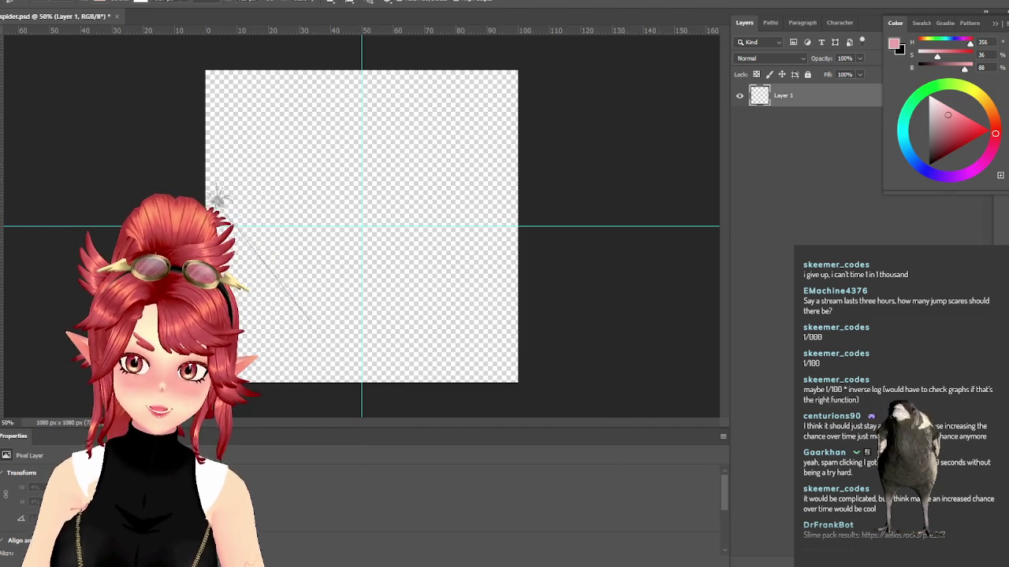
key("alt+Tab")
left_click(478, 20)
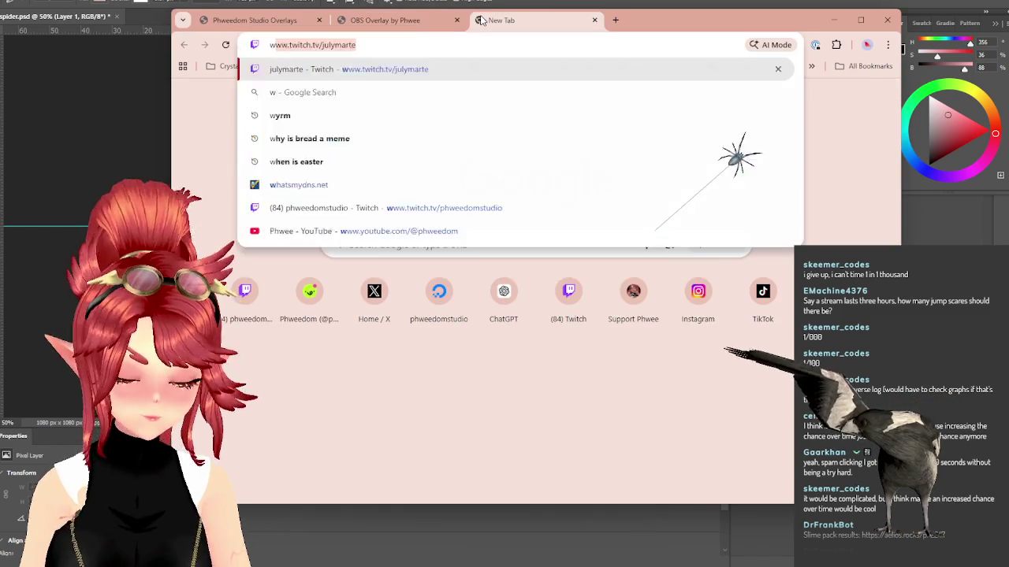
Step: Search Google for 'web cartoon'
type("web")
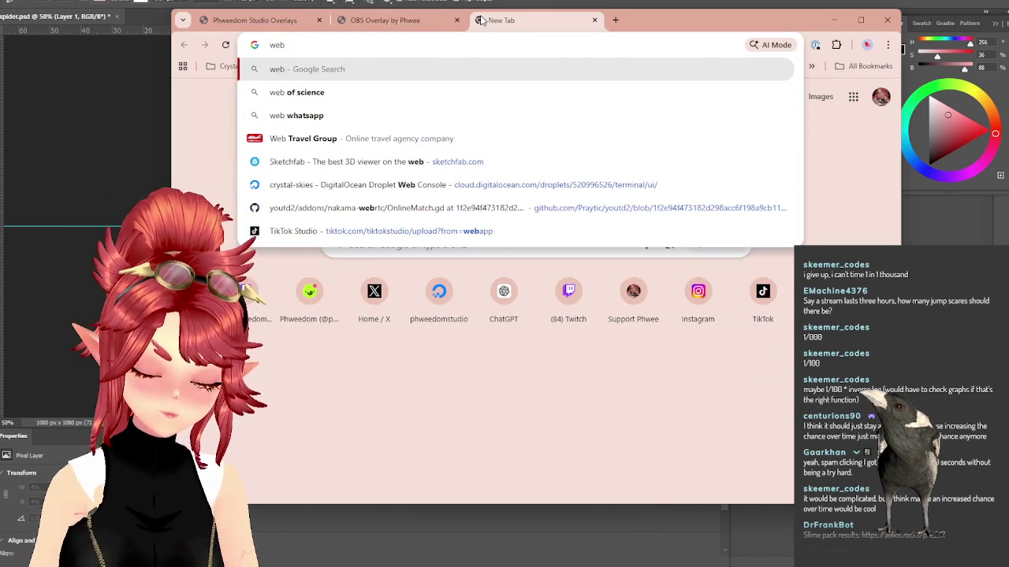
type(" cartoon")
key("Return")
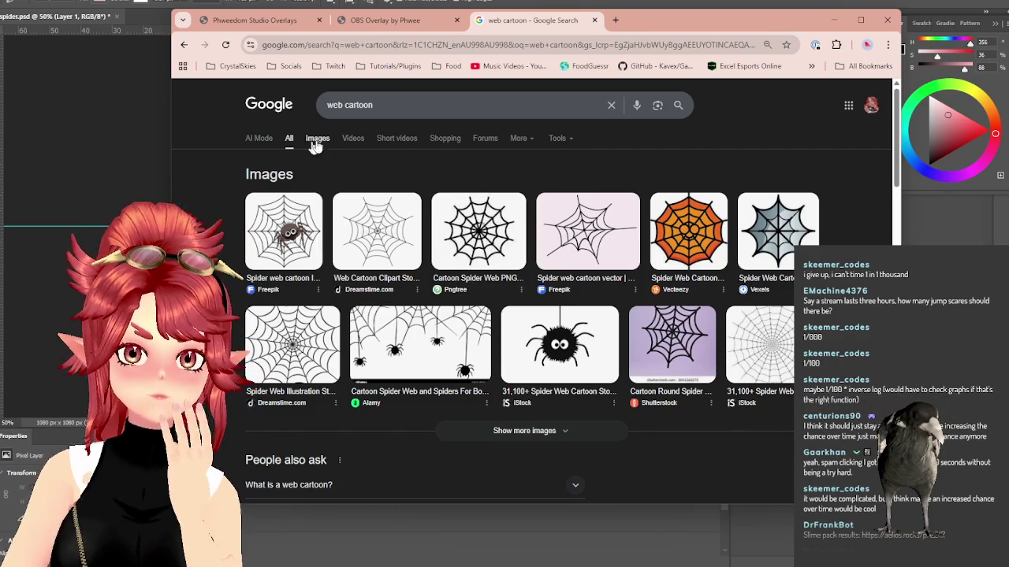
Step: Change the search to 'web illustration' and show only image results
left_click_drag(344, 106, 448, 115)
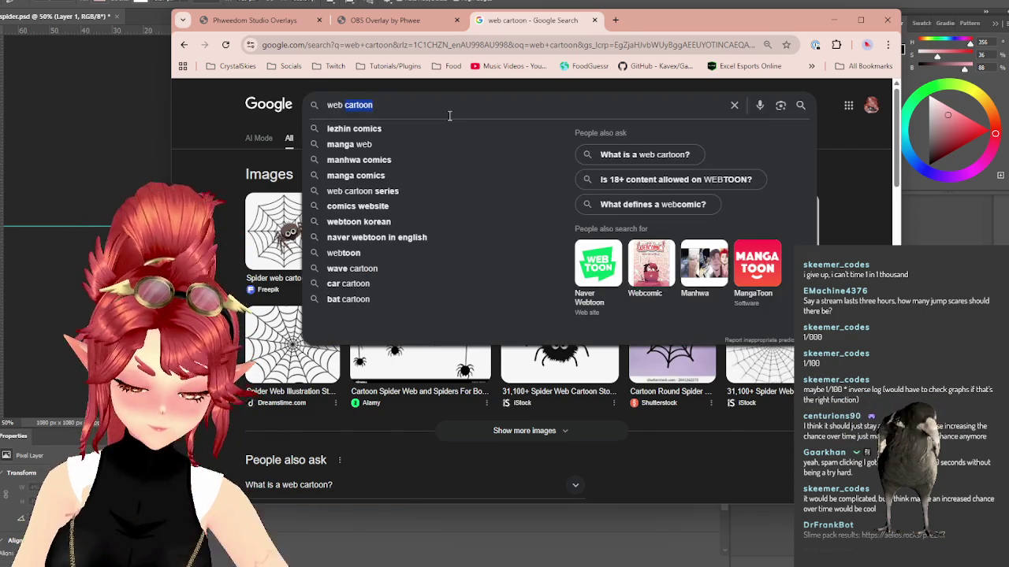
type("illustration")
key("Return")
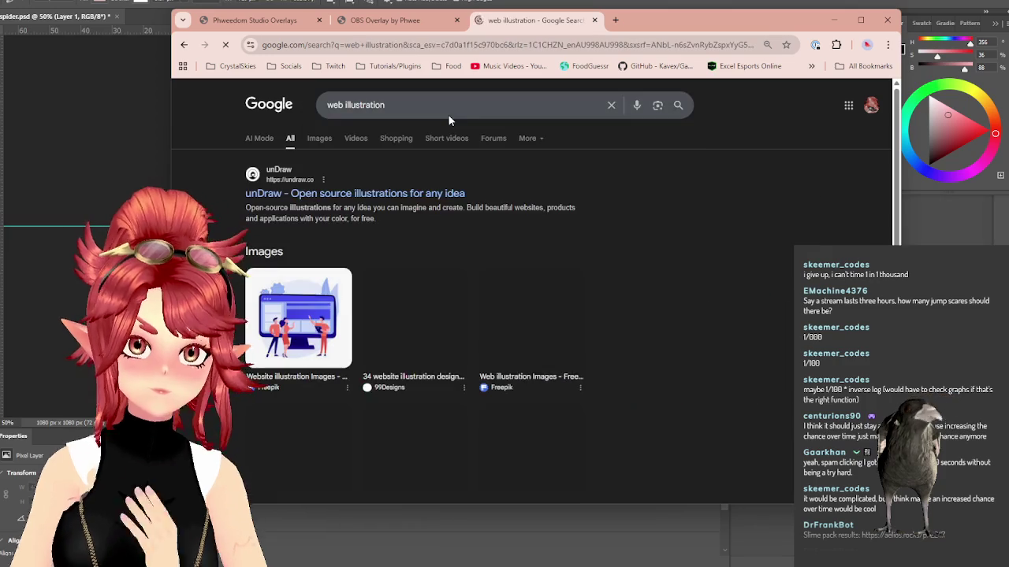
left_click(319, 138)
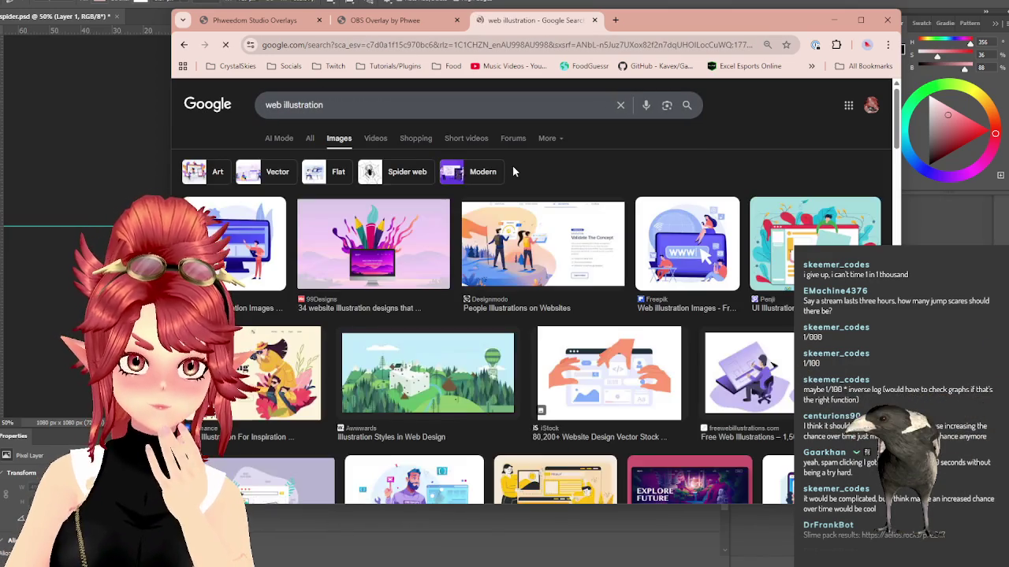
Step: Refine the image search to 'spider web illustration', browse the results, and preview the green iStock image
left_click(282, 104)
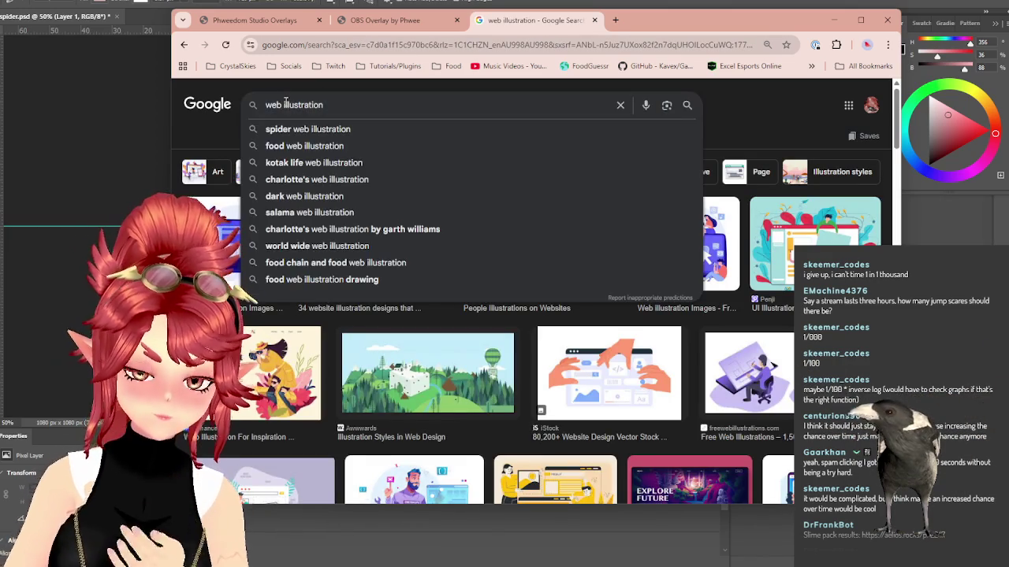
type("spider")
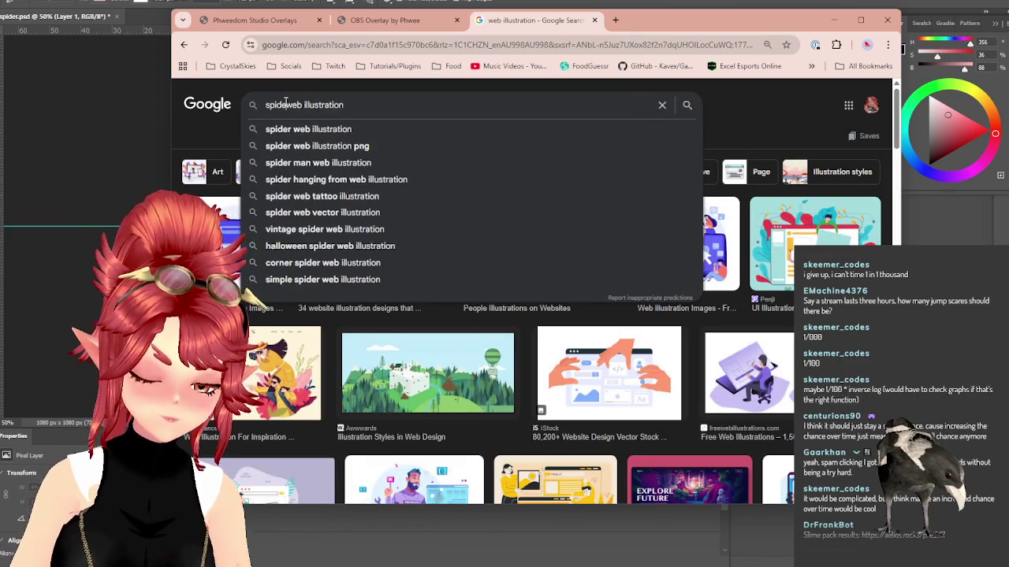
key("Return")
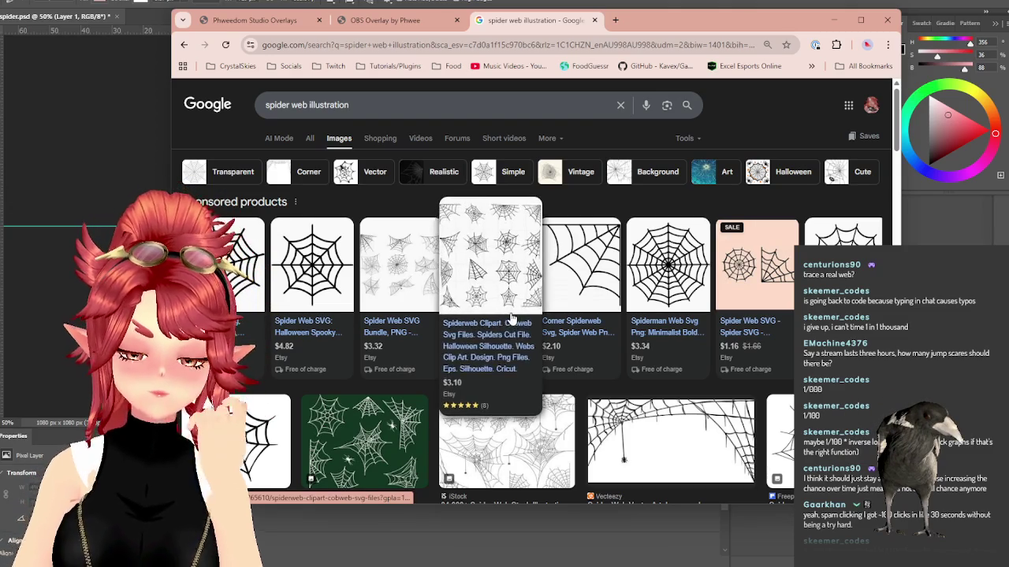
scroll(431, 339, "down", 2)
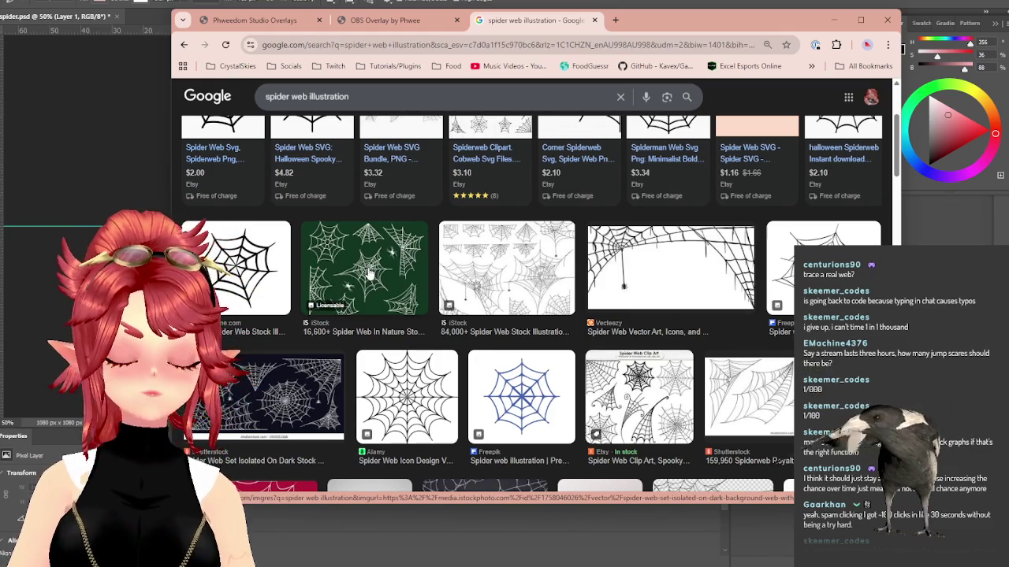
mouse_move(364, 442)
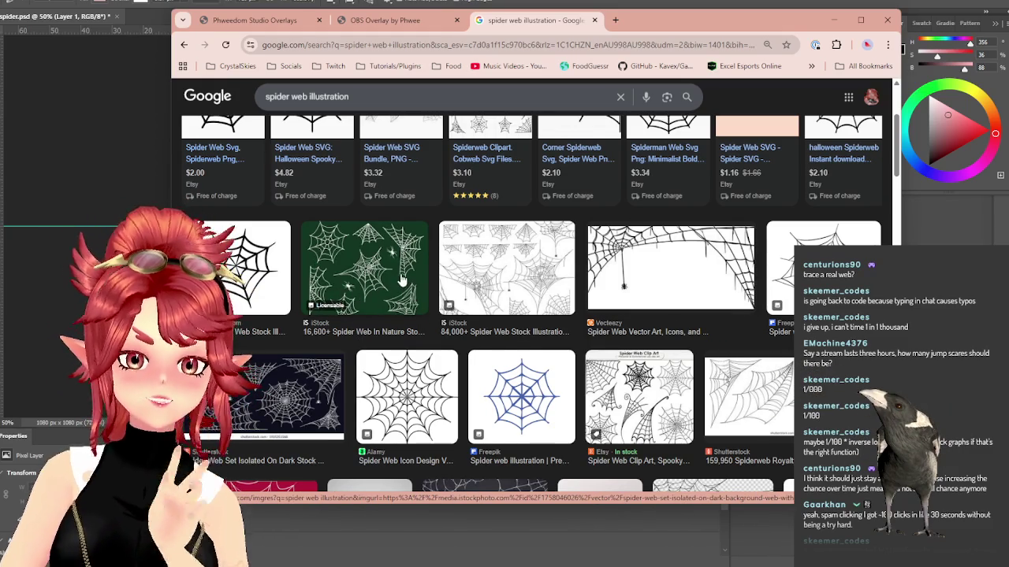
scroll(402, 280, "down", 1)
scroll(401, 280, "down", 1)
scroll(400, 281, "down", 1)
scroll(397, 282, "down", 1)
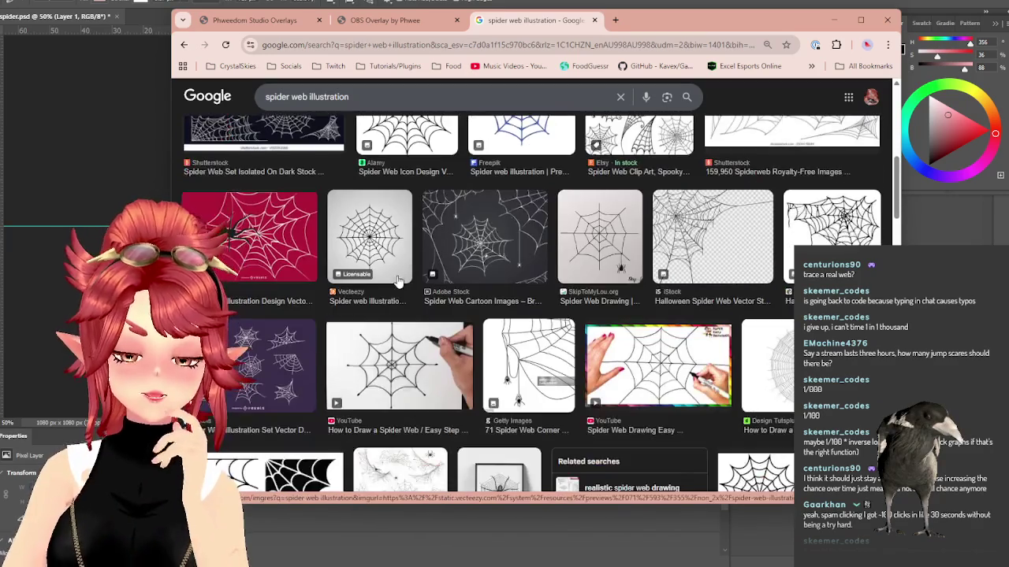
scroll(398, 282, "down", 3)
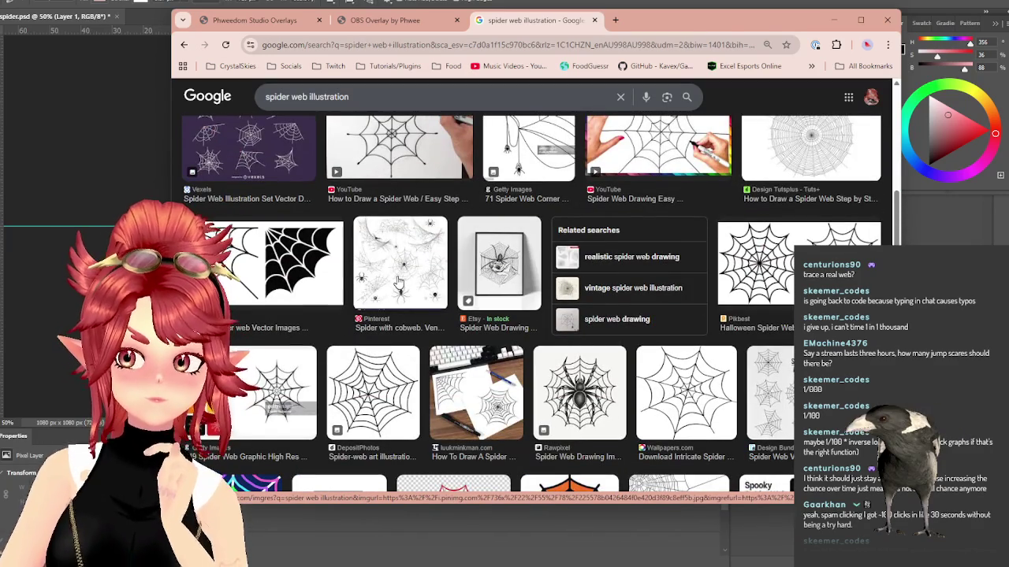
scroll(400, 282, "up", 5)
scroll(400, 282, "up", 2)
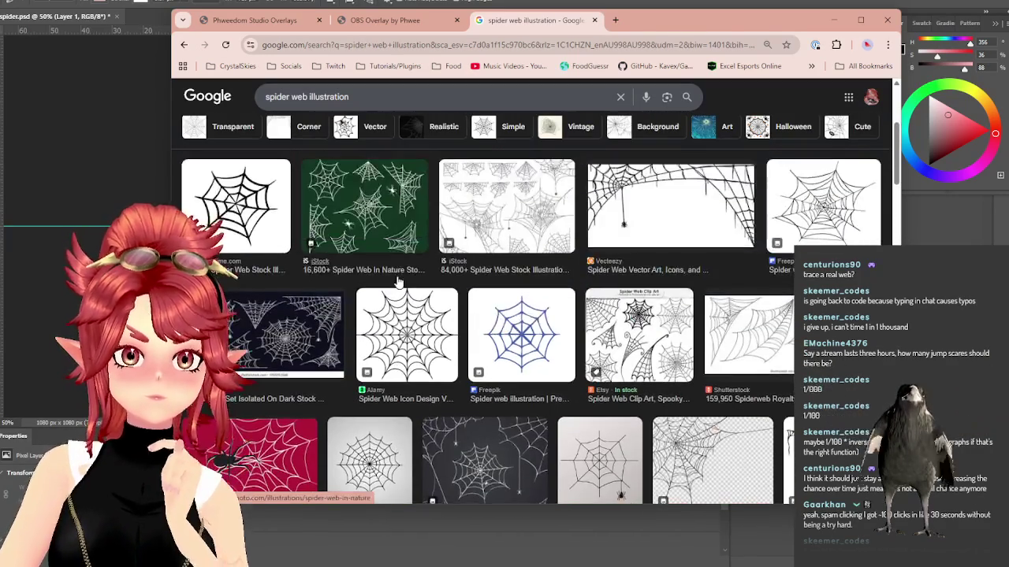
left_click(362, 209)
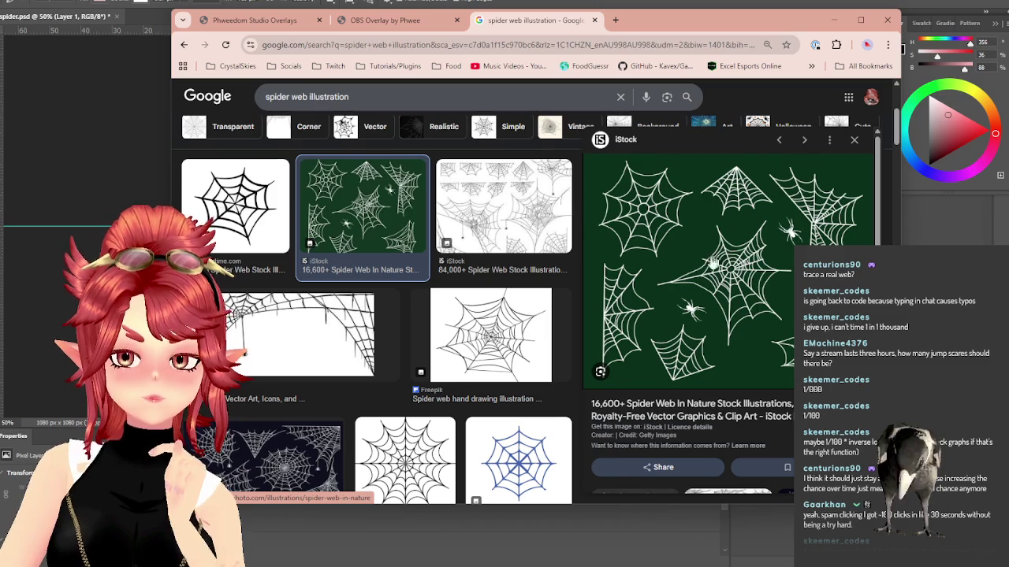
Step: Switch the preview to the Pinterest sheet of spider web stock illustrations and scroll through it
scroll(710, 332, "down", 5)
scroll(713, 347, "down", 1)
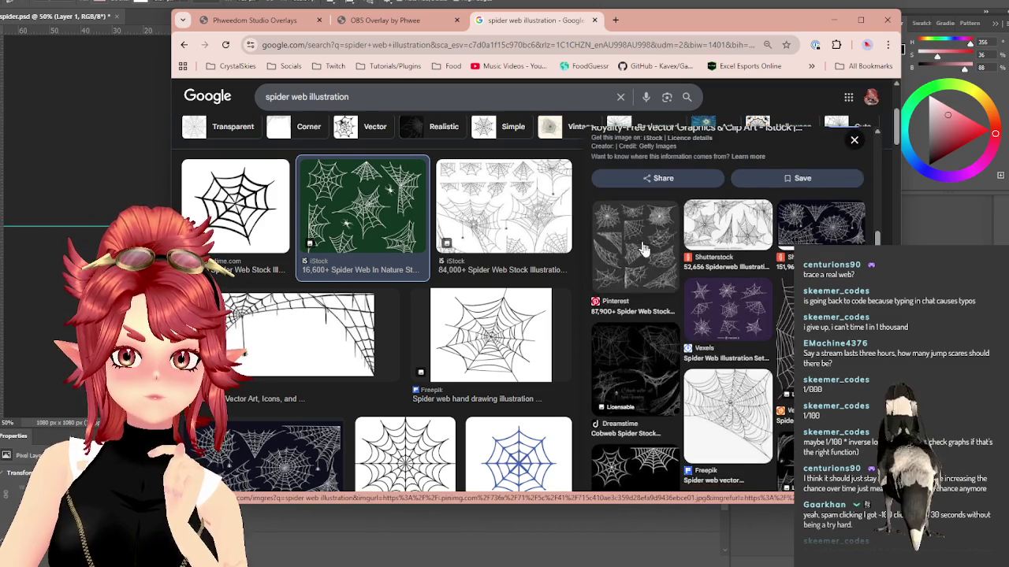
left_click(728, 370)
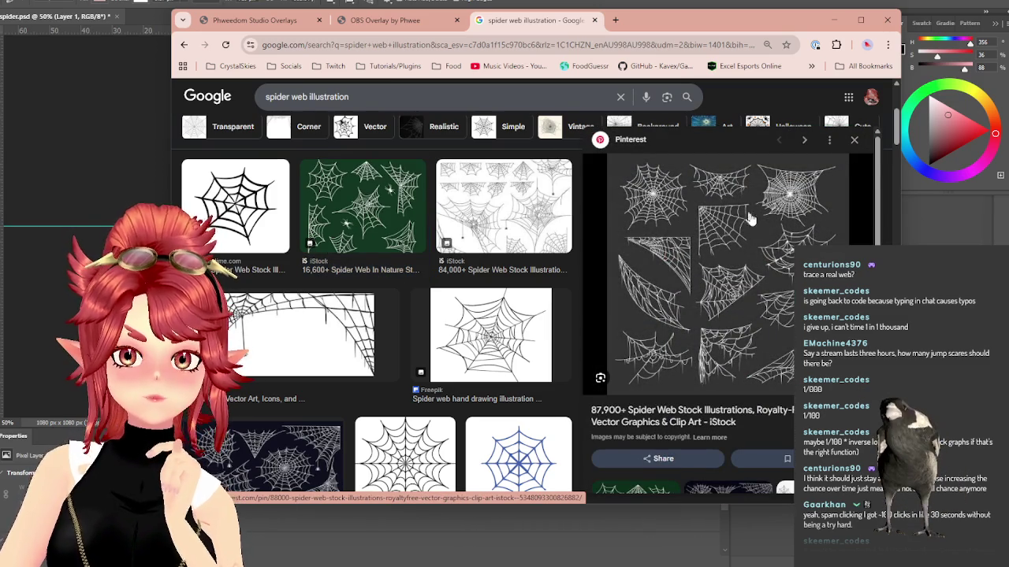
scroll(771, 280, "down", 4)
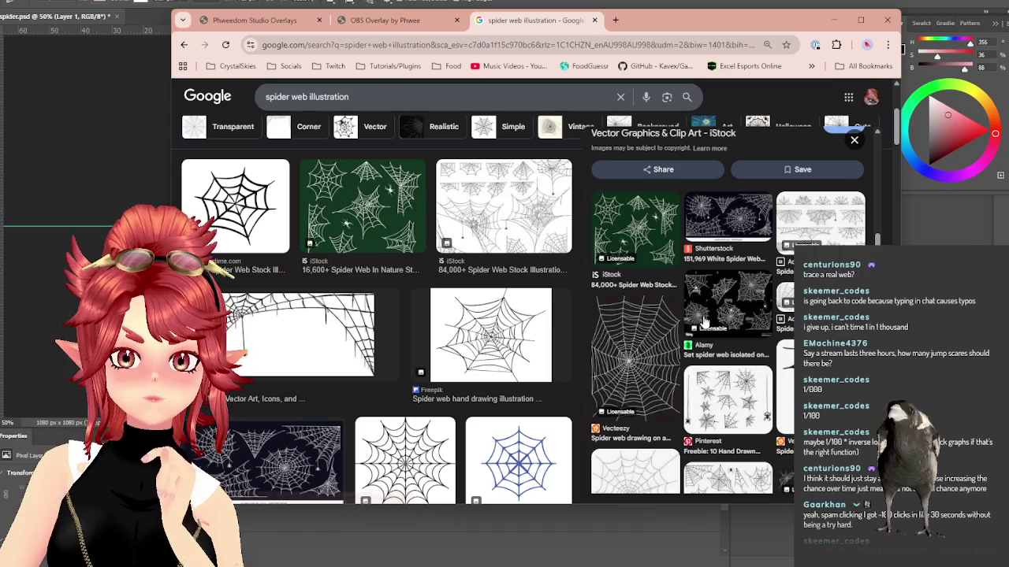
scroll(639, 235, "down", 3)
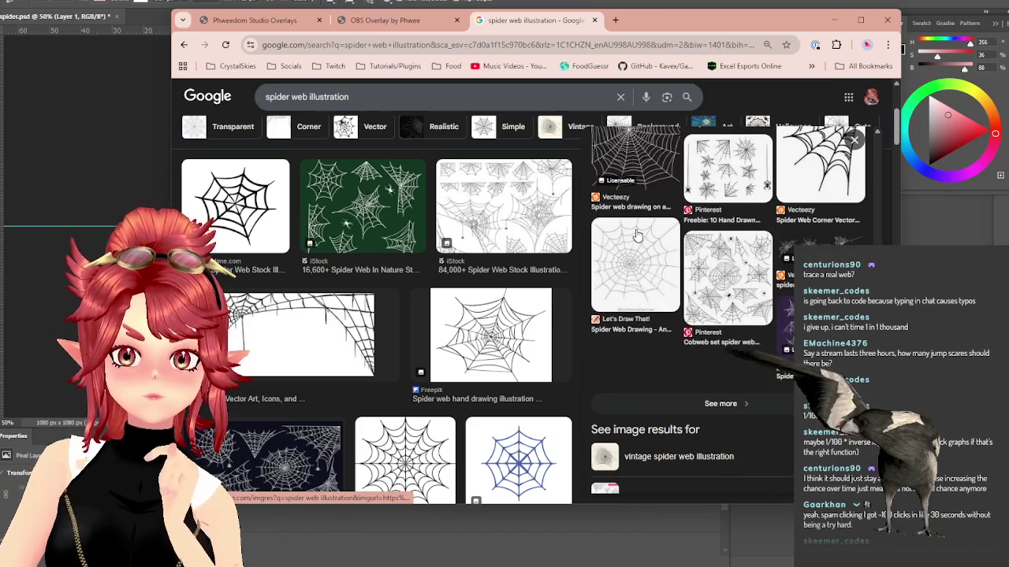
scroll(639, 235, "up", 1)
scroll(640, 236, "up", 3)
scroll(641, 244, "up", 3)
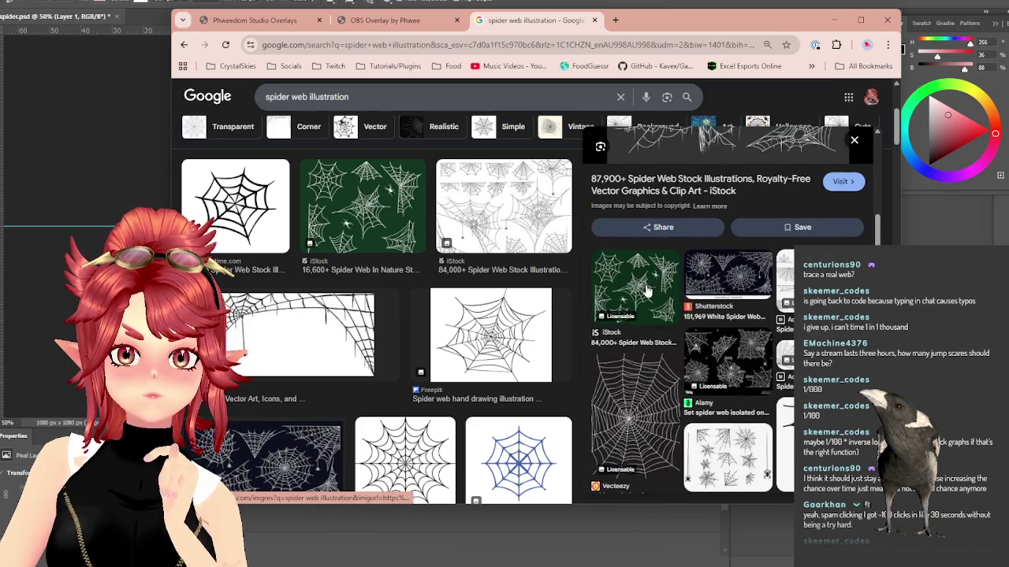
scroll(644, 292, "up", 3)
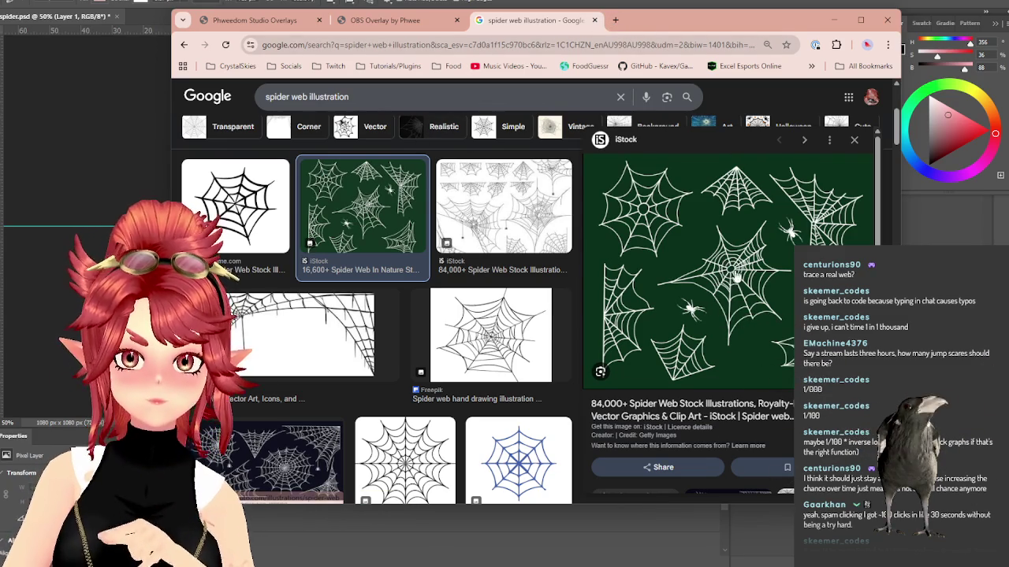
Step: In a new tab, search Google Images for 'spider web'
left_click(615, 21)
type("spider web illustration")
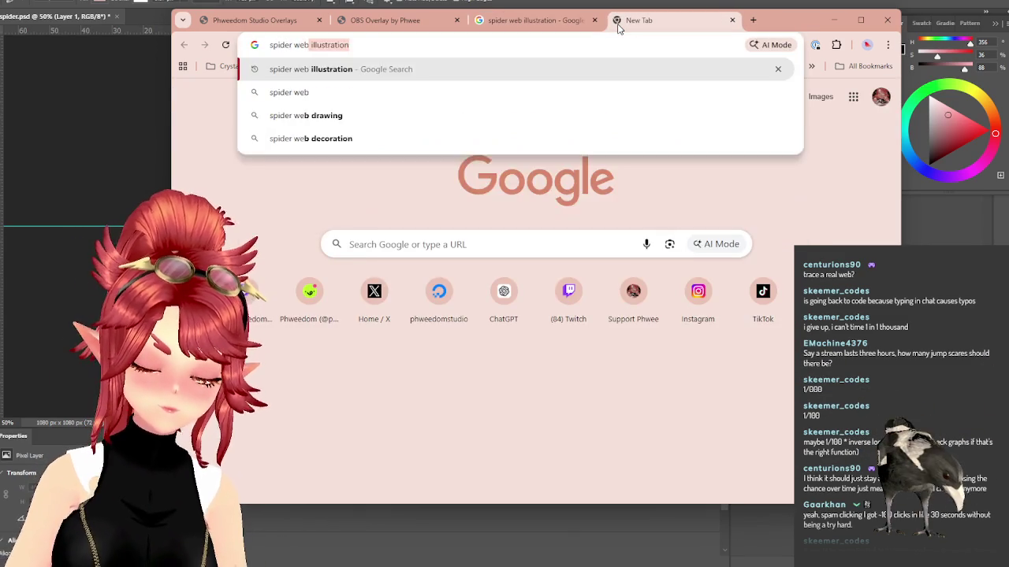
key("Return")
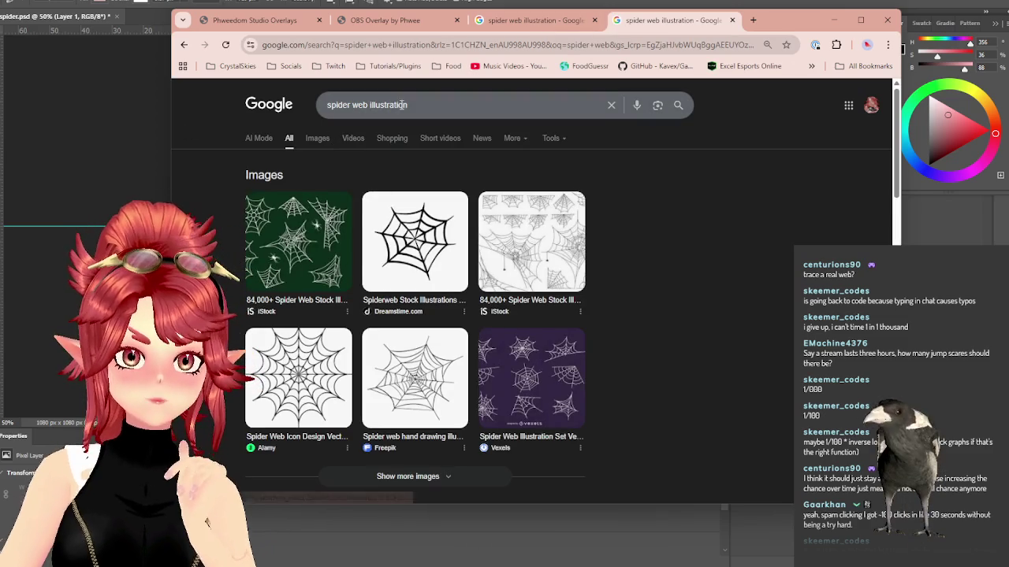
left_click_drag(369, 105, 492, 110)
key("BackSpace")
key("Return")
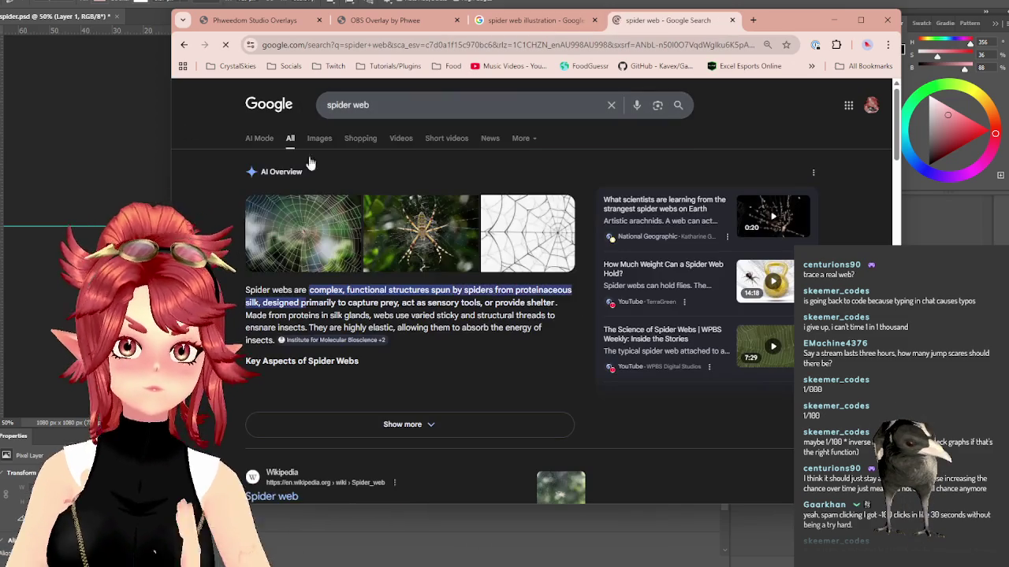
left_click(318, 144)
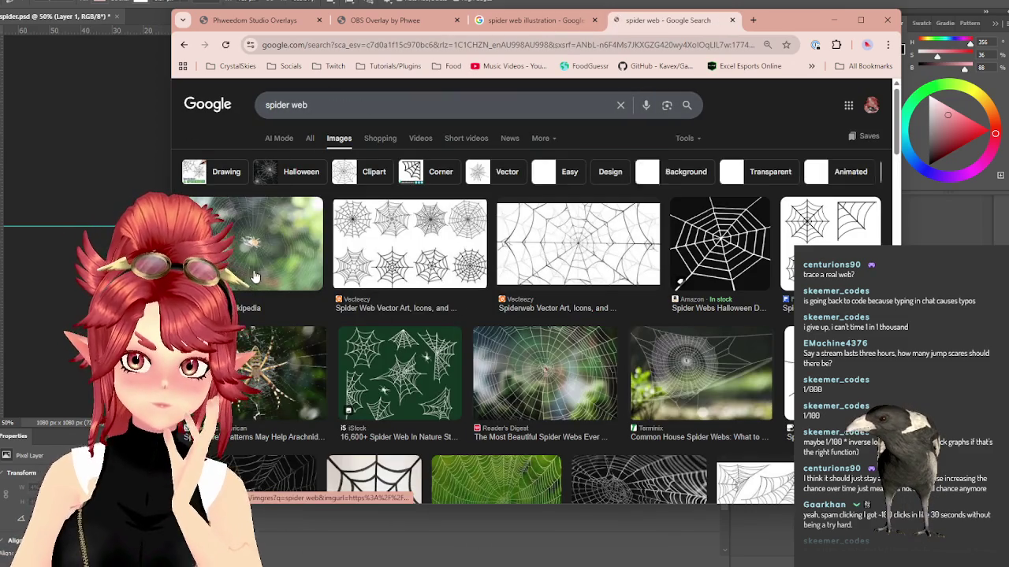
Step: Preview the Identifying Spider Webs, Common Australian, Common House and Kids News web photos
scroll(528, 281, "down", 2)
scroll(528, 282, "down", 1)
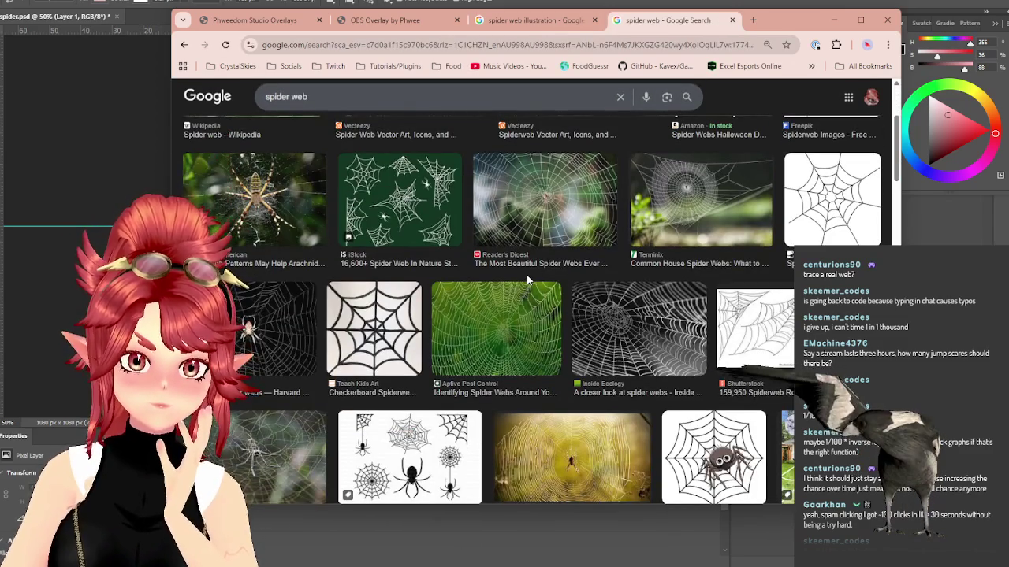
scroll(528, 280, "down", 1)
left_click(528, 311)
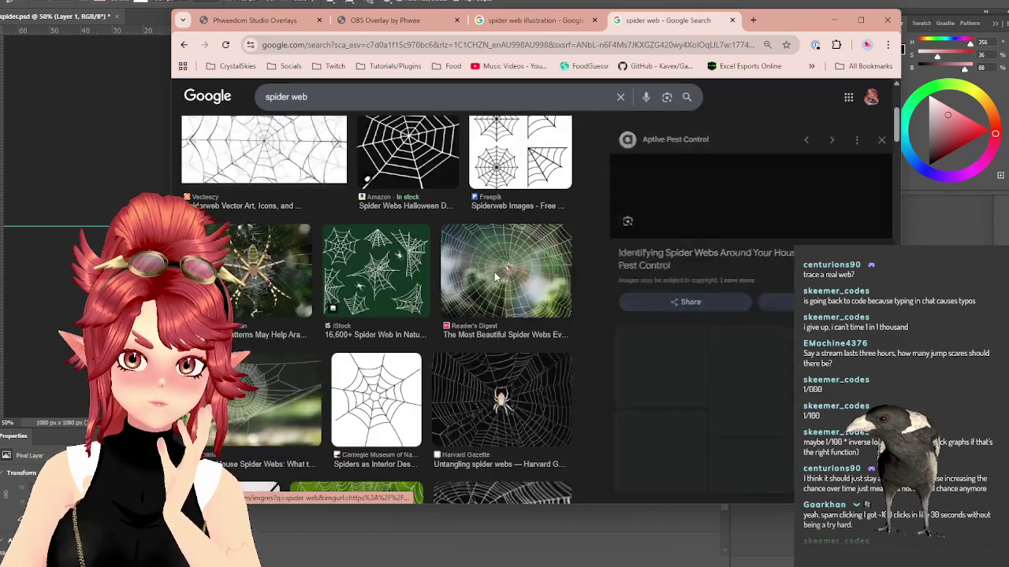
scroll(497, 280, "down", 4)
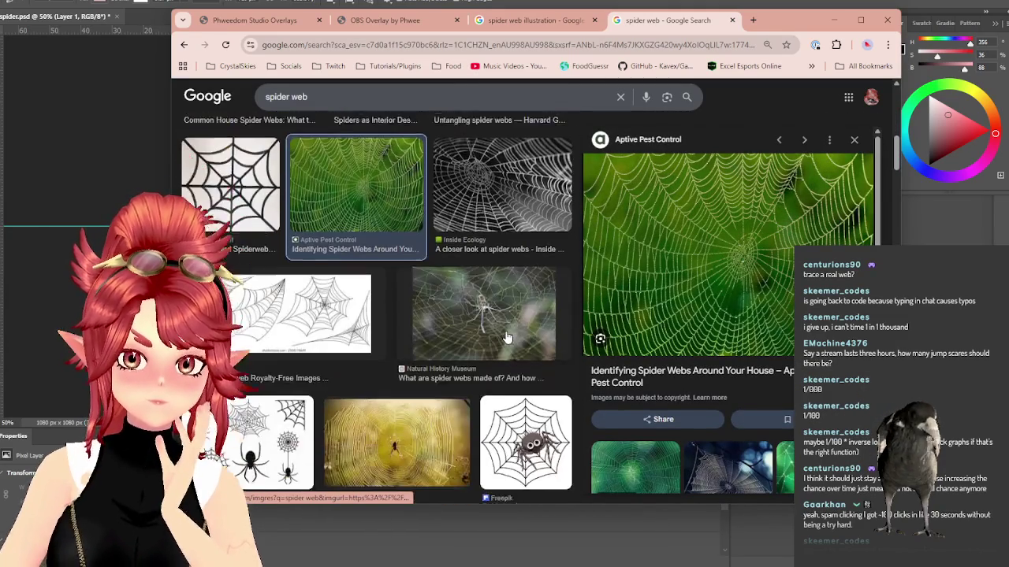
scroll(406, 272, "down", 3)
scroll(394, 272, "down", 3)
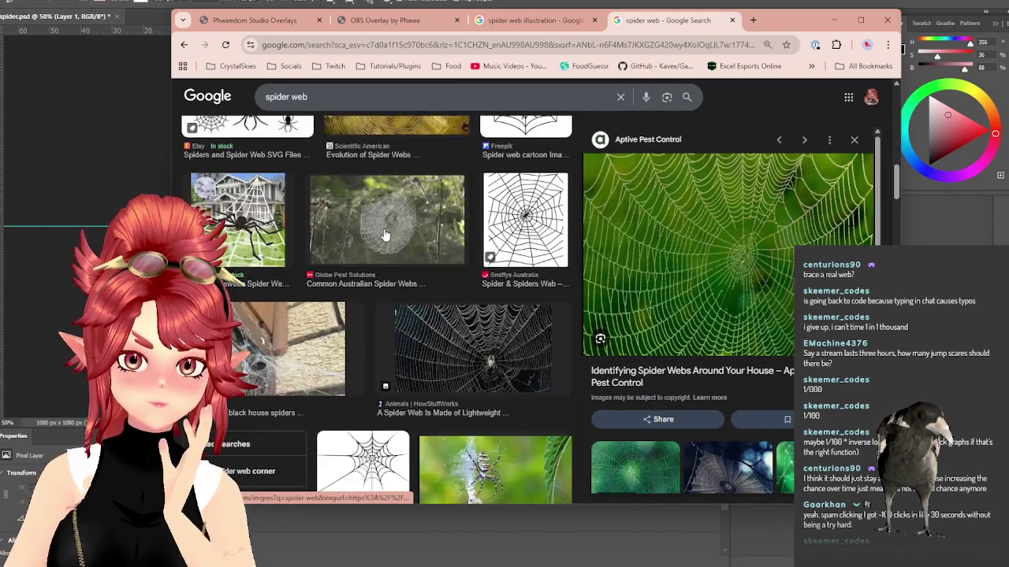
left_click(390, 234)
scroll(283, 320, "down", 5)
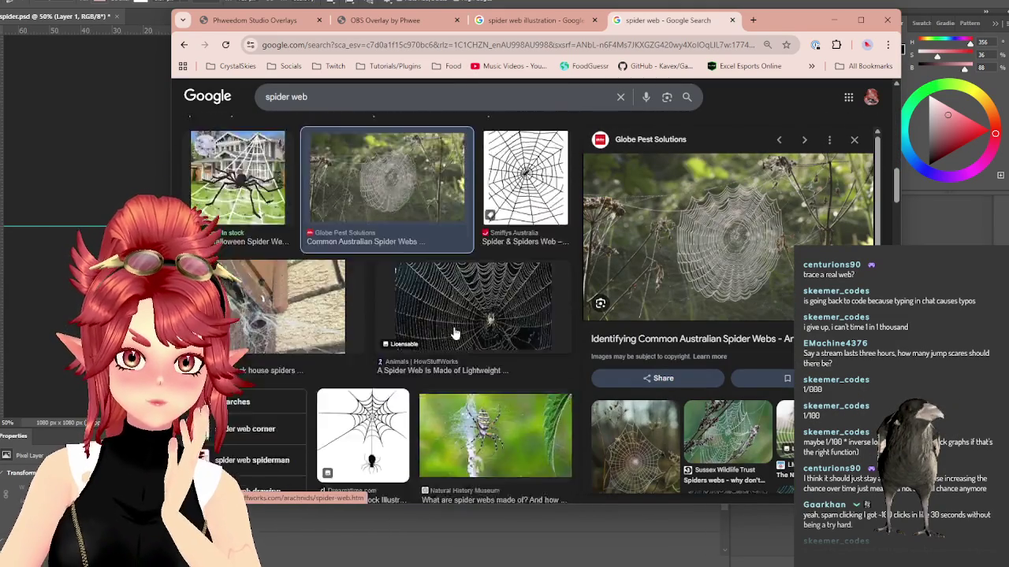
left_click(282, 312)
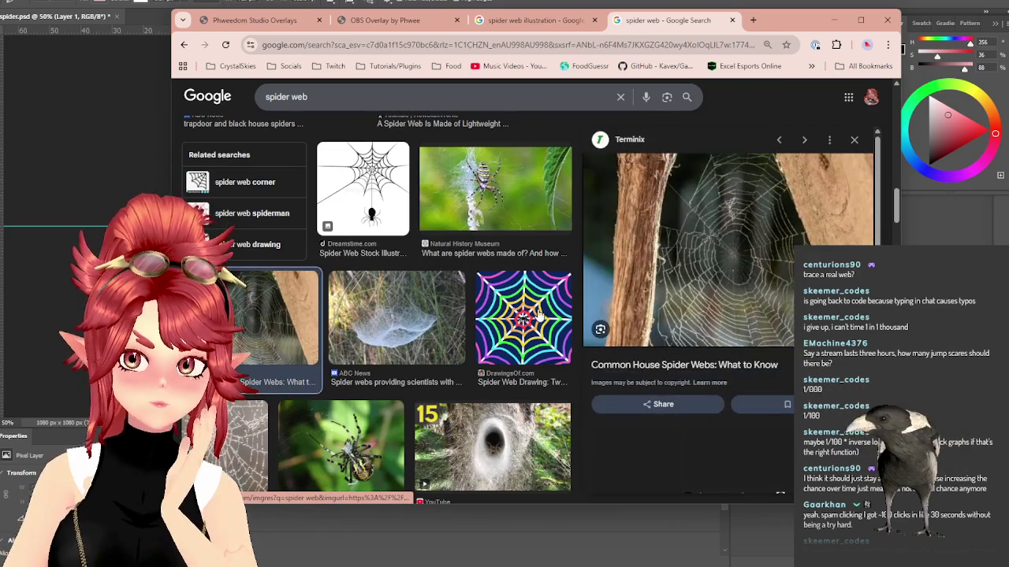
scroll(514, 311, "down", 2)
scroll(514, 311, "down", 1)
left_click(461, 397)
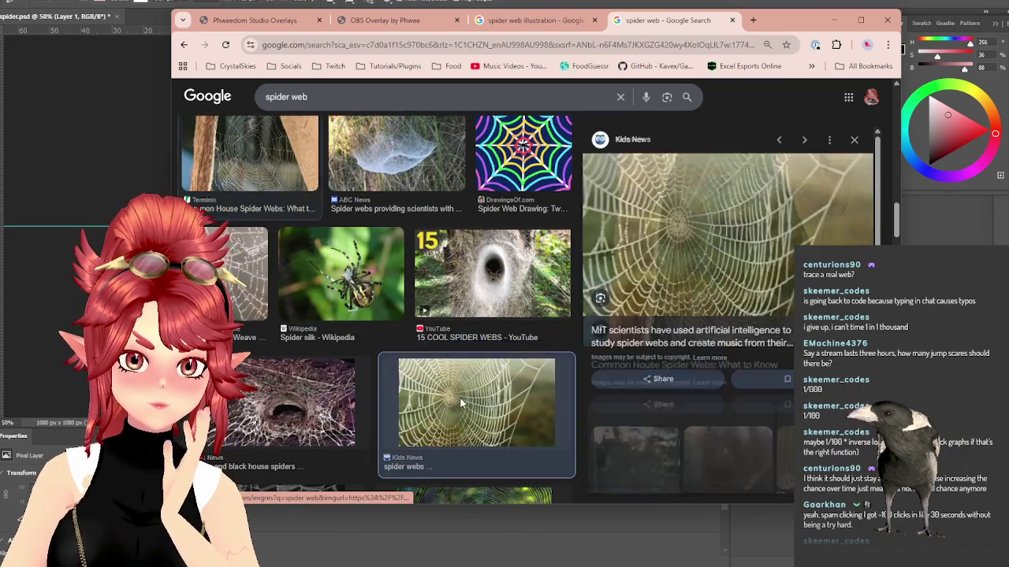
Step: Preview The Webs We Weave, The Conversation, McGill, Freepik and Buffalo Bill Center web images
left_click(237, 285)
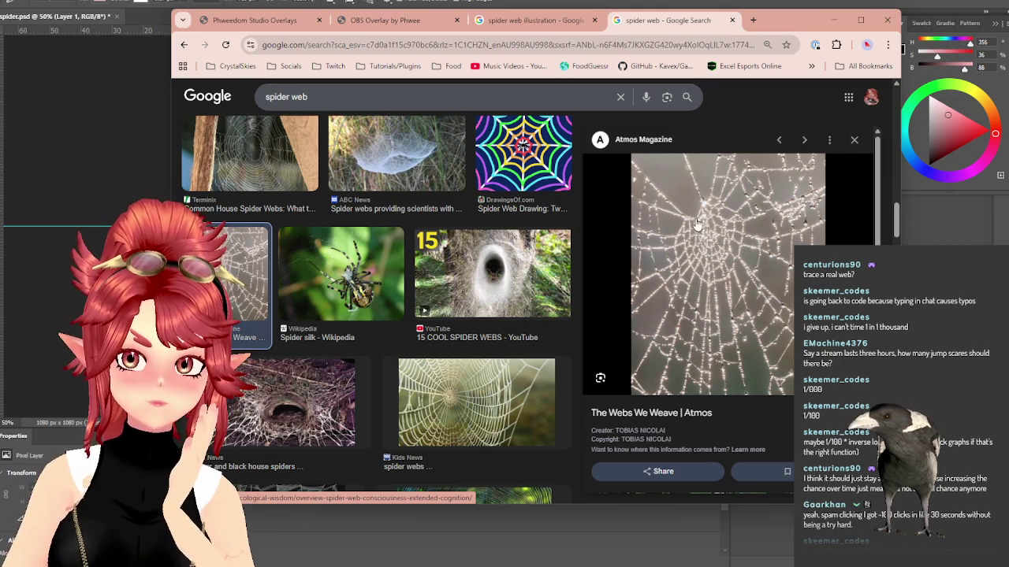
scroll(398, 293, "down", 2)
scroll(399, 293, "down", 3)
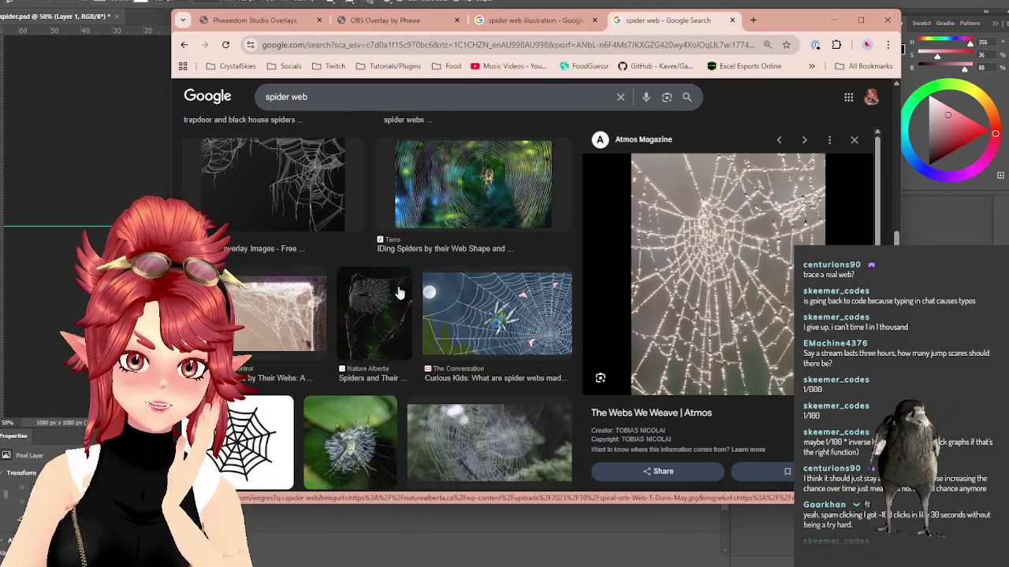
scroll(399, 293, "down", 2)
left_click(556, 268)
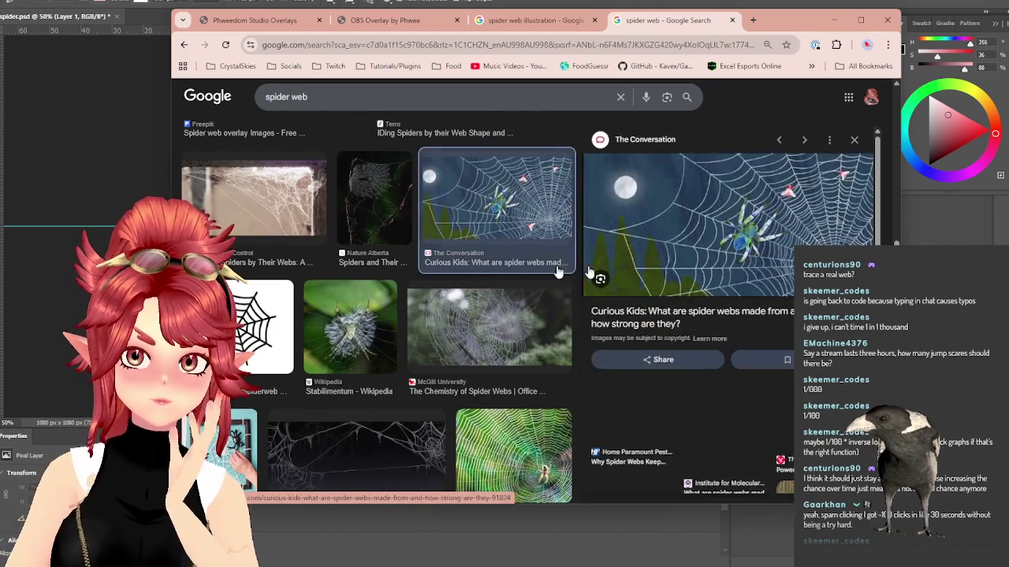
scroll(504, 280, "down", 1)
left_click(490, 288)
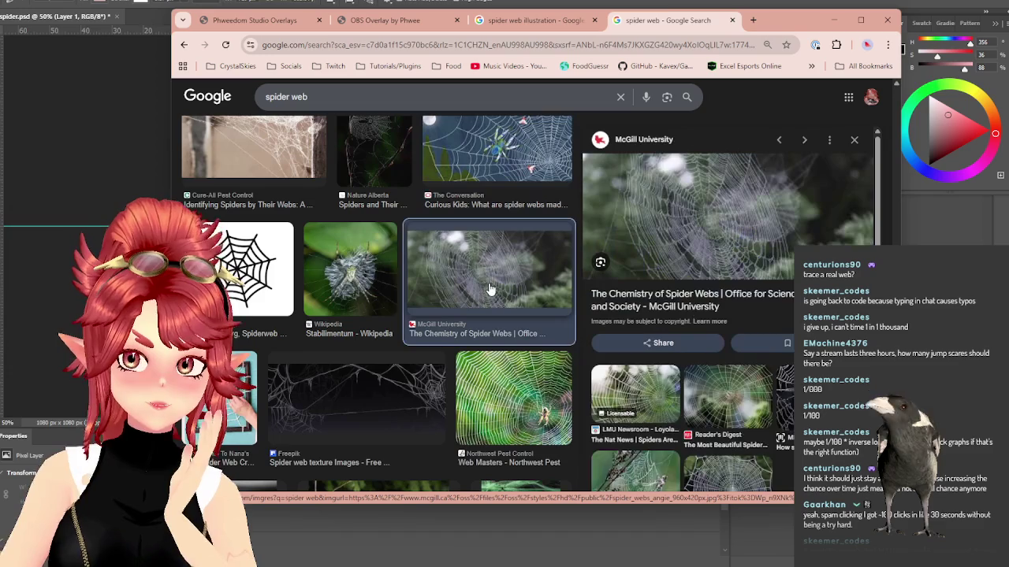
left_click(405, 420)
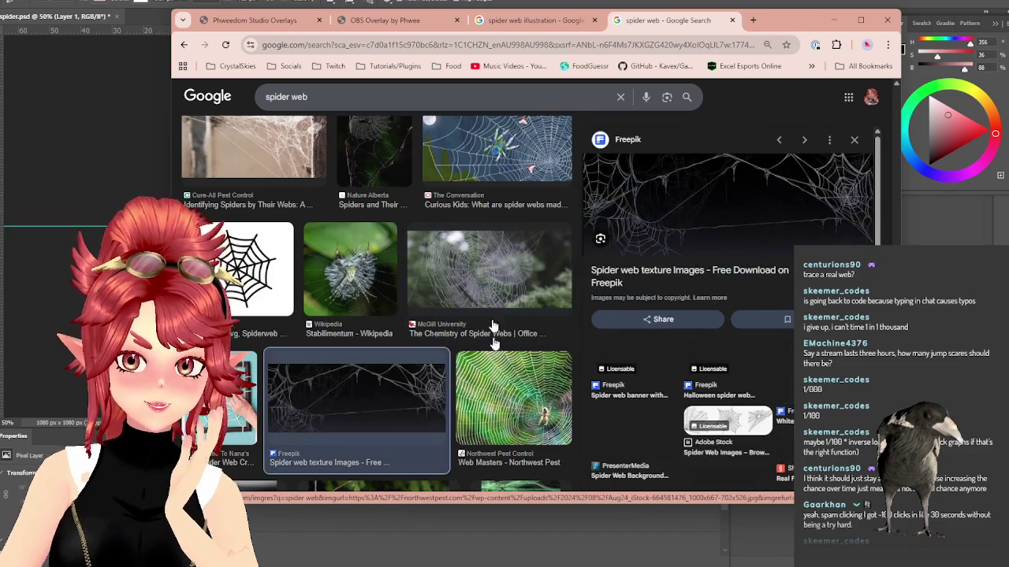
scroll(450, 244, "down", 4)
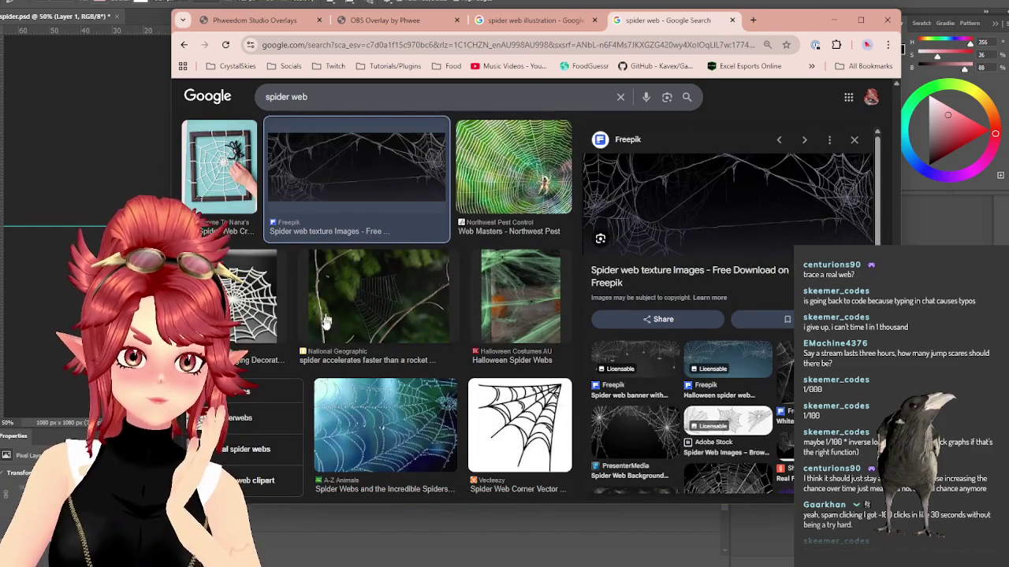
scroll(430, 292, "down", 2)
scroll(408, 338, "down", 3)
left_click(365, 279)
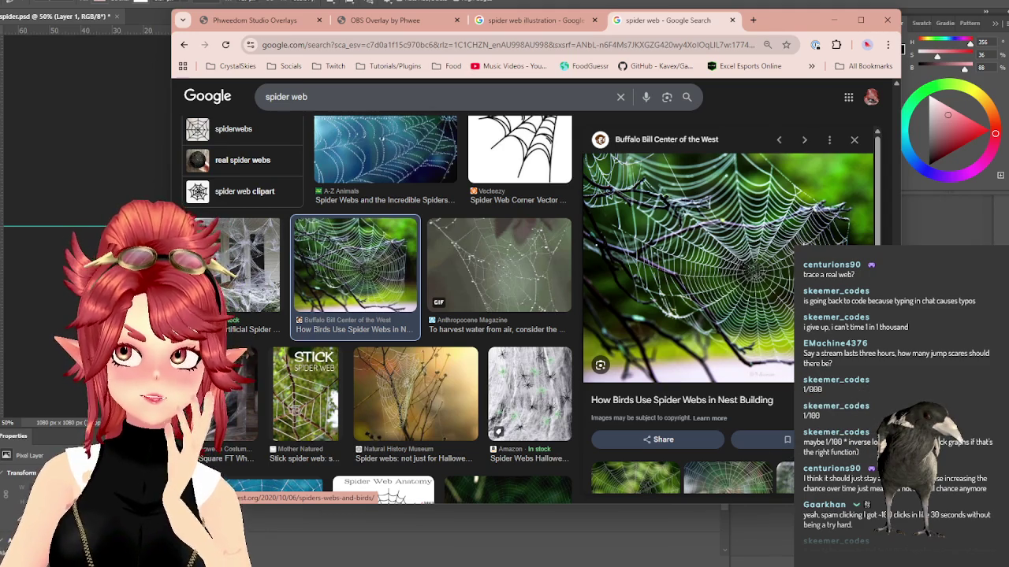
scroll(289, 380, "down", 1)
Step: Preview the AskNature, Phys.org and Science First spider web images
scroll(289, 380, "down", 1)
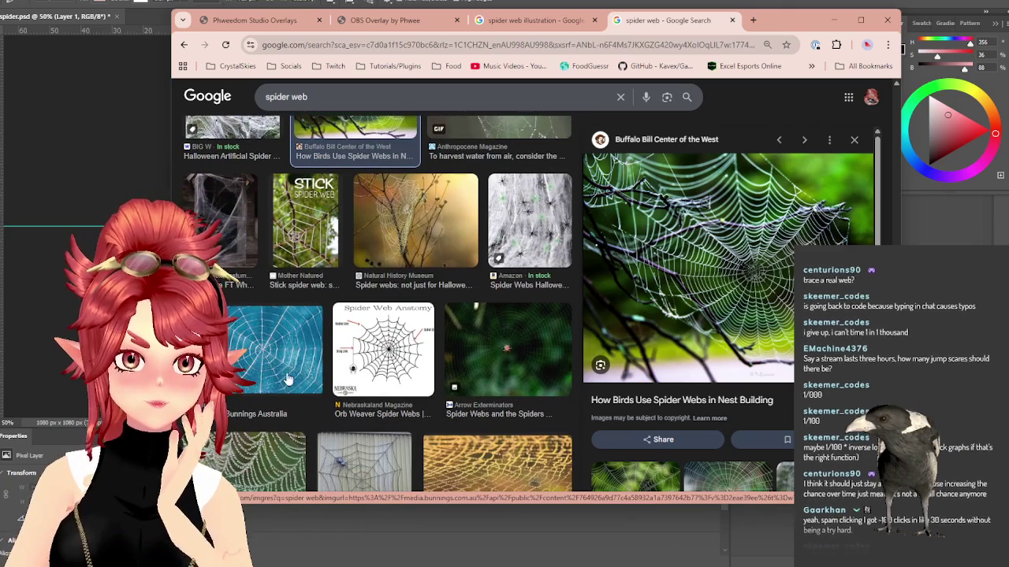
scroll(356, 334, "down", 2)
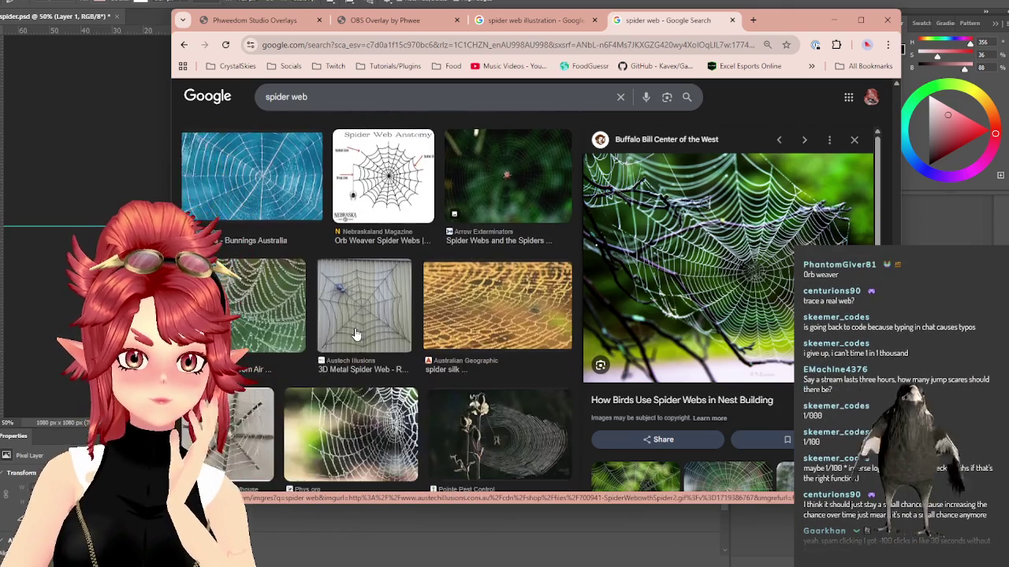
left_click(262, 311)
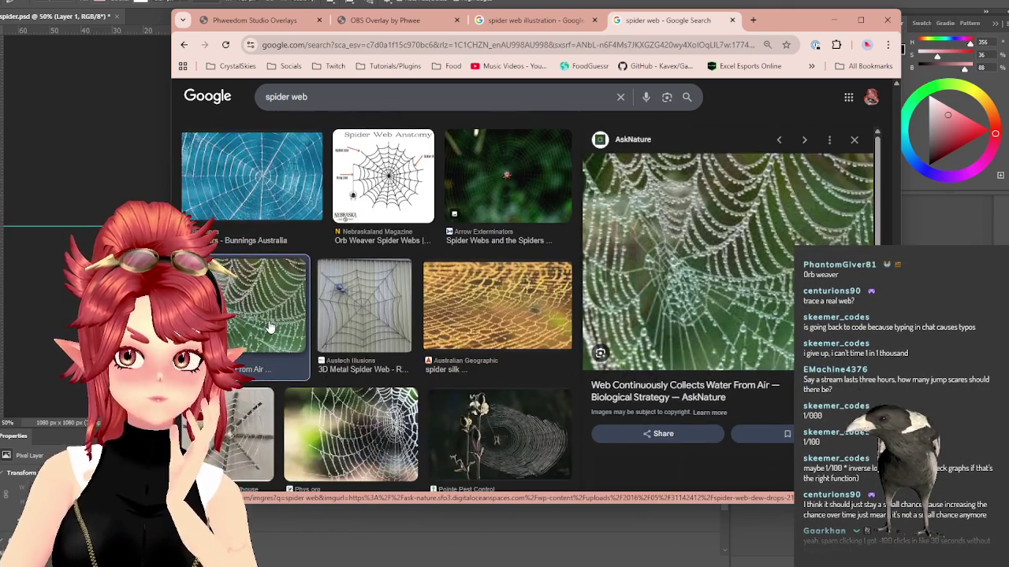
scroll(355, 285, "down", 1)
left_click(352, 316)
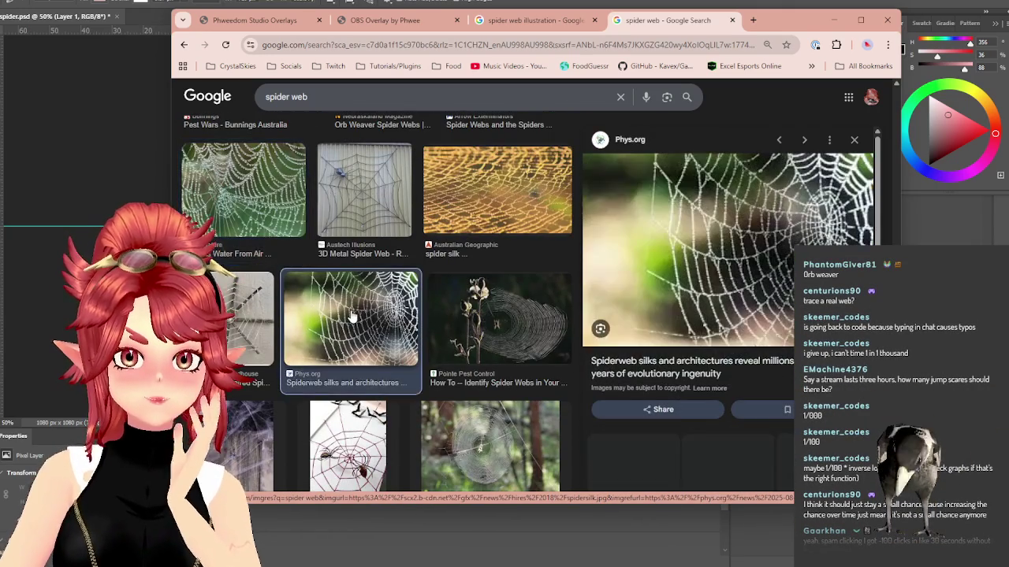
scroll(355, 311, "down", 1)
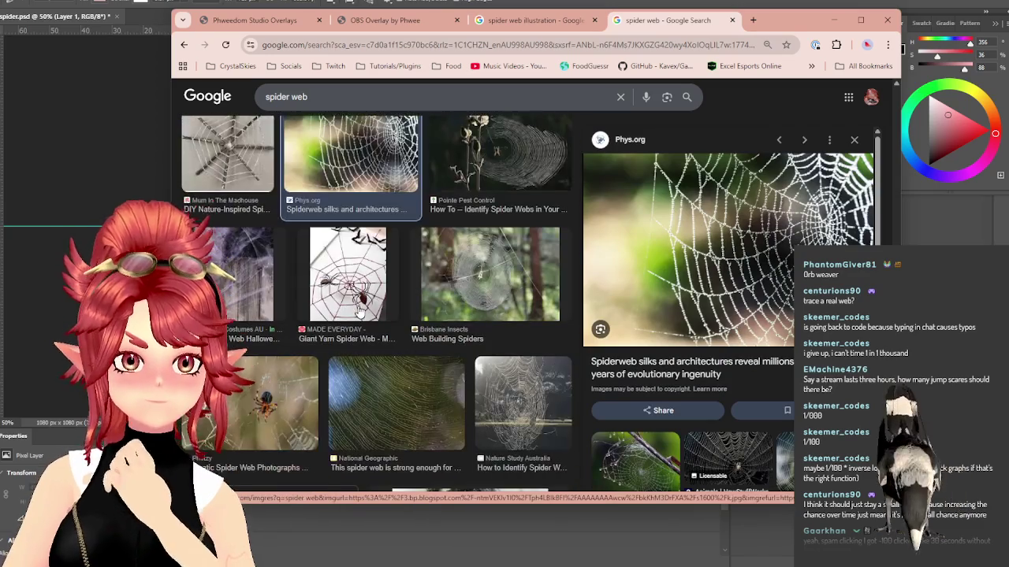
scroll(386, 293, "down", 1)
scroll(388, 290, "down", 2)
scroll(388, 291, "down", 1)
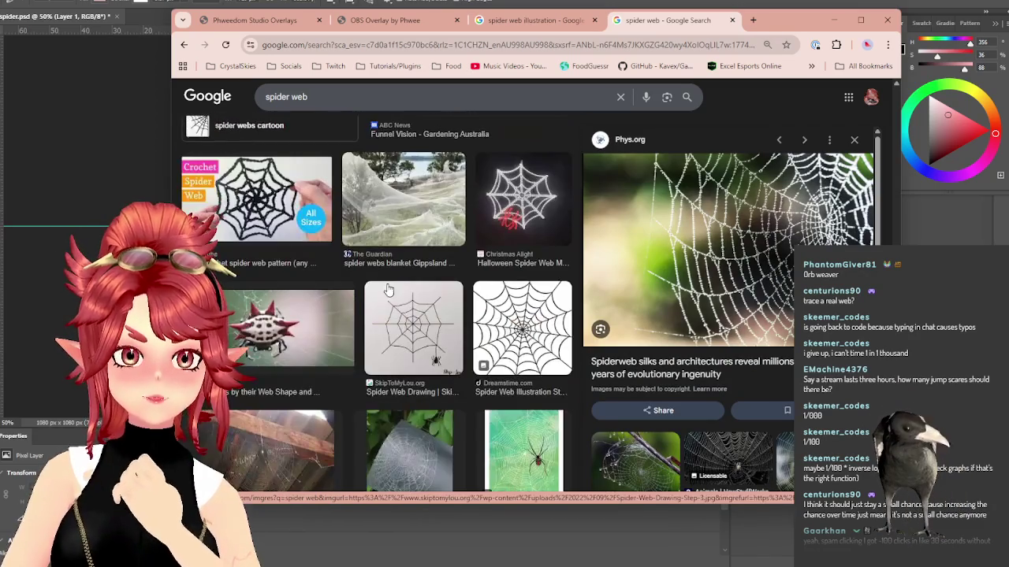
scroll(435, 323, "down", 1)
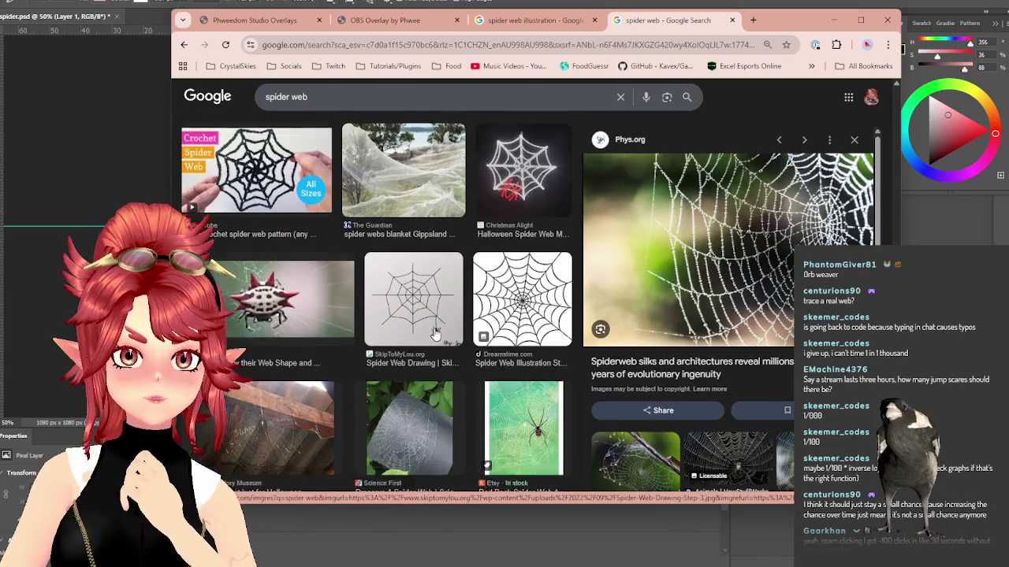
scroll(436, 335, "down", 1)
left_click(426, 301)
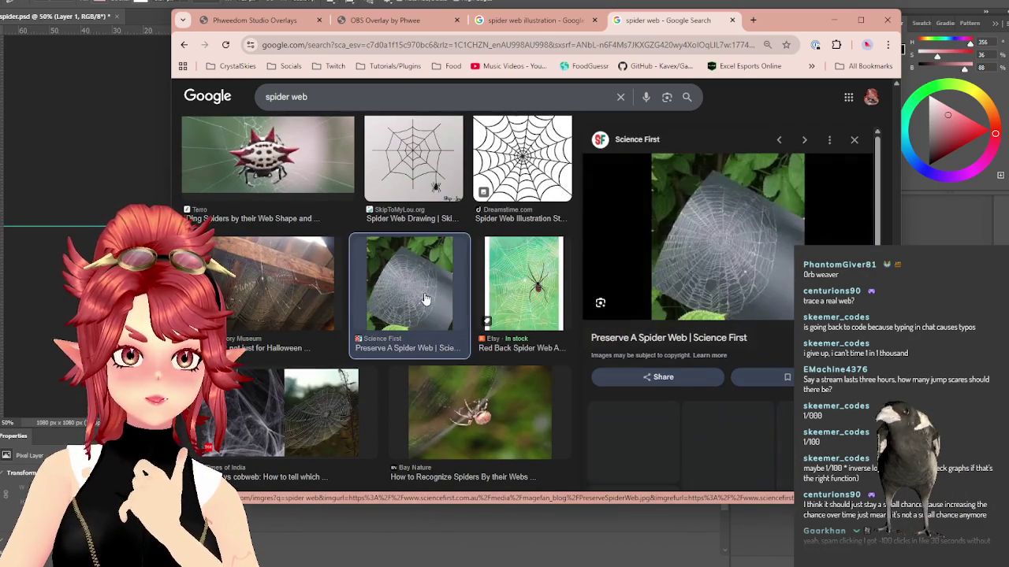
Step: Preview the funnel-web spider, dark Unsplash and BW Science spider web images
scroll(426, 299, "down", 3)
scroll(426, 299, "down", 2)
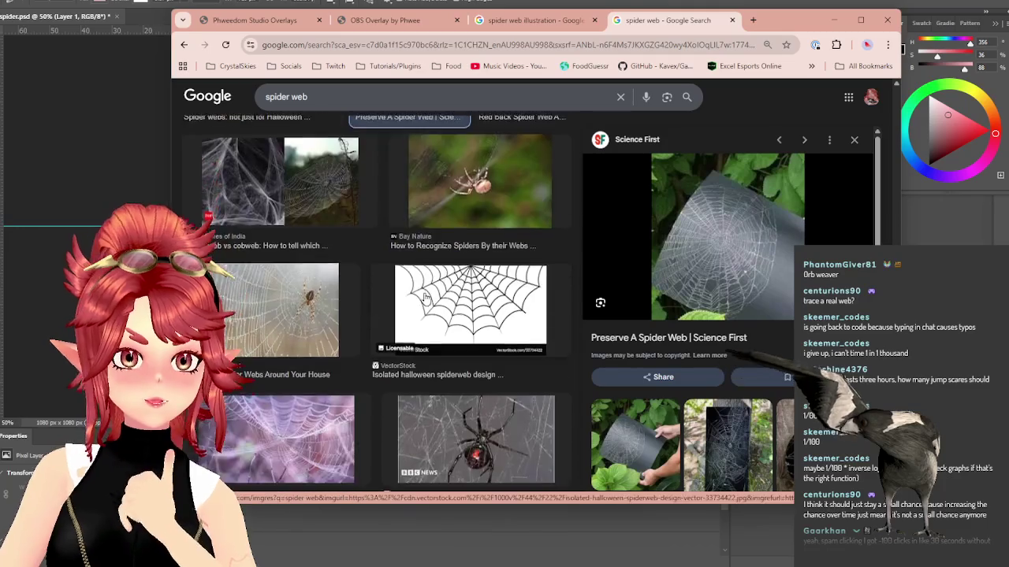
scroll(426, 299, "down", 1)
scroll(426, 300, "down", 1)
scroll(425, 299, "down", 1)
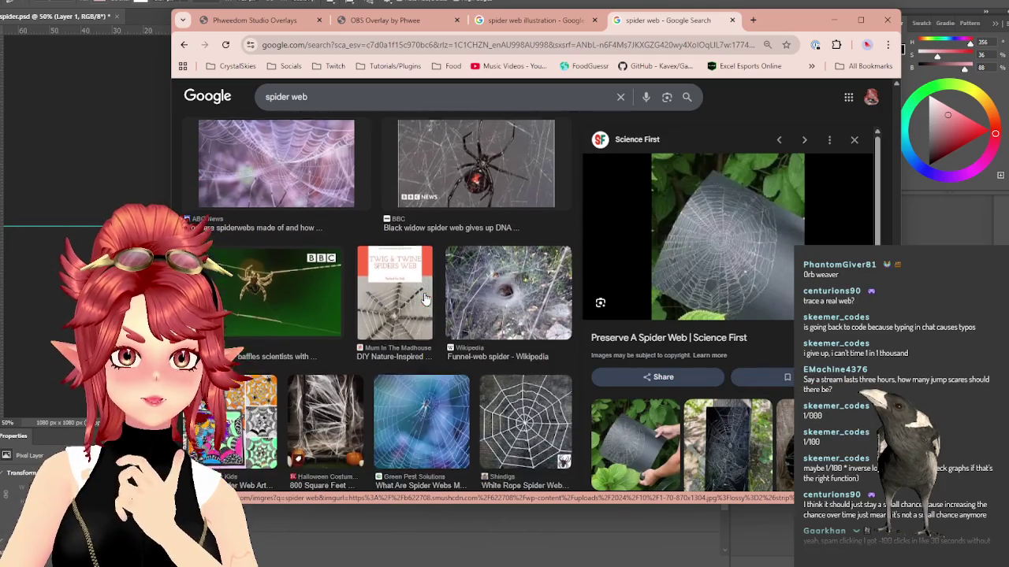
scroll(426, 299, "down", 1)
scroll(426, 300, "down", 1)
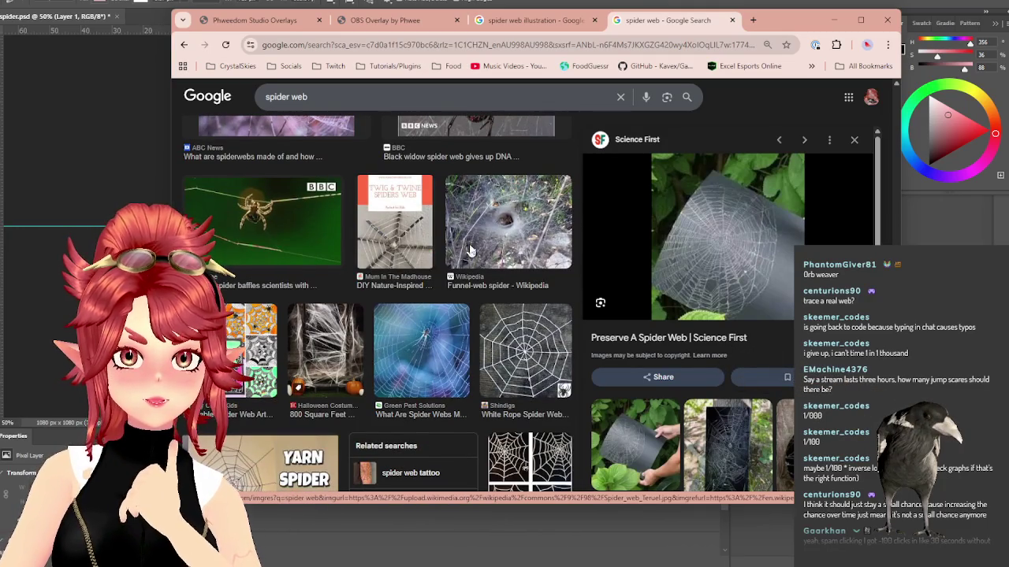
left_click(473, 237)
scroll(410, 317, "down", 1)
scroll(410, 317, "down", 1)
scroll(411, 318, "down", 2)
scroll(411, 317, "down", 1)
scroll(394, 315, "down", 1)
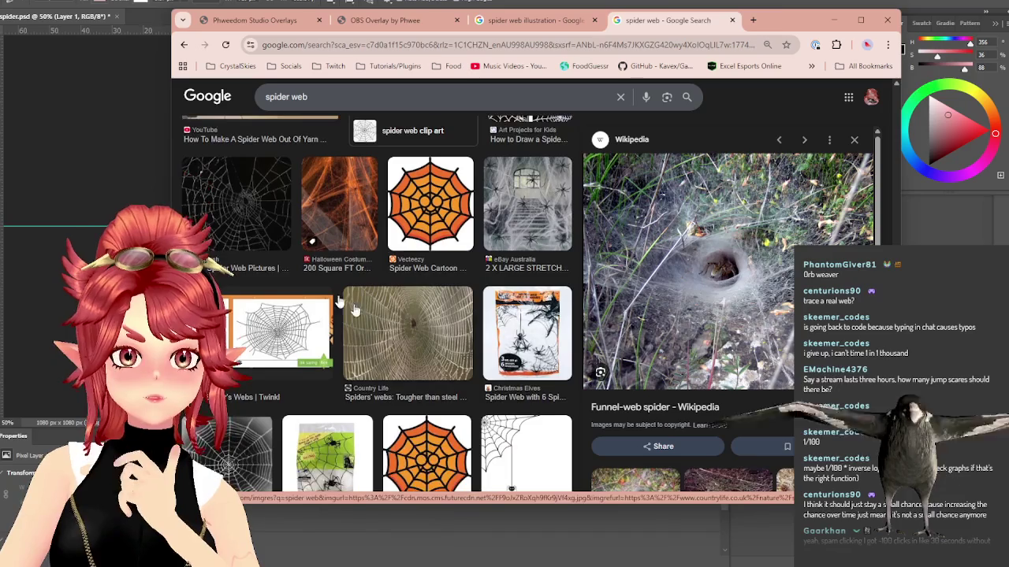
left_click(252, 205)
scroll(416, 309, "down", 1)
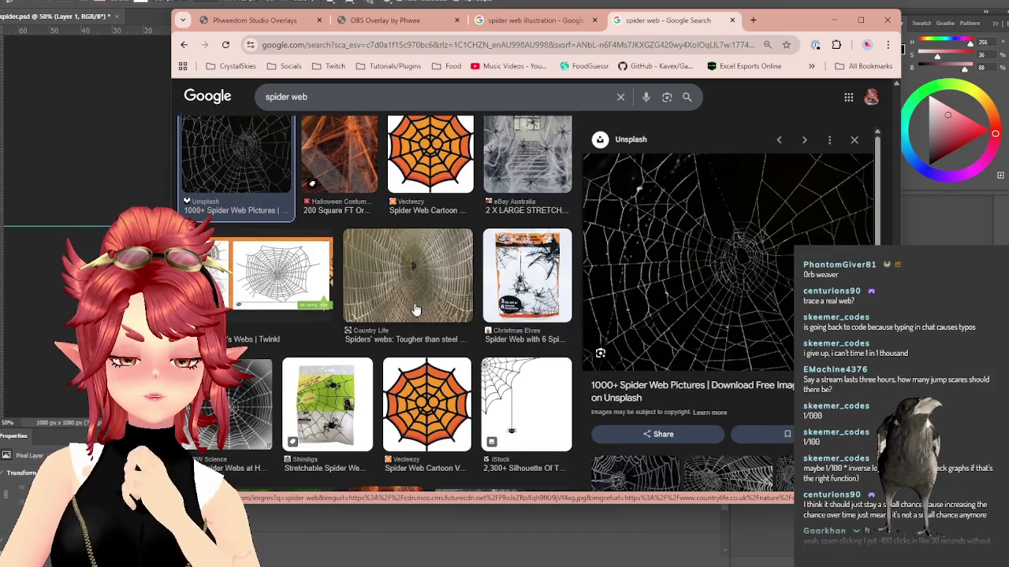
scroll(400, 316, "down", 1)
left_click(232, 331)
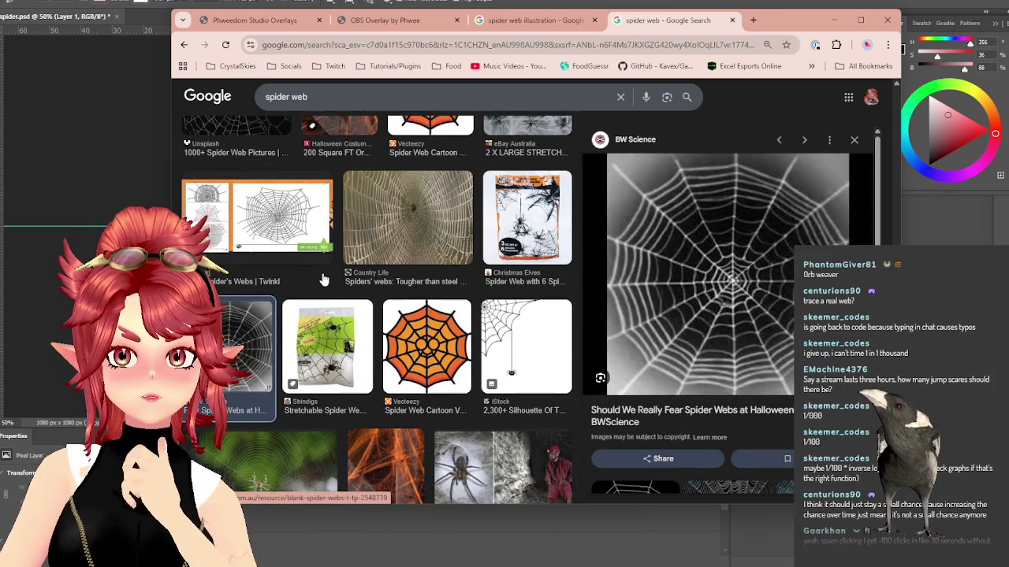
Step: Preview the ExtermPRO cobweb, Phys.org and Foldscope web images, then minimize Chrome
scroll(323, 280, "down", 2)
scroll(323, 279, "down", 2)
scroll(312, 268, "down", 3)
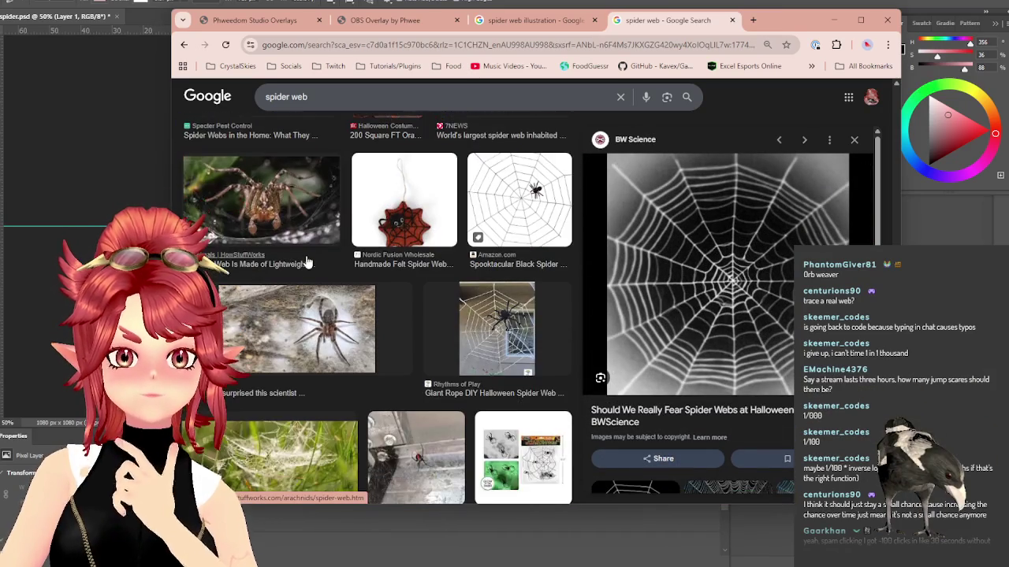
scroll(307, 260, "down", 3)
scroll(305, 255, "down", 3)
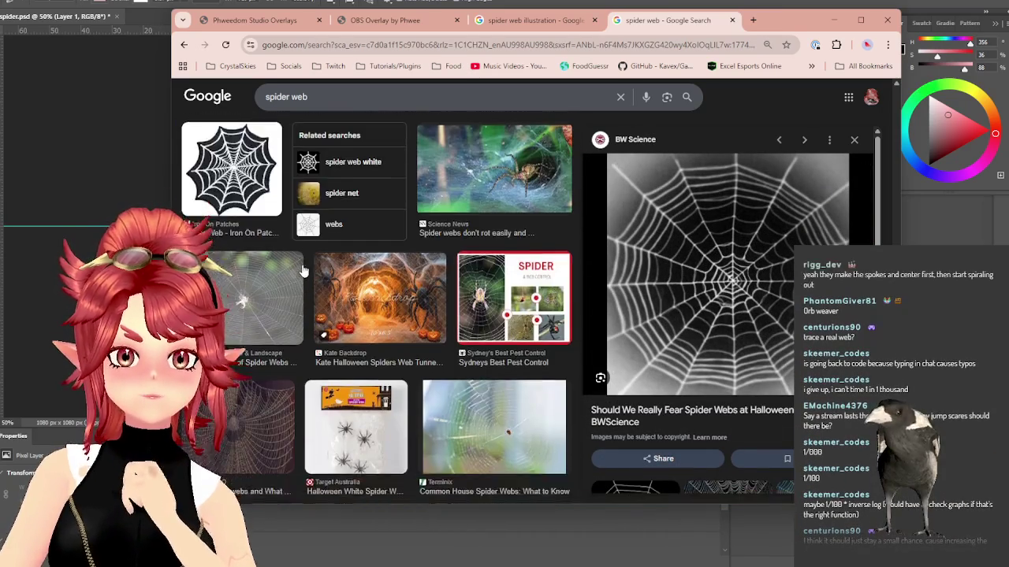
scroll(237, 236, "down", 3)
left_click(212, 231)
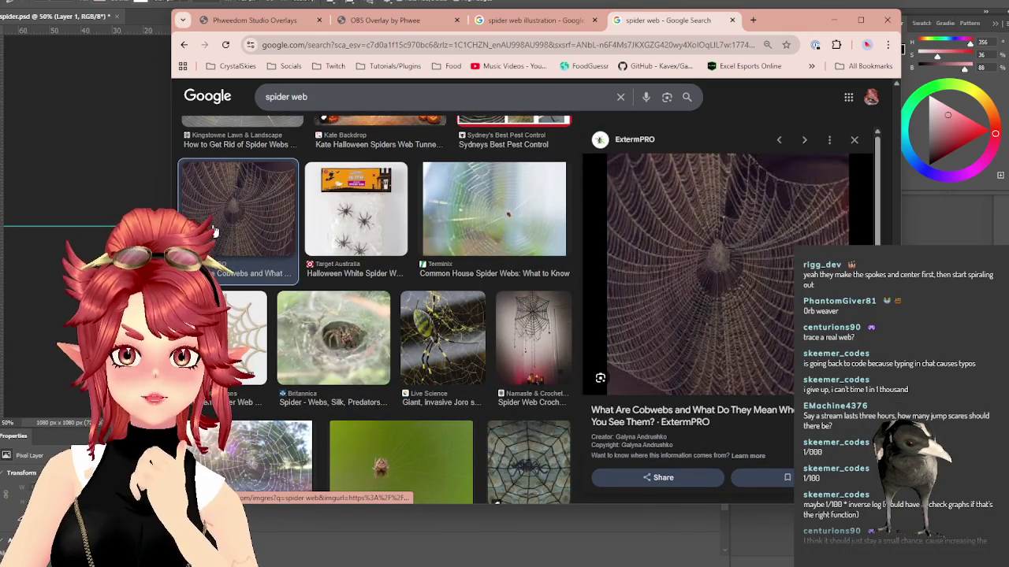
scroll(315, 300, "down", 2)
left_click(316, 303)
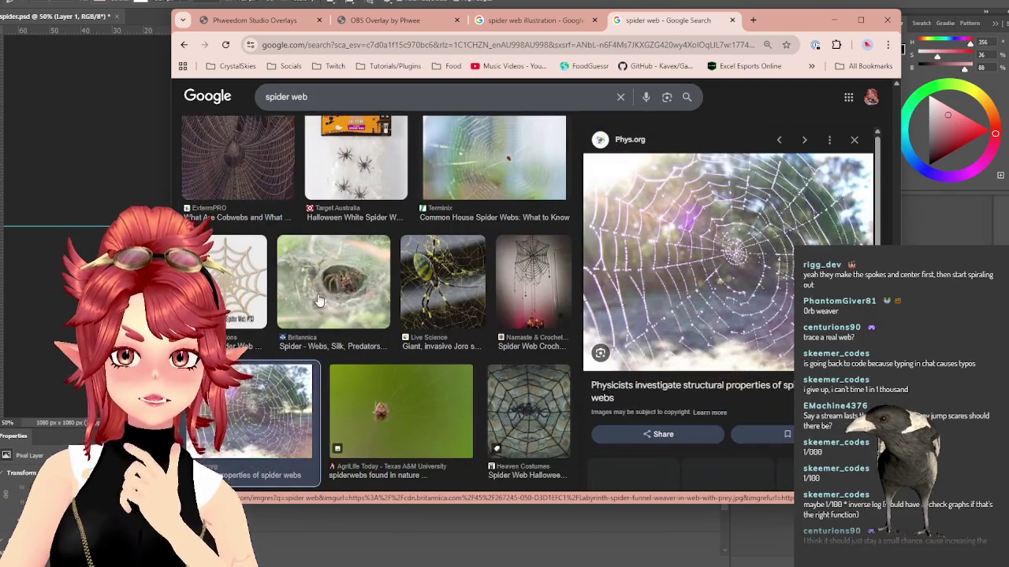
scroll(347, 323, "down", 3)
left_click(388, 352)
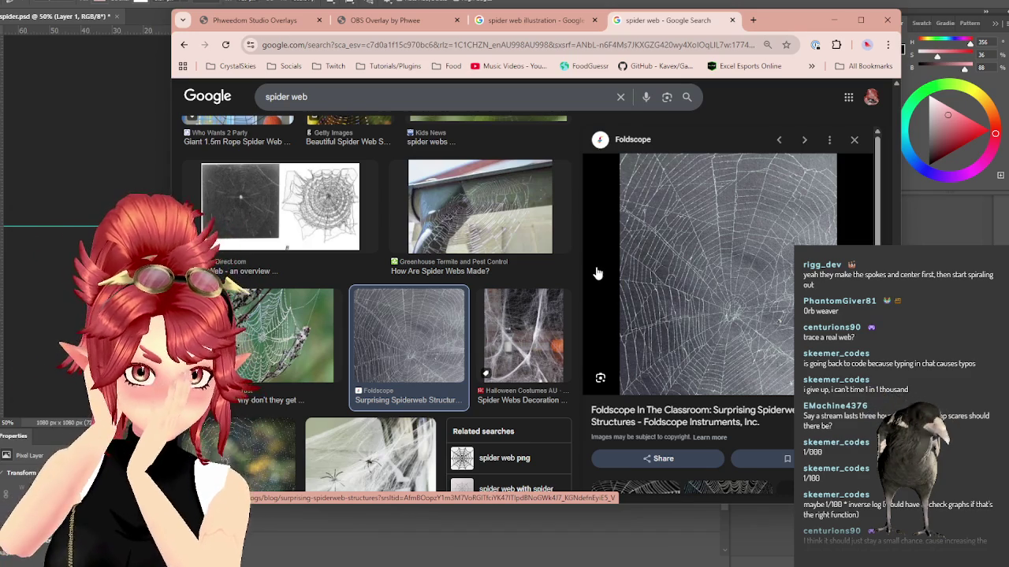
left_click(837, 20)
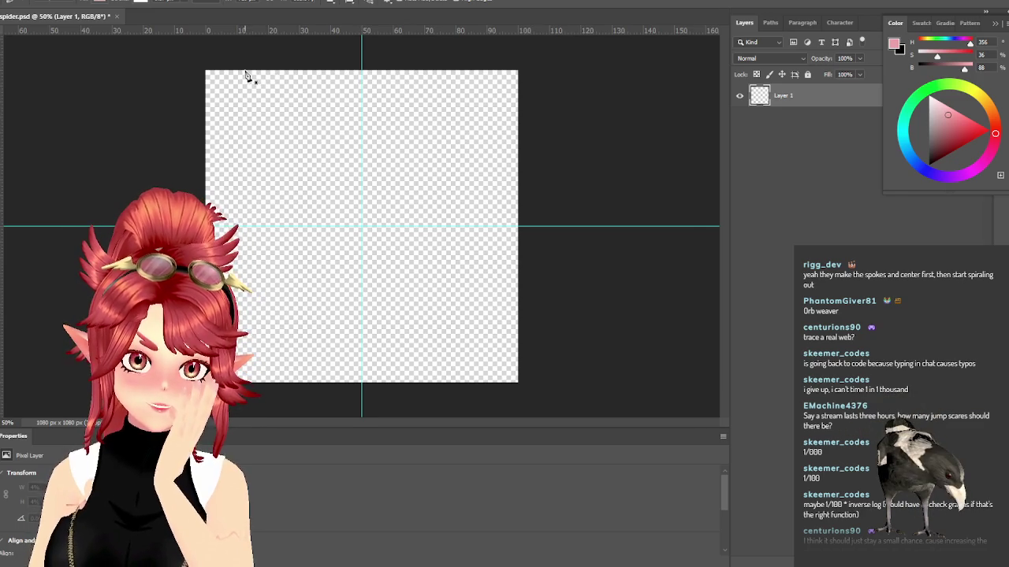
Step: Swap the foreground to black, draw a black line as Shape 1, and check stroke colours
key("x")
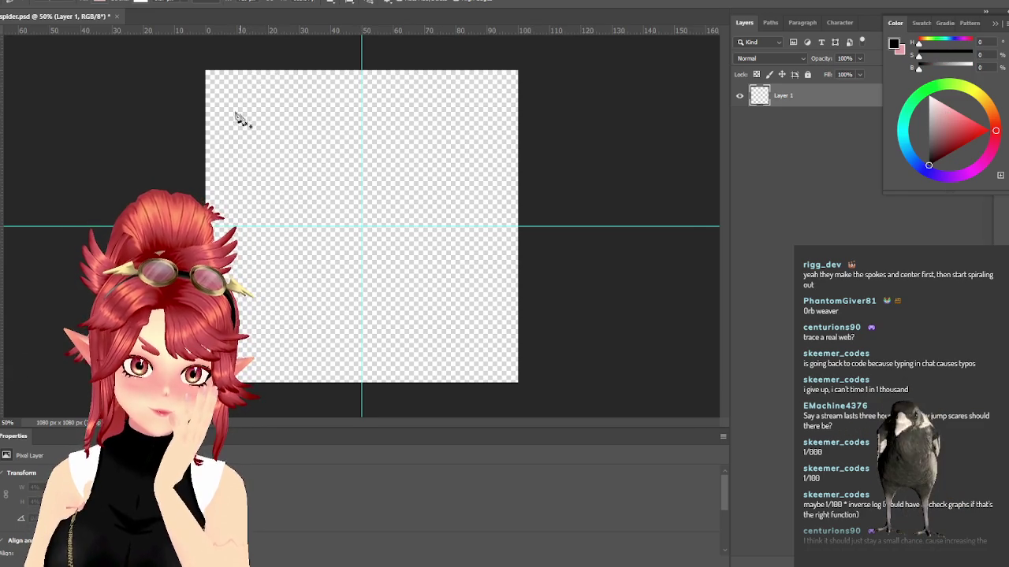
left_click(243, 71)
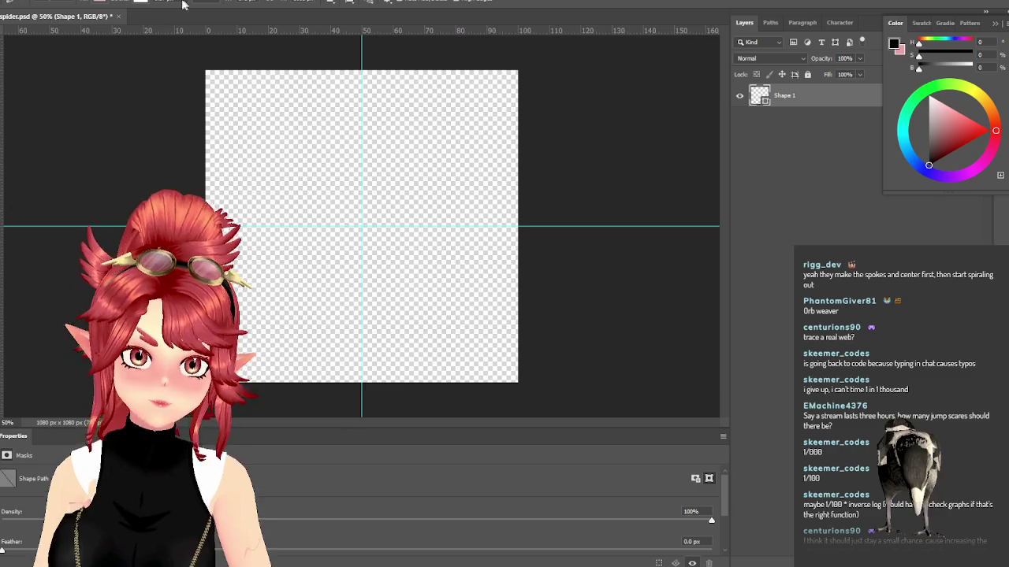
left_click(144, 3)
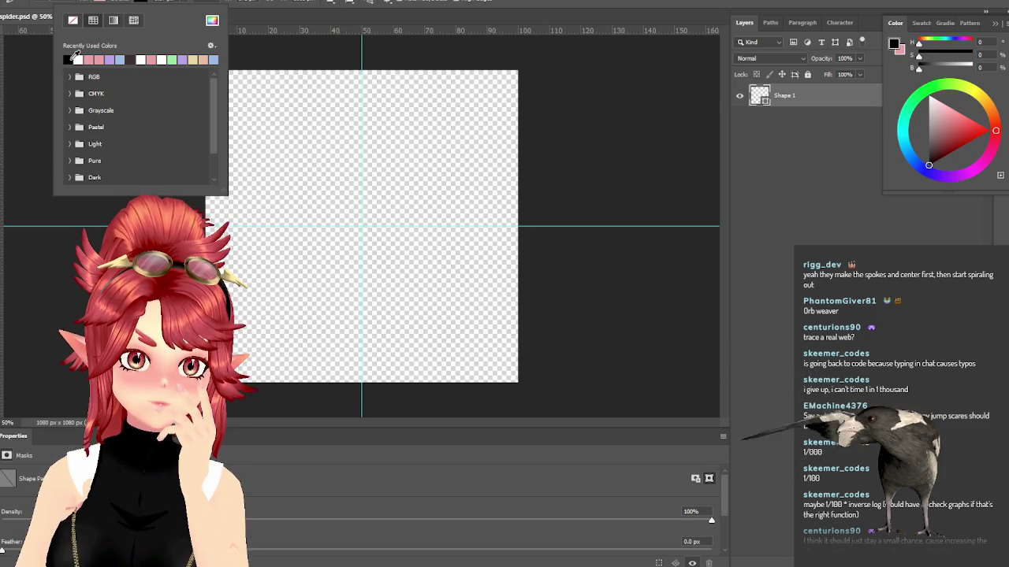
left_click(170, 2)
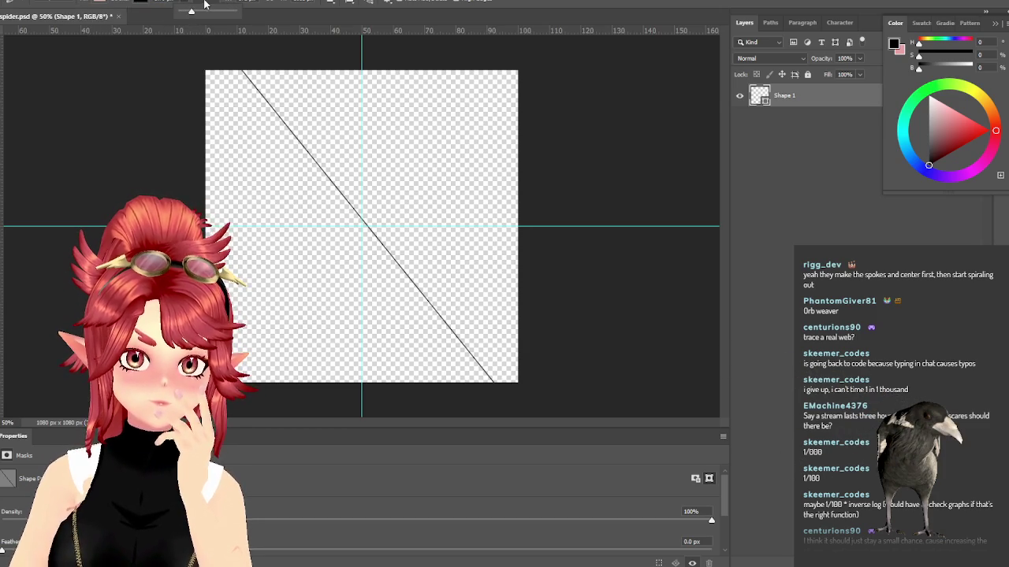
Step: Thicken the stroke, draw Shape 2 from the top-right corner through the centre, and nudge Shape 1's lower end
left_click_drag(197, 17, 197, 14)
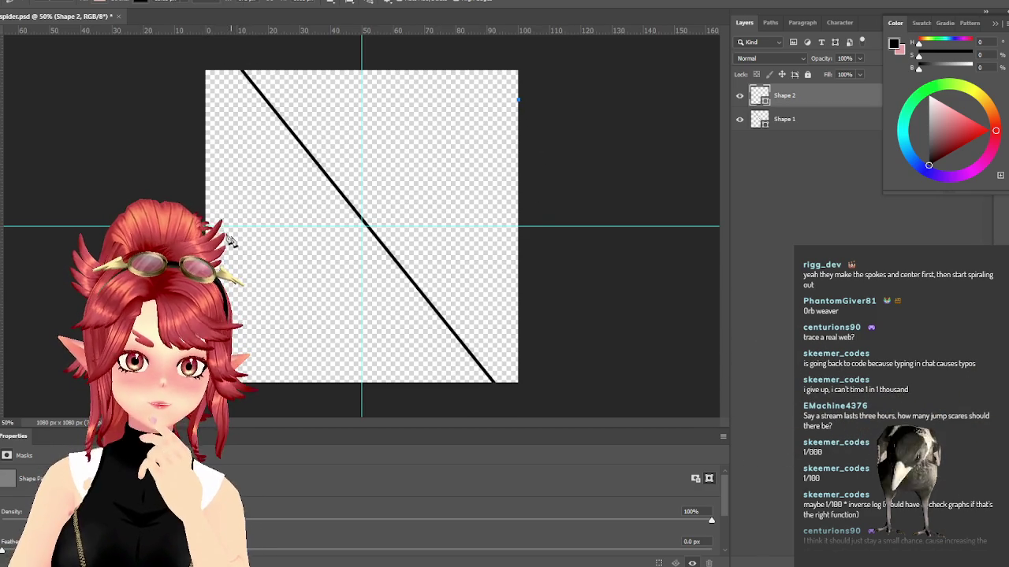
left_click_drag(203, 219, 201, 220)
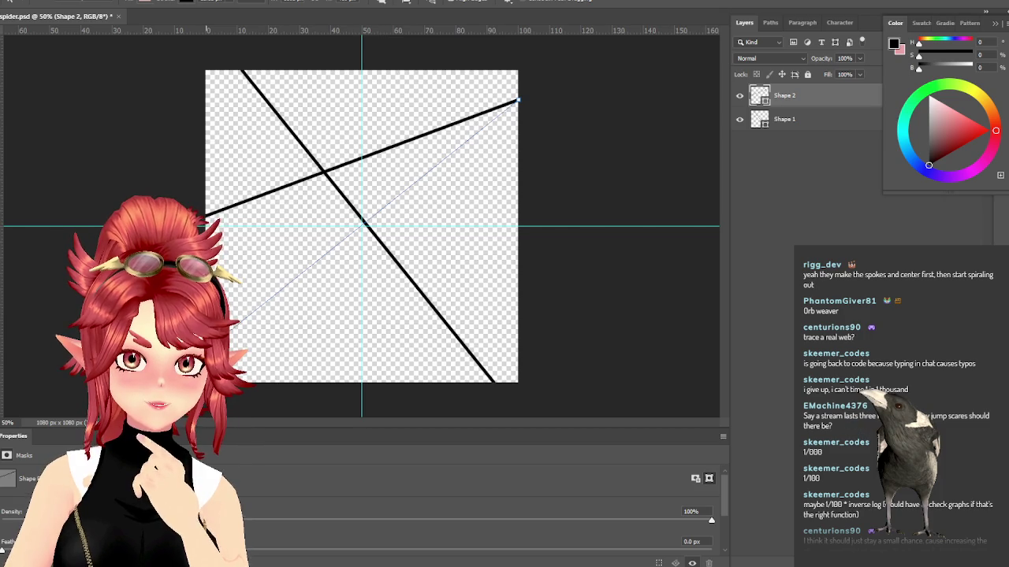
left_click_drag(205, 349, 205, 349)
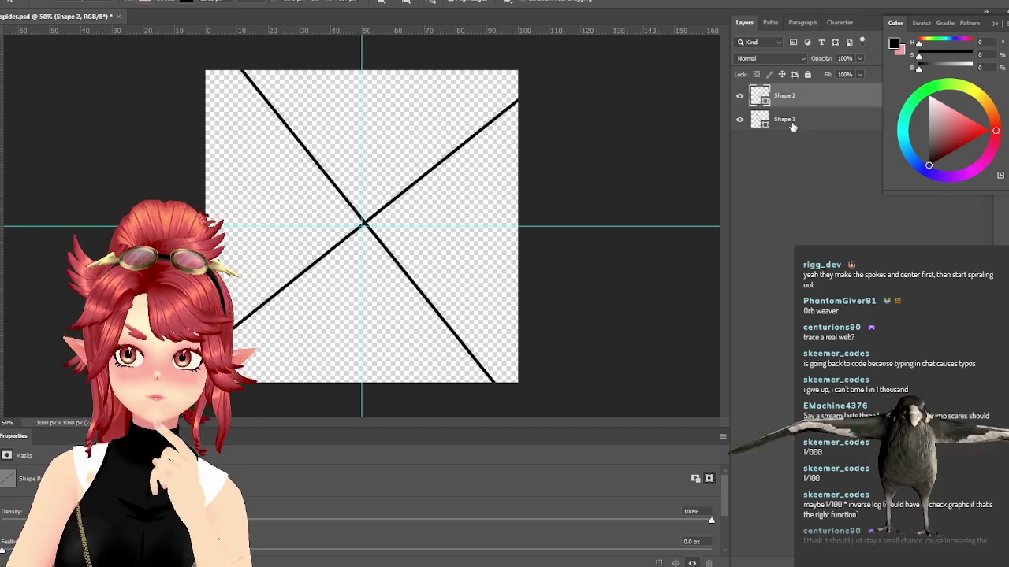
left_click(336, 193)
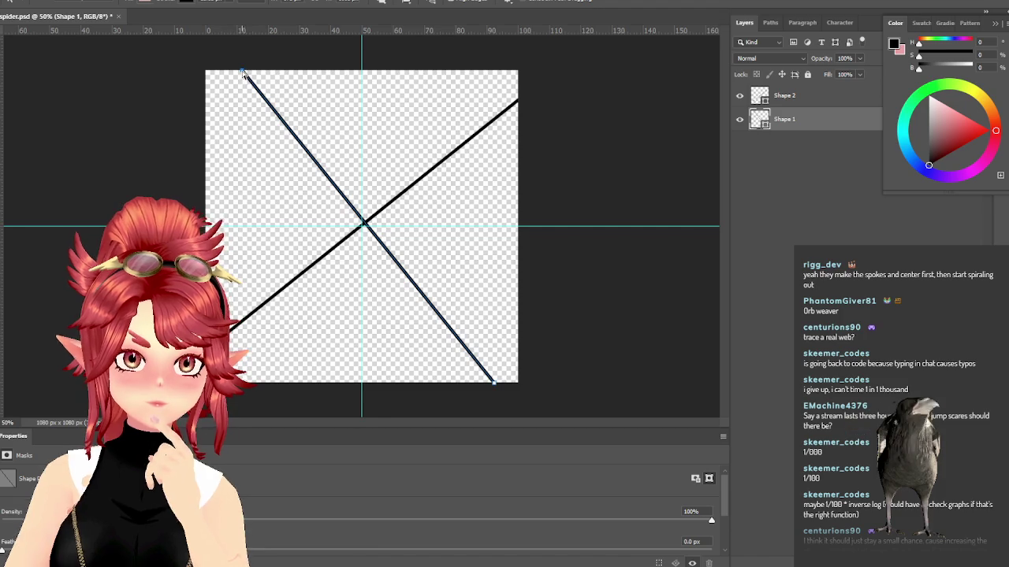
mouse_move(494, 388)
left_mouse_down()
mouse_move(465, 386)
mouse_move(479, 387)
left_mouse_up()
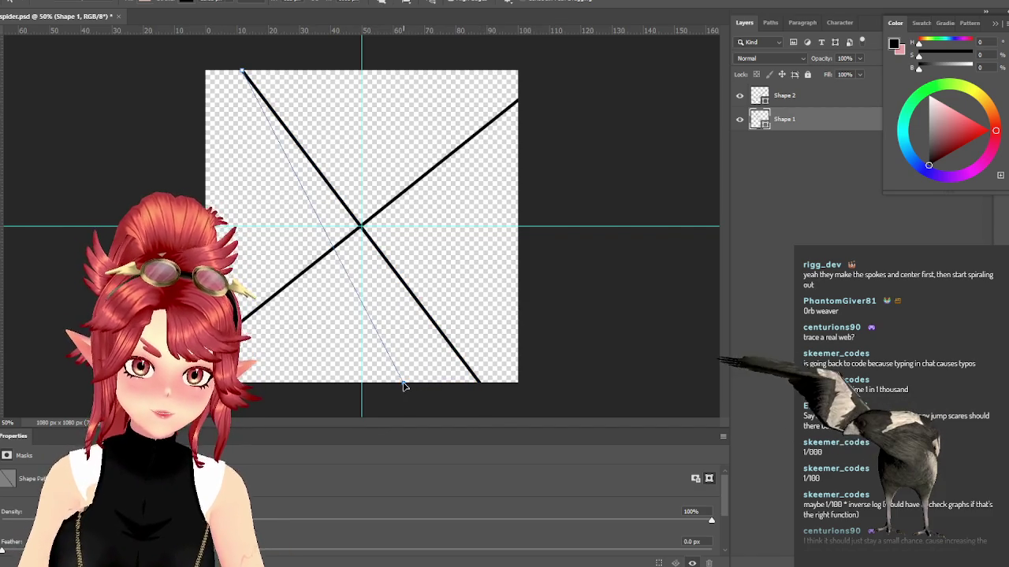
Step: Shift Shape 1's bottom anchor left and its top anchor right so the line steepens
left_click_drag(404, 388, 402, 384)
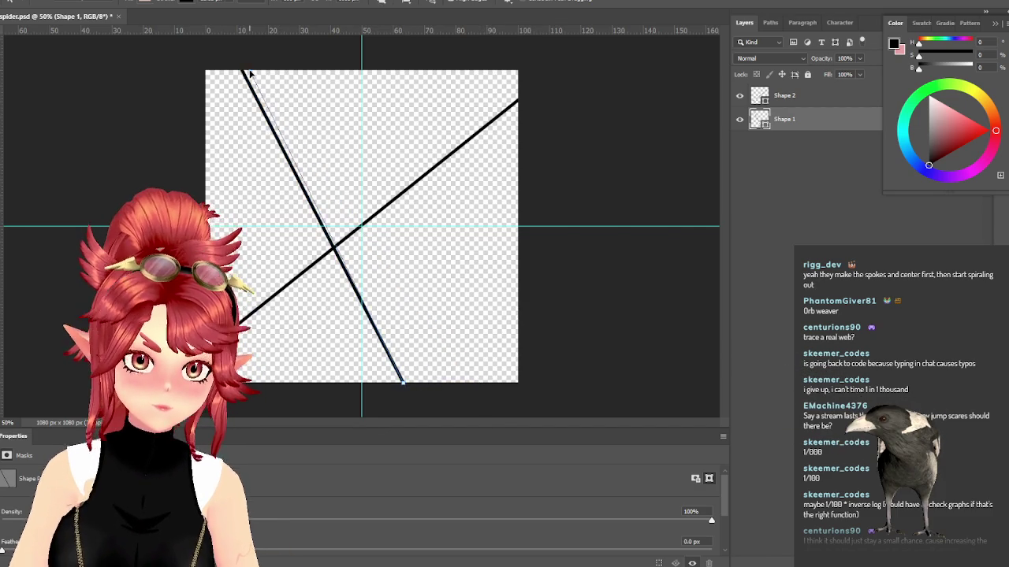
left_click_drag(250, 73, 251, 75)
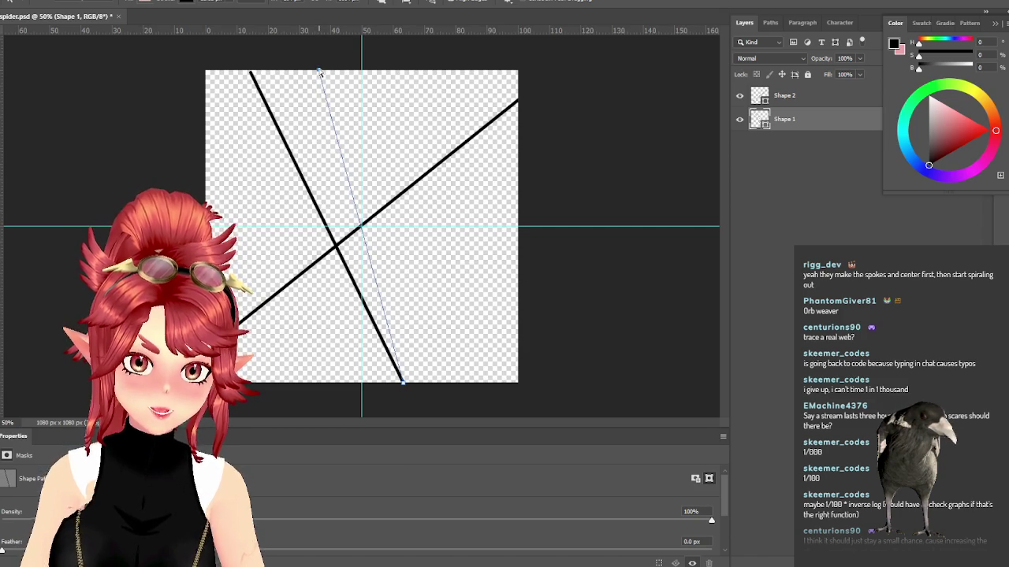
left_click_drag(319, 71, 320, 71)
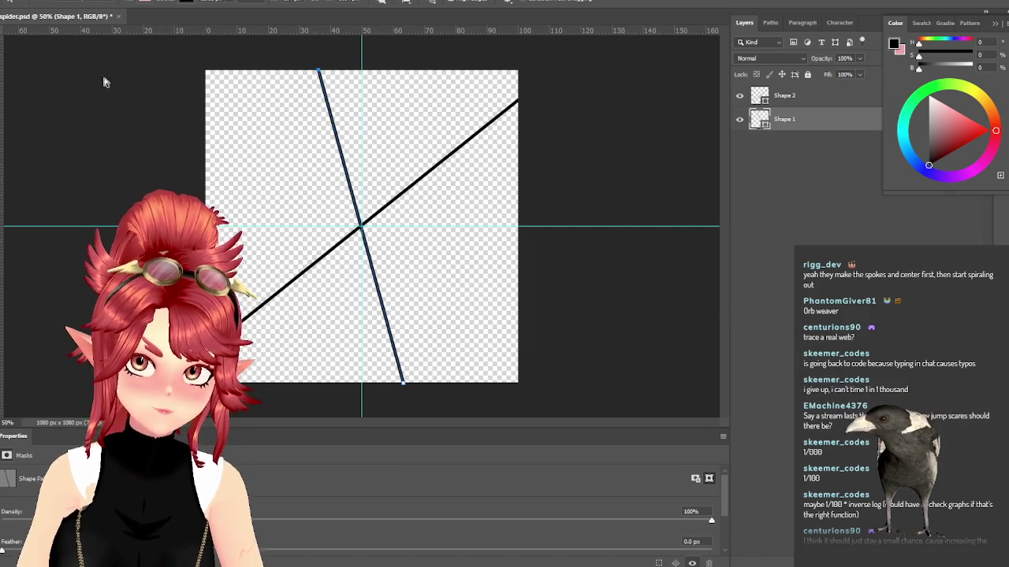
Step: Make the Shape 1 and Shape 2 strokes white, then add a new empty Layer 1
left_click(186, 3)
left_click(118, 20)
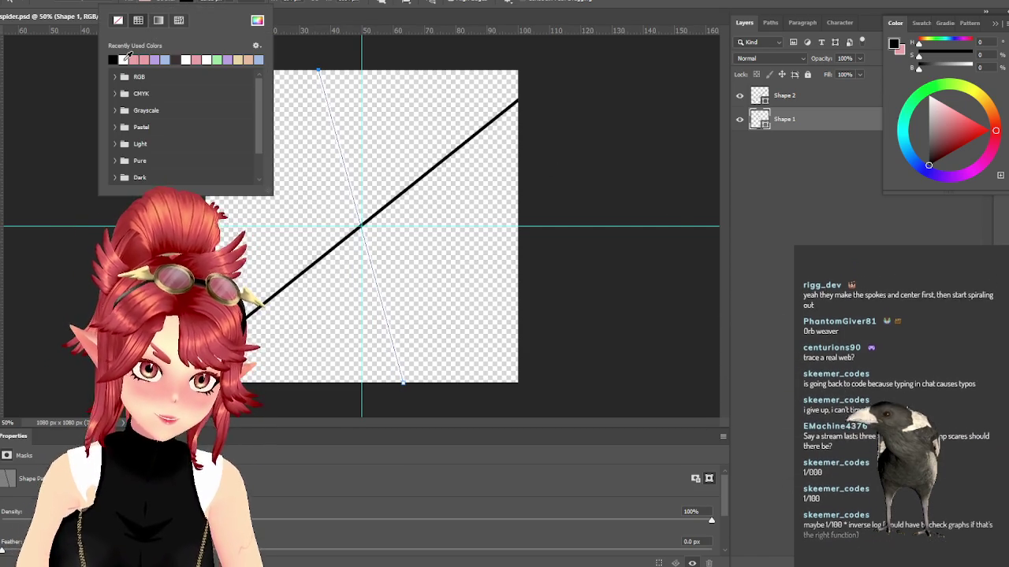
left_click(823, 101)
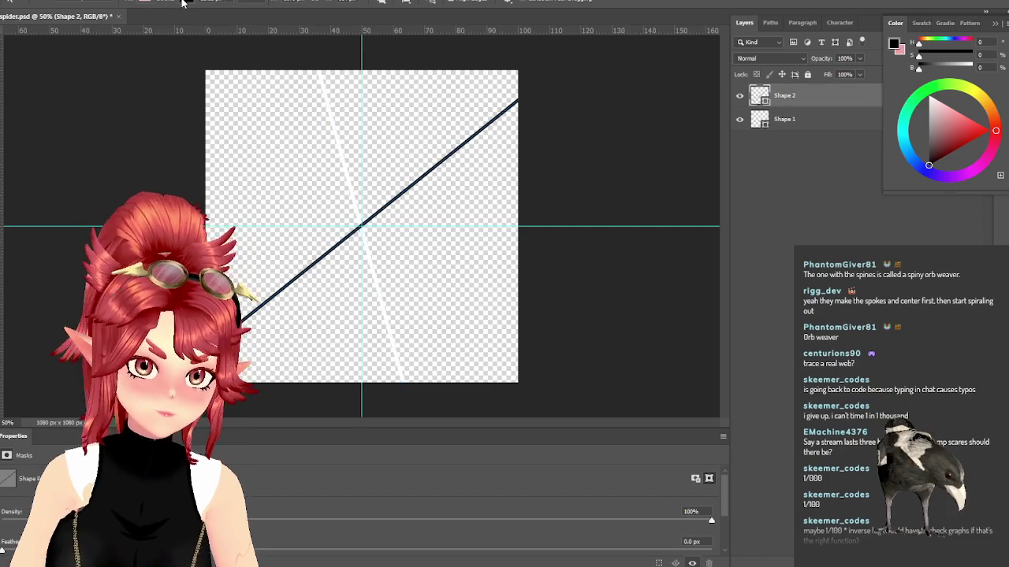
left_click(186, 3)
left_click(117, 55)
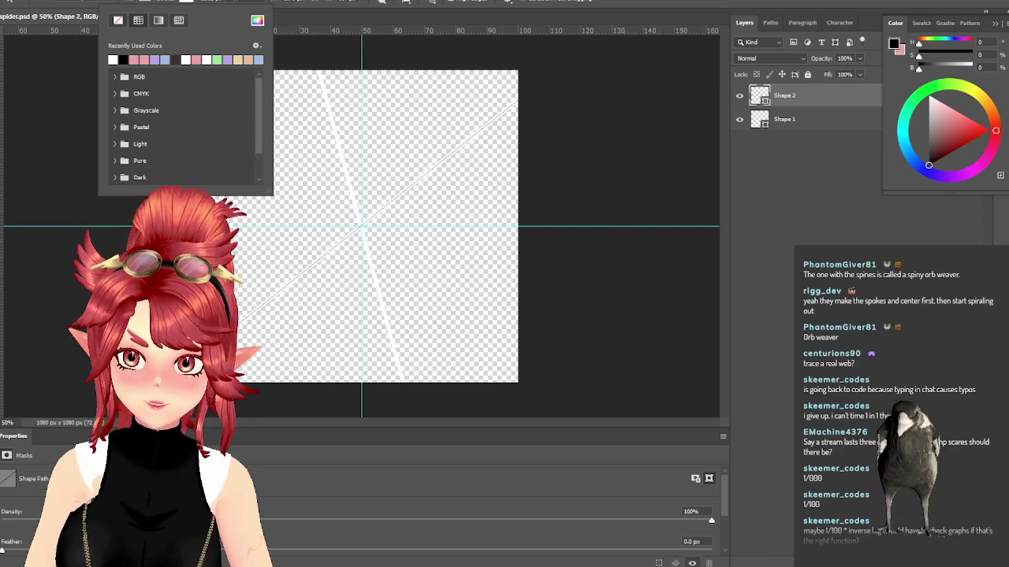
key("Return")
key("ctrl+shift+alt+n")
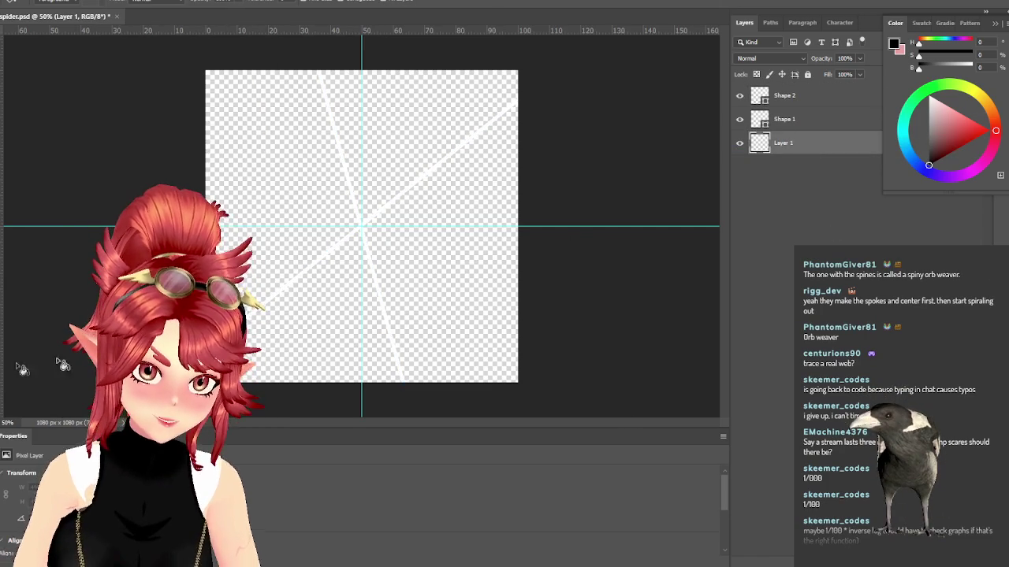
Step: Paint-bucket Layer 1 regions black, hide both shape layers, and undo a mistaken fill
left_click(256, 264)
left_click(292, 297)
left_click(386, 244)
left_click(381, 160)
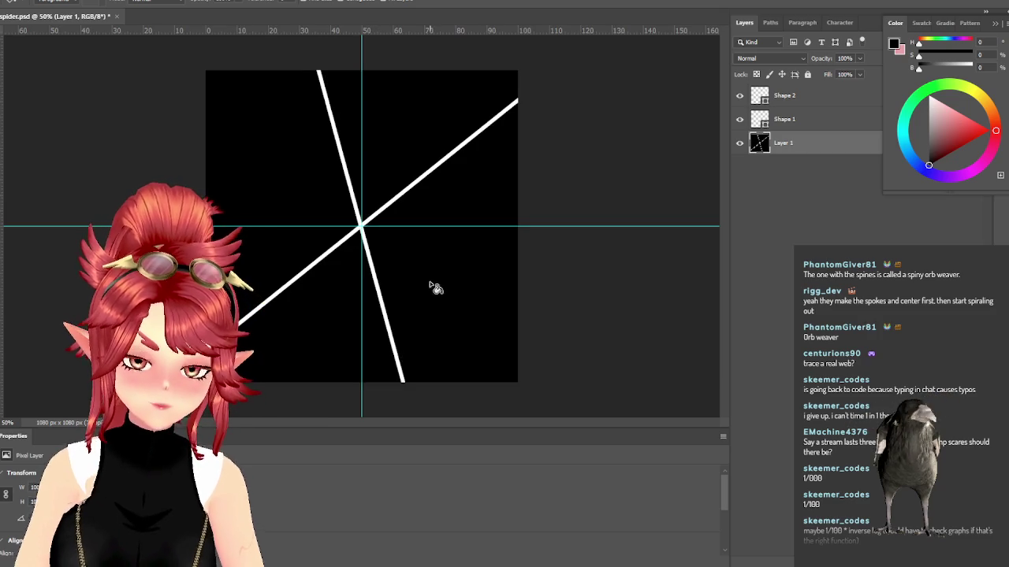
left_click(740, 120)
left_click(739, 95)
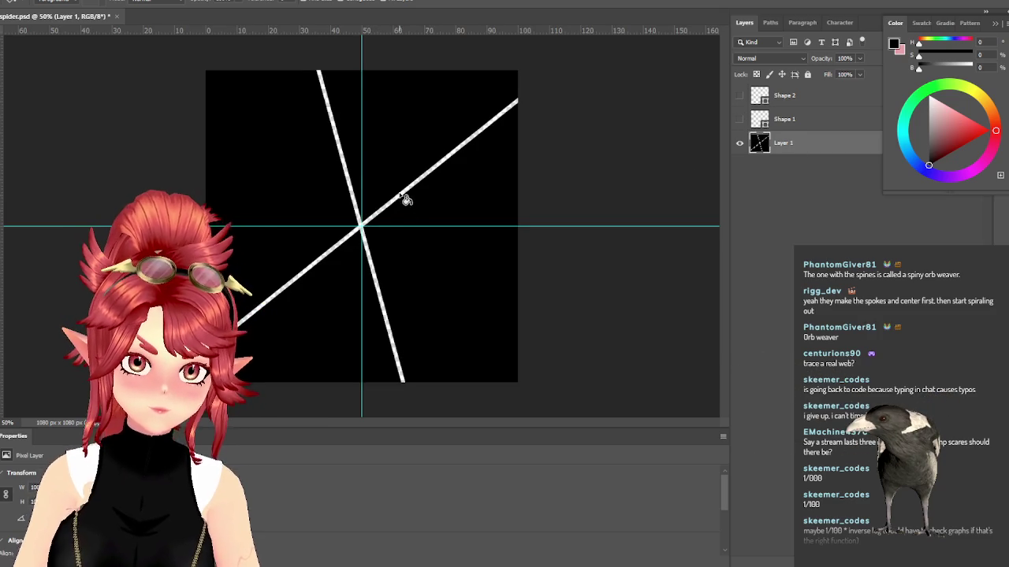
left_click(362, 228)
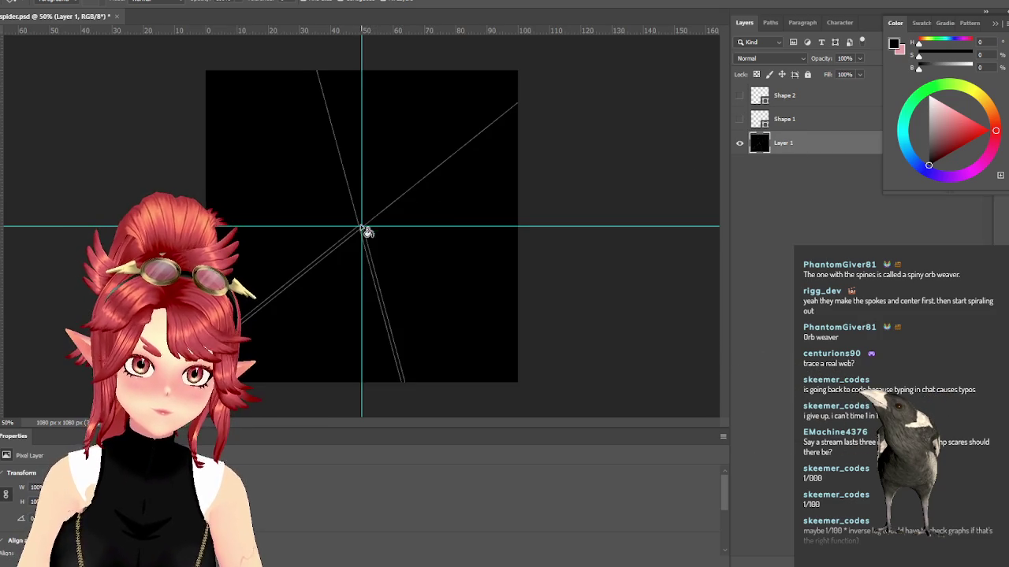
key("ctrl+z")
Step: Fill Layer 1 entirely black and show Shape 1 and Shape 2 again
left_click(430, 264)
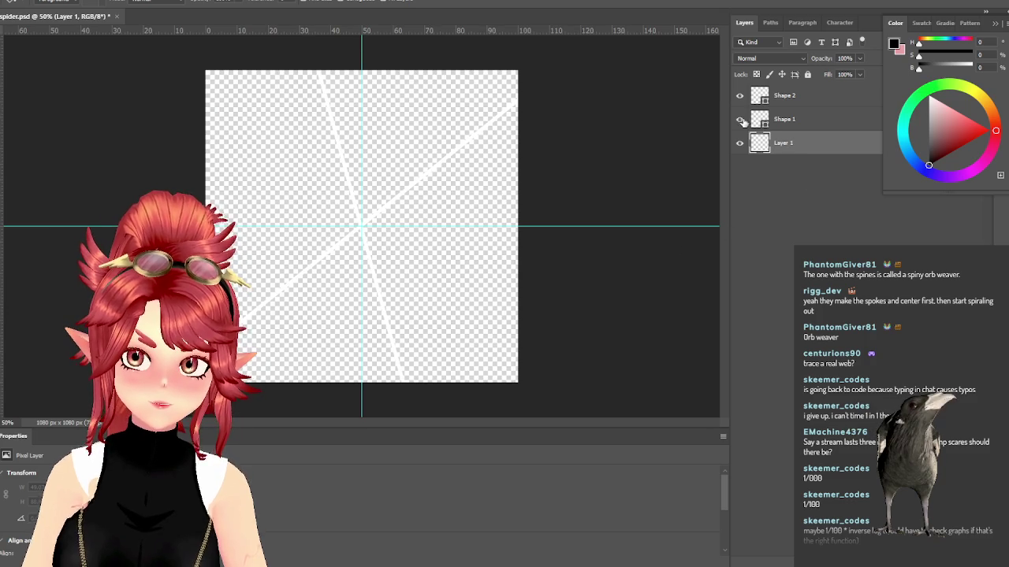
left_click(442, 202)
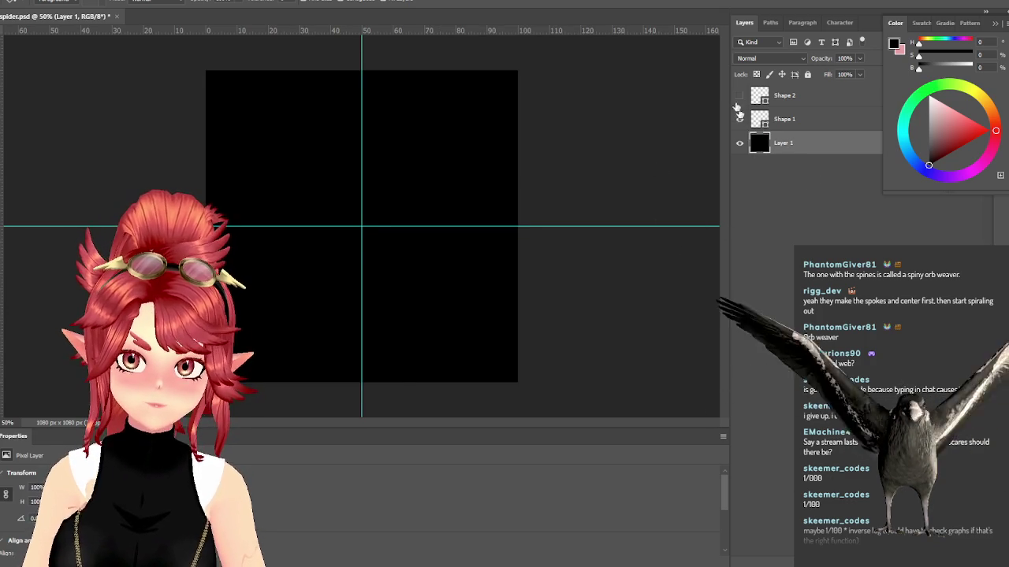
left_click(740, 95)
left_click(739, 119)
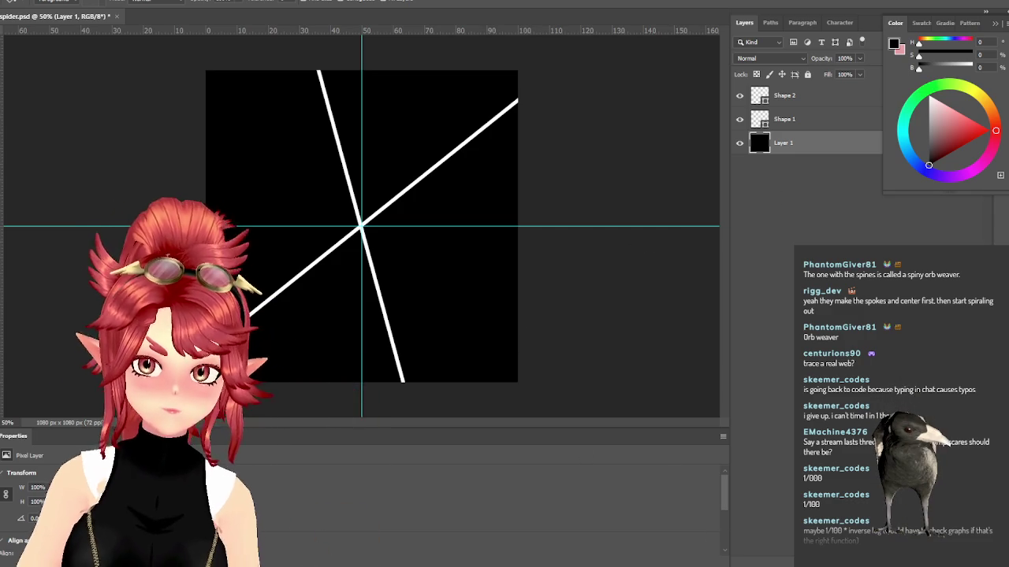
key("alt+Tab")
Step: Search Google Images for 'spiny orb weaver' in a new tab
left_click(754, 21)
type("sketchfab.com")
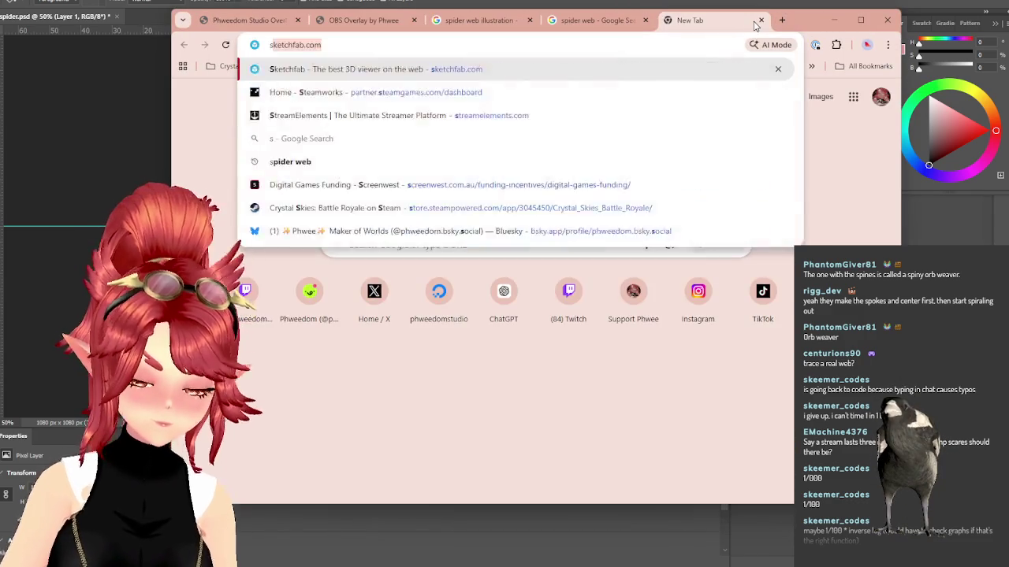
type("piny orb weaver")
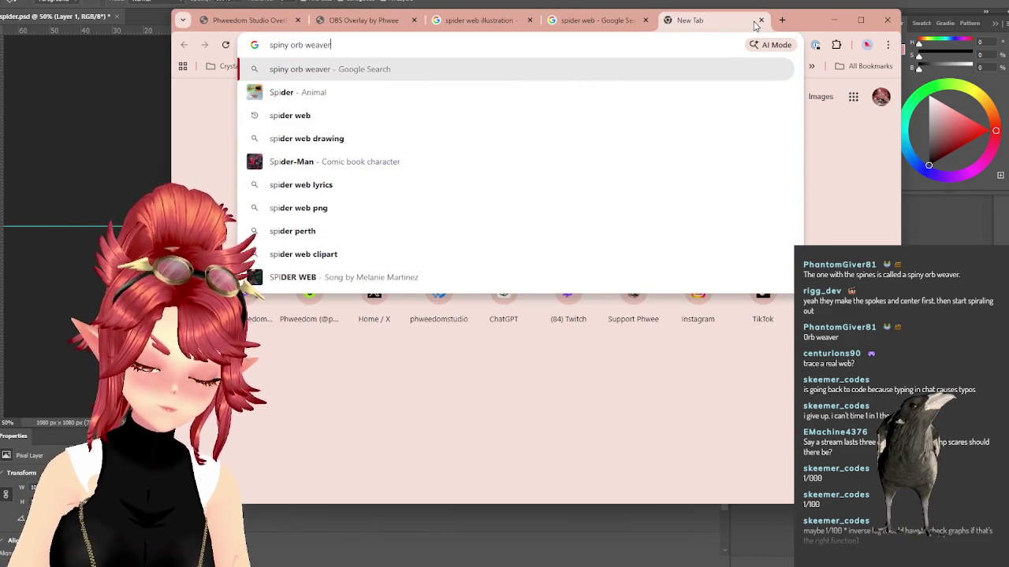
key("Return")
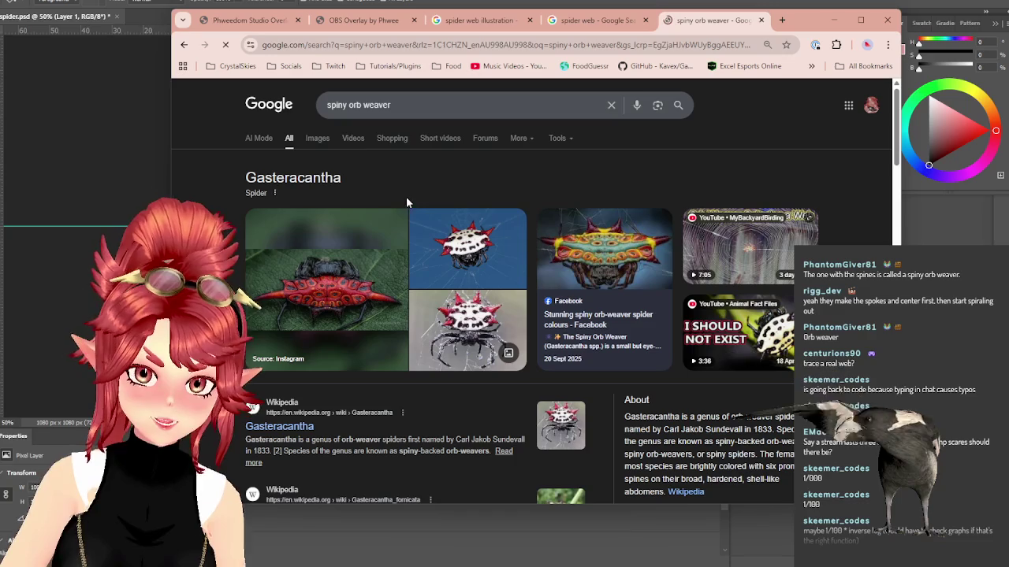
left_click(318, 138)
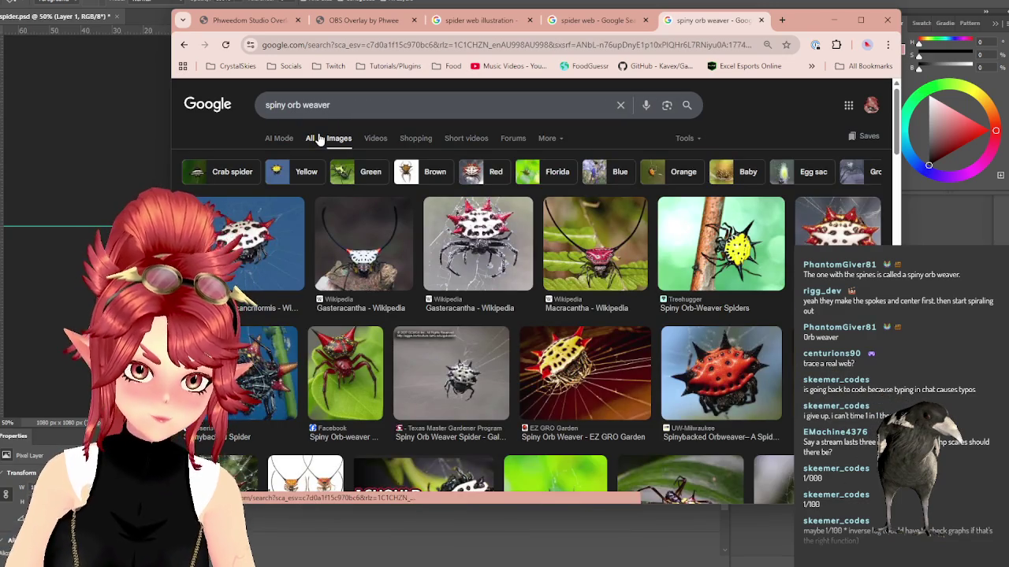
Step: Browse the results and preview the spiny-backed orbweaver photo on a hand
scroll(610, 290, "down", 3)
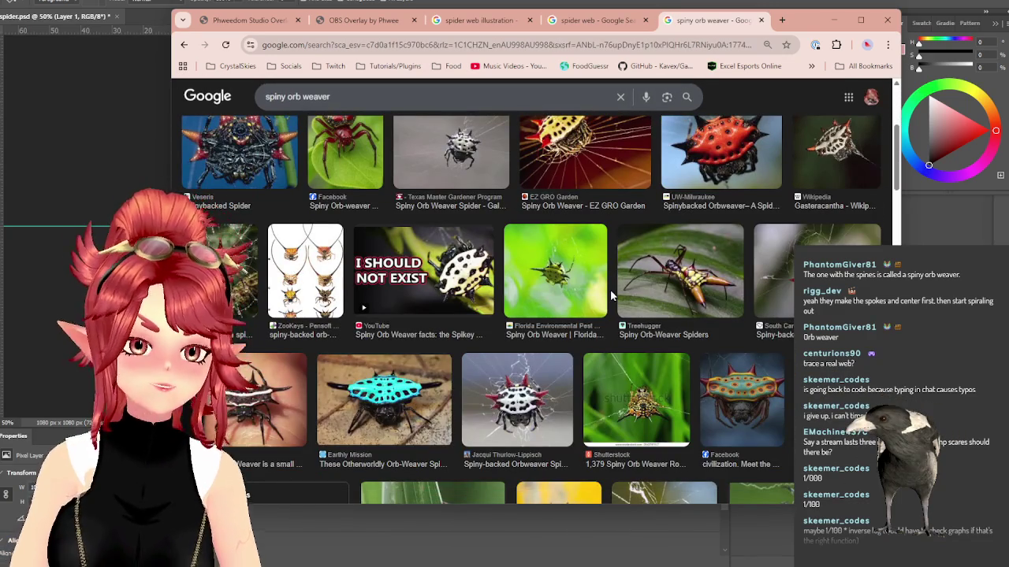
scroll(610, 293, "up", 3)
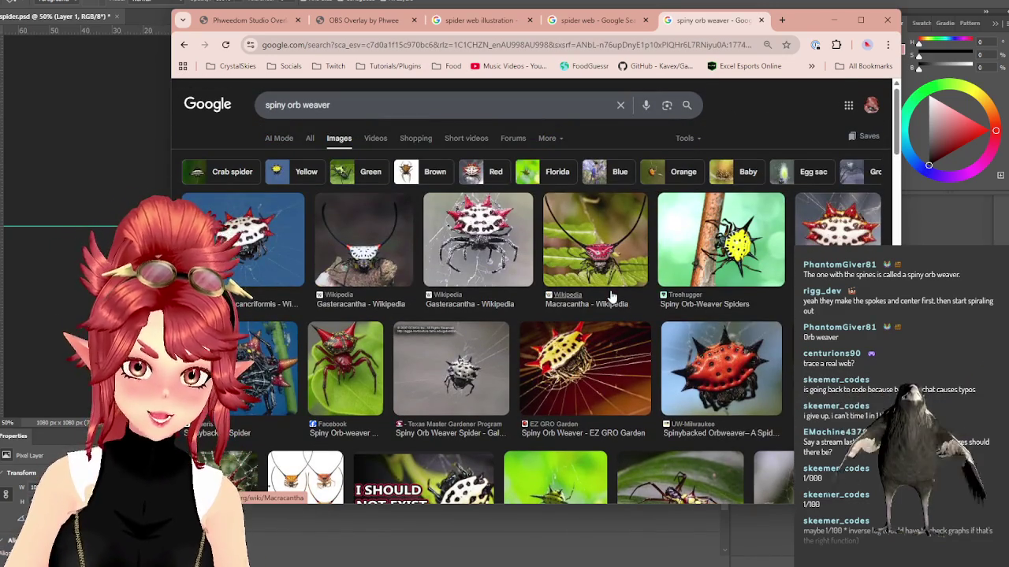
scroll(611, 295, "down", 1)
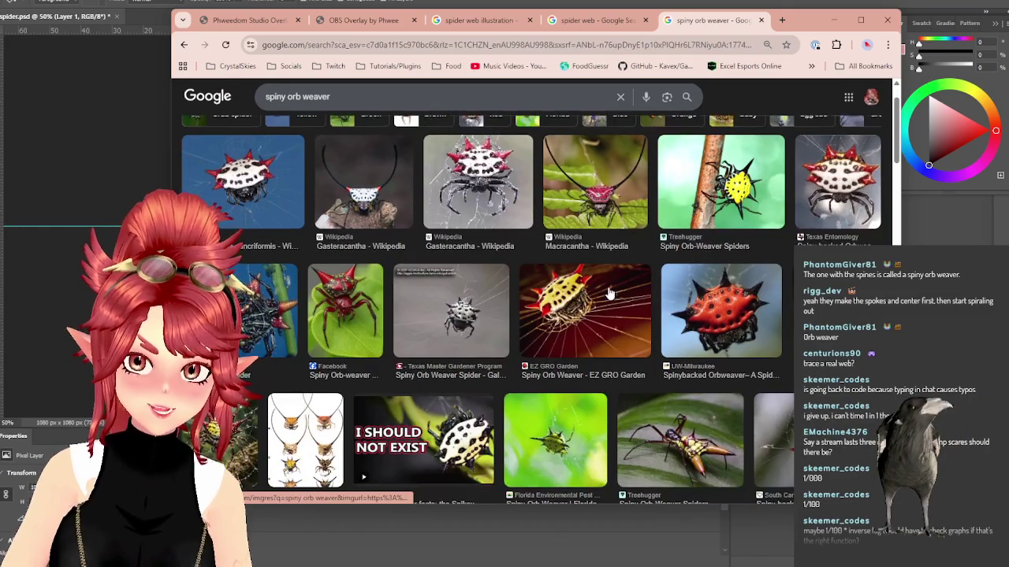
scroll(609, 293, "down", 4)
scroll(608, 292, "down", 2)
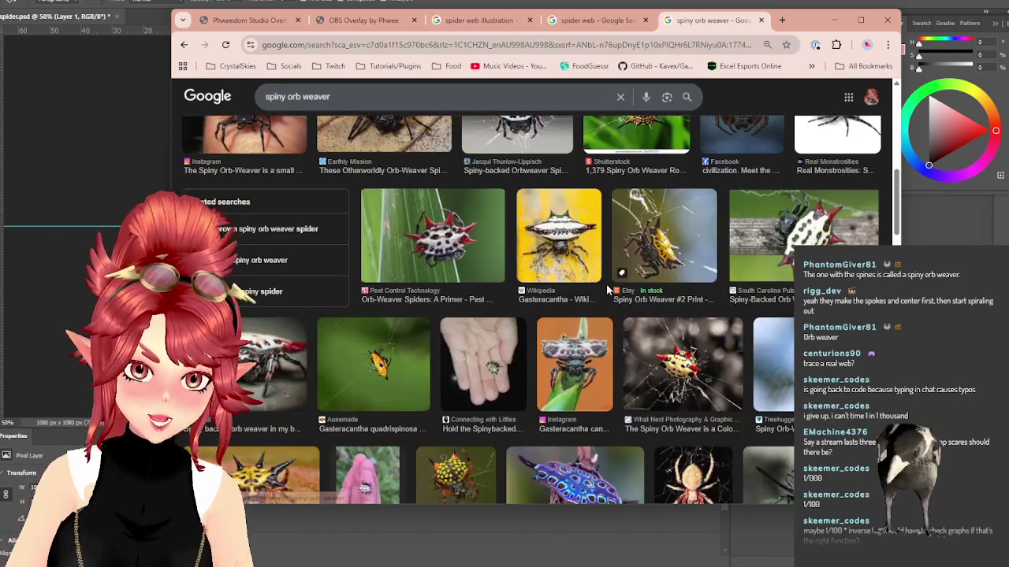
scroll(608, 291, "down", 2)
scroll(607, 291, "down", 3)
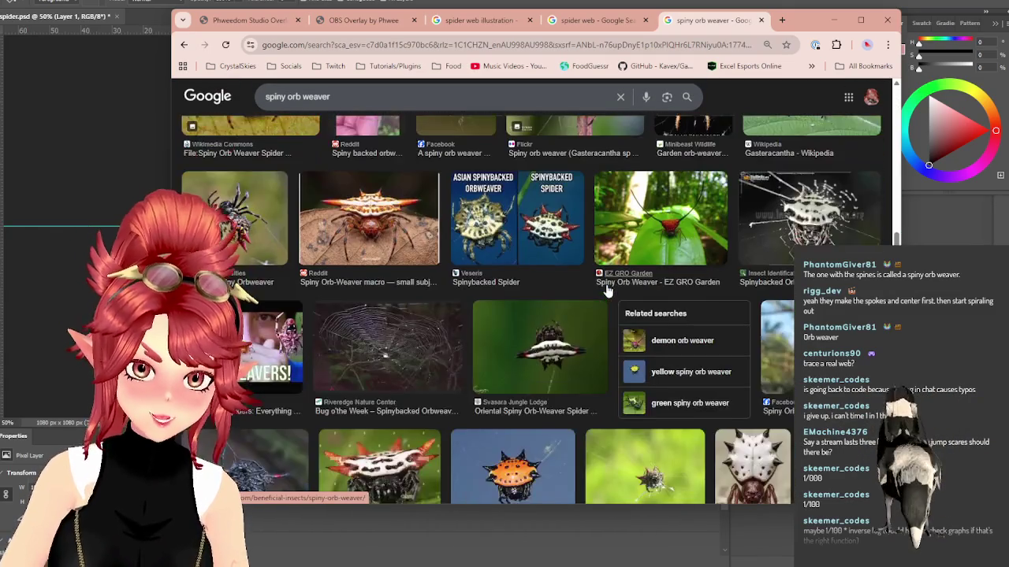
scroll(607, 291, "down", 3)
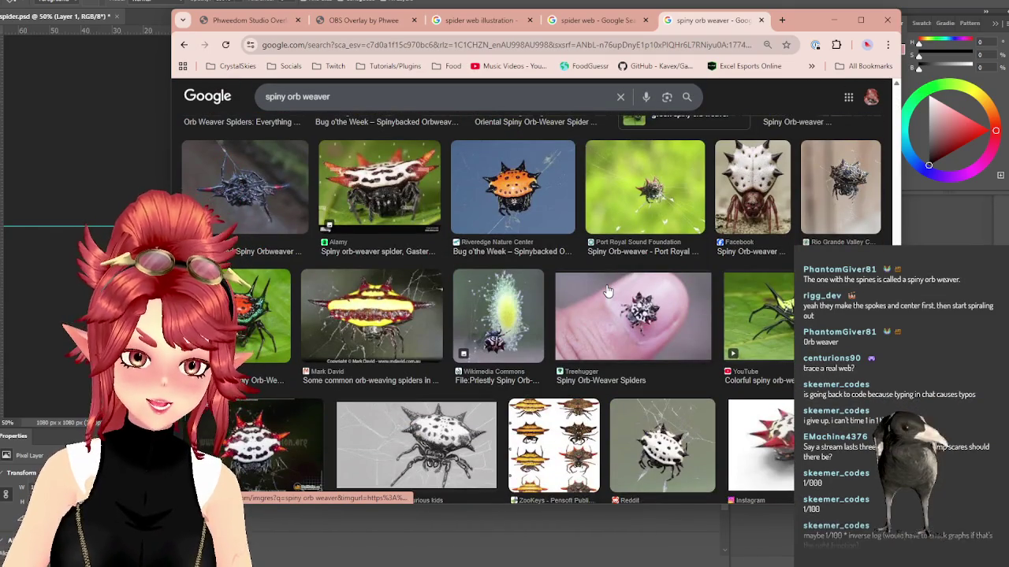
scroll(608, 292, "down", 3)
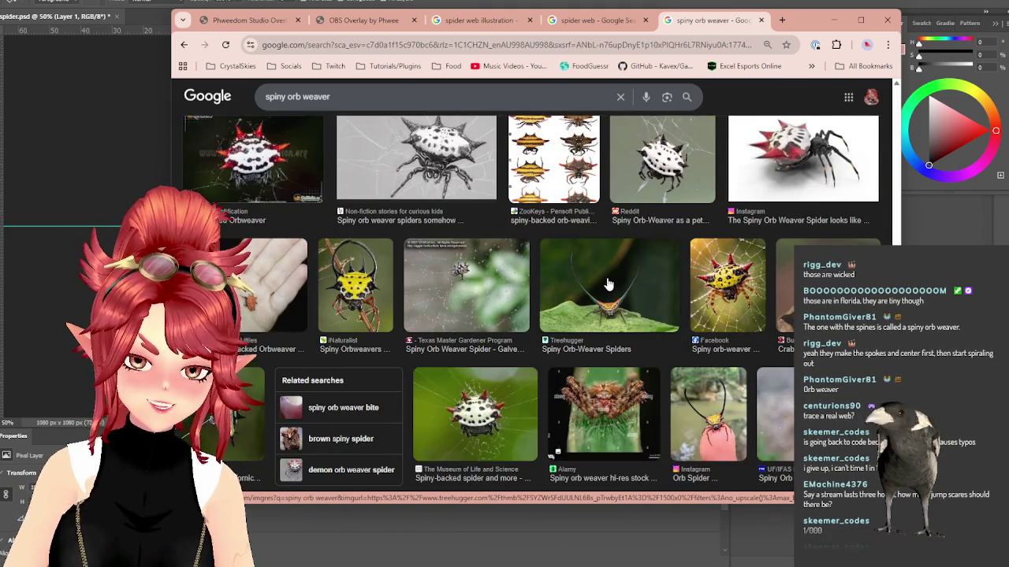
scroll(608, 283, "up", 3)
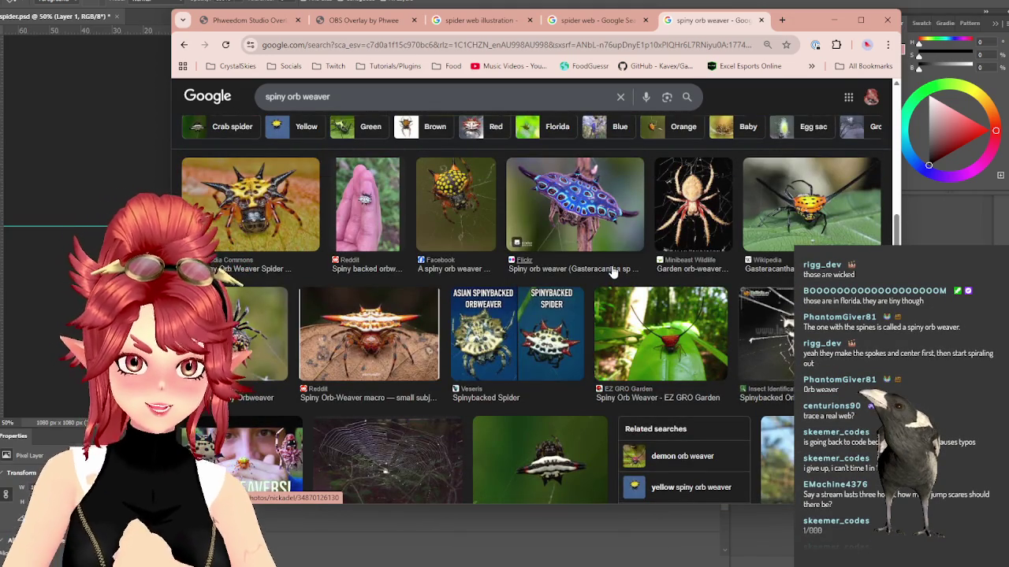
left_click(484, 226)
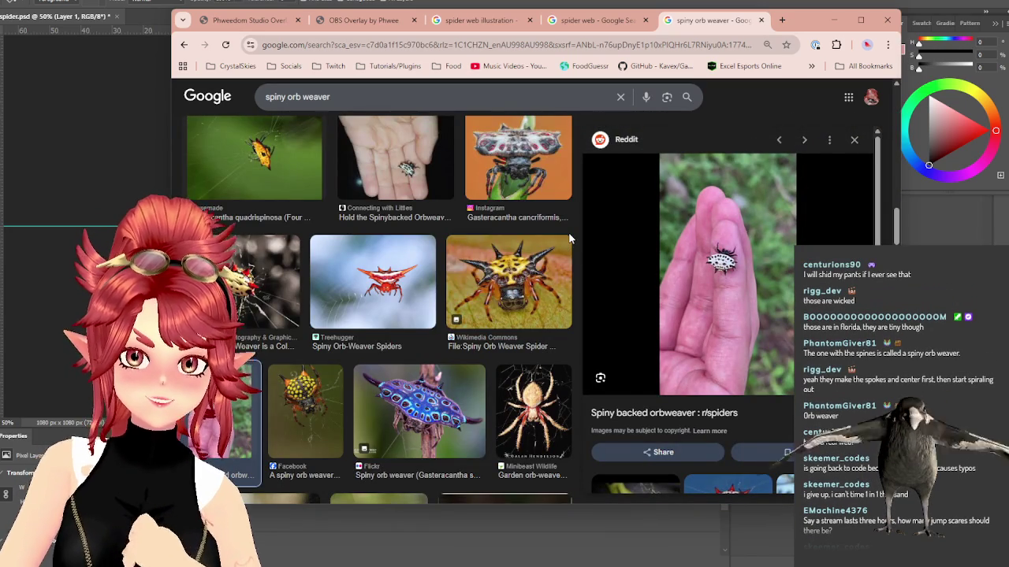
scroll(484, 260, "down", 3)
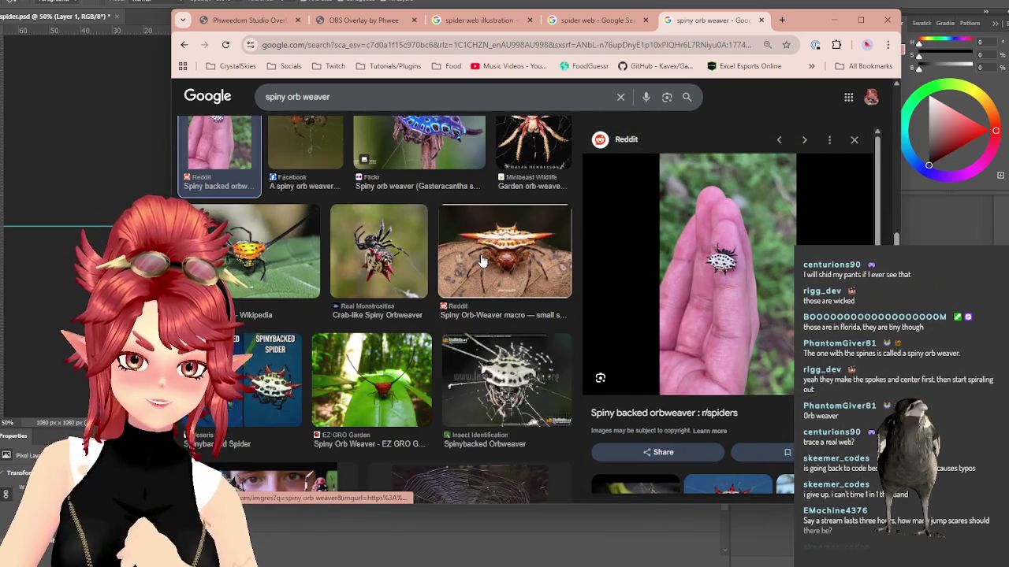
scroll(484, 260, "down", 4)
scroll(484, 260, "up", 5)
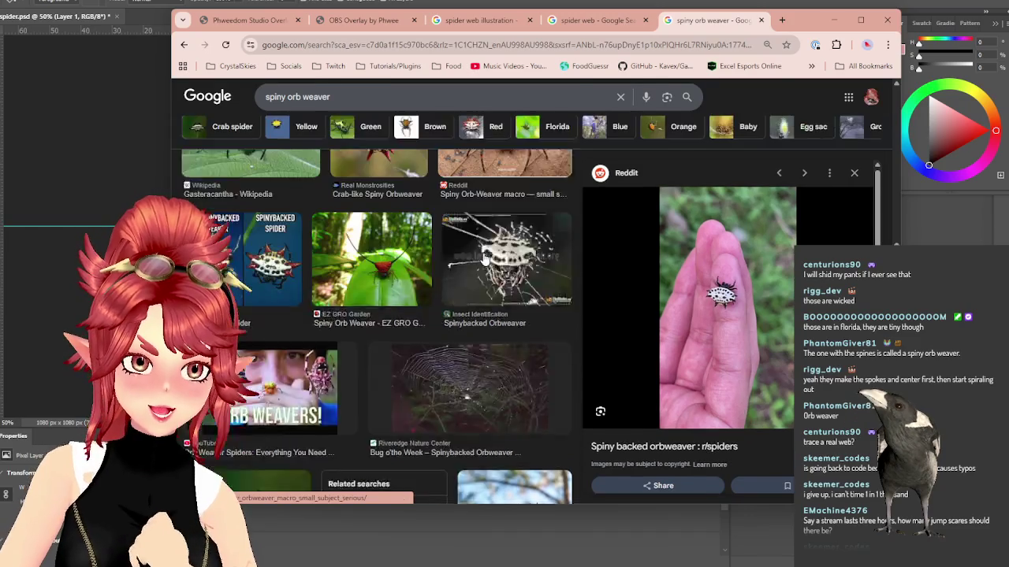
scroll(484, 260, "down", 3)
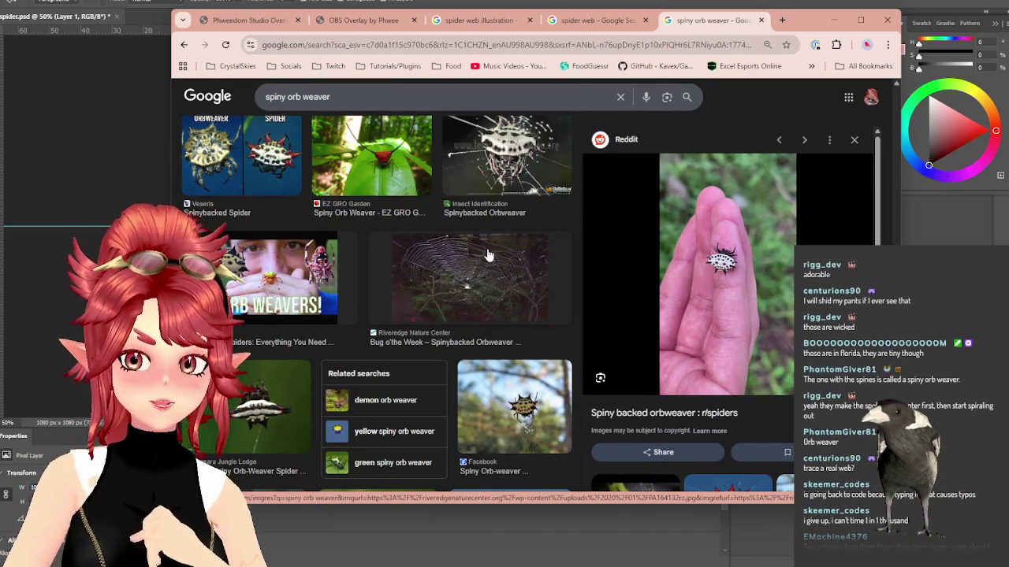
left_click(620, 97)
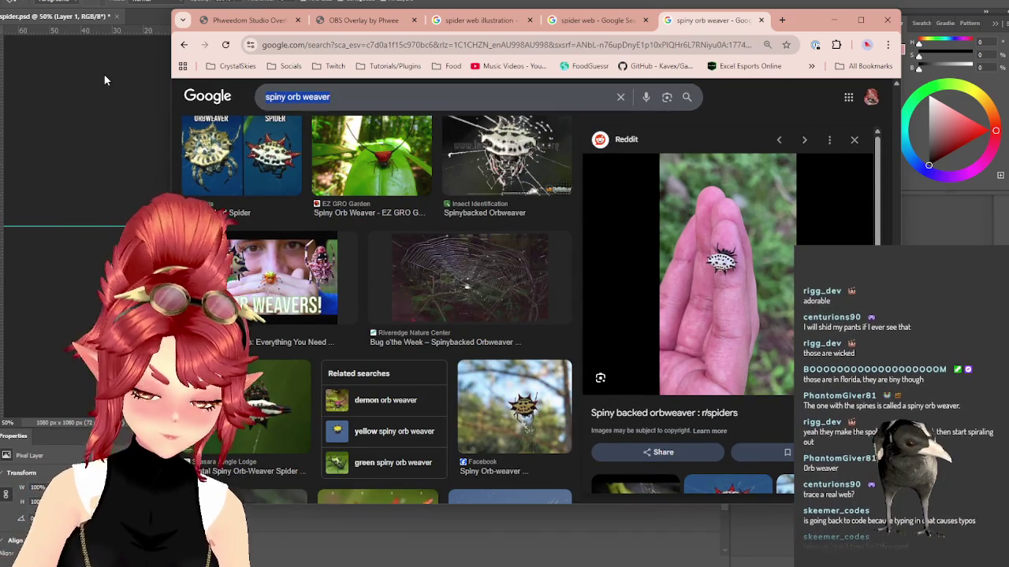
Step: Search images for 'australia orb weaver' and preview the Western Australian Museum golden orb weaver photo
type("australia o")
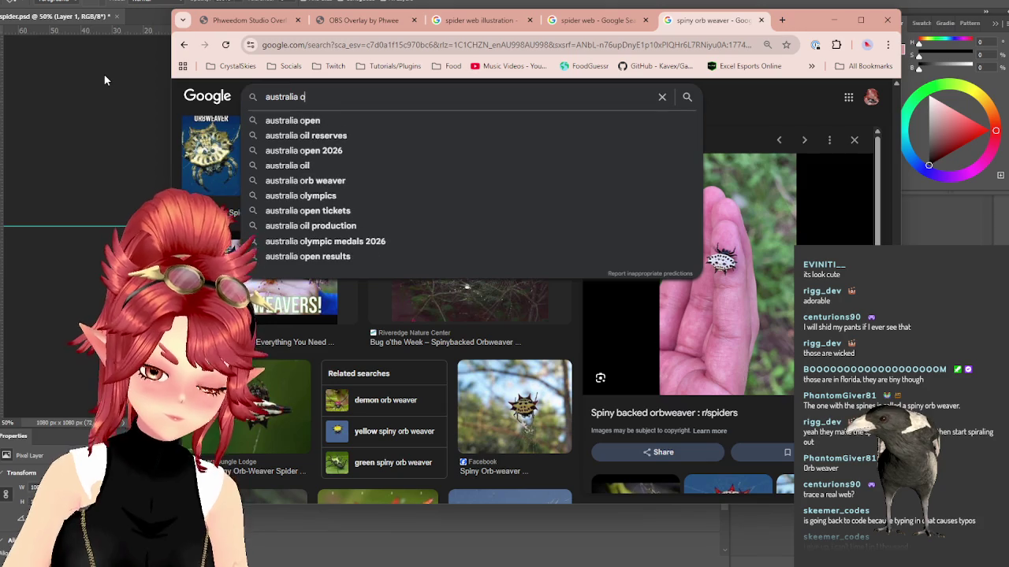
type("rb we")
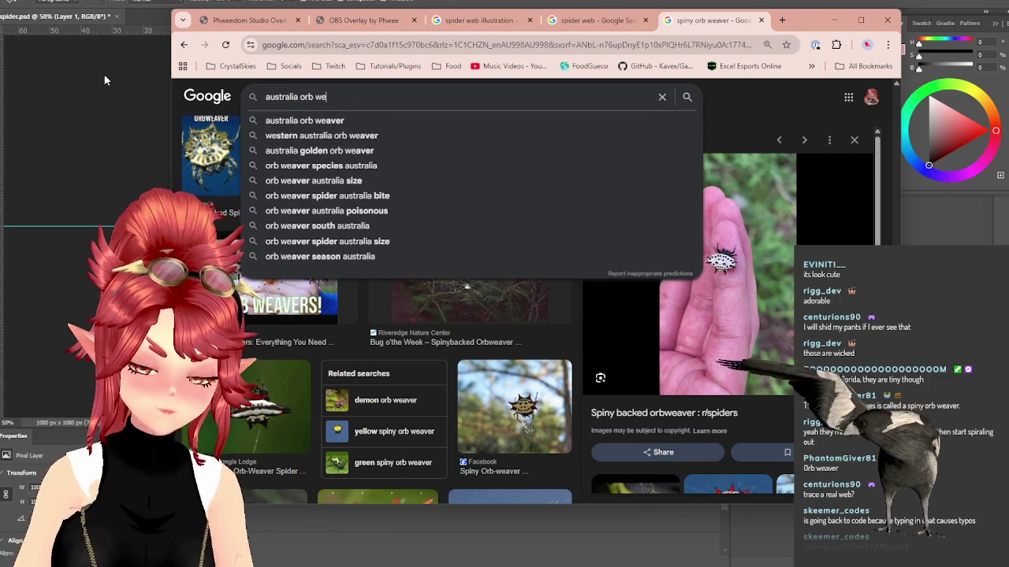
type("avers")
key("BackSpace")
key("Return")
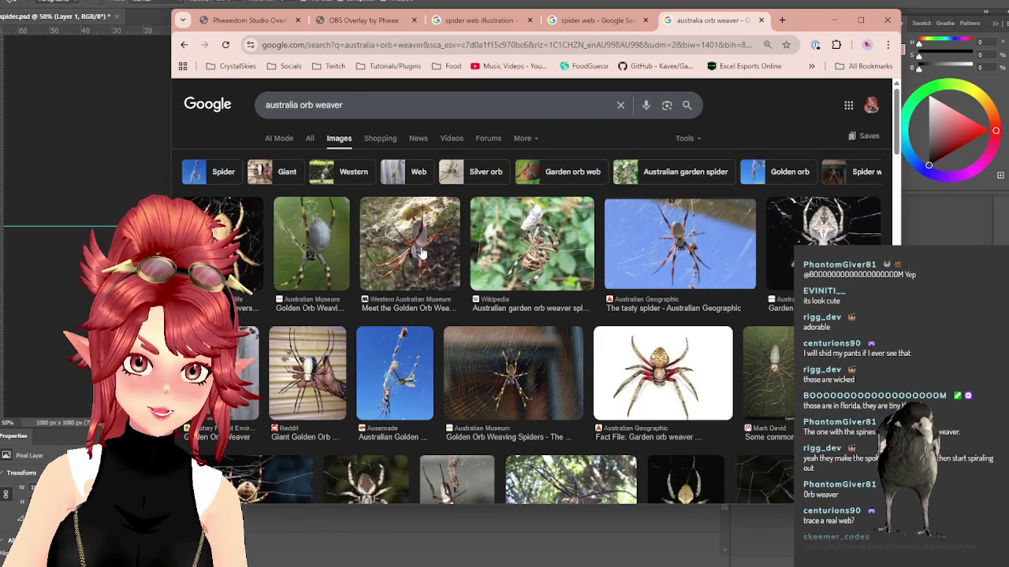
left_click(403, 256)
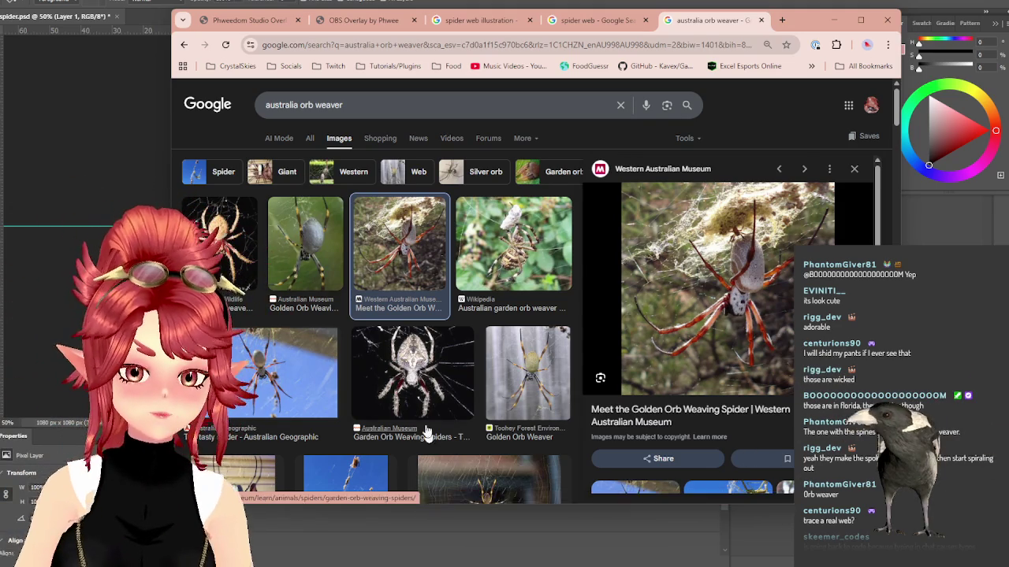
Step: Preview the Male Golden Orb Weaver photo, then close the australia orb weaver tab
scroll(425, 434, "down", 5)
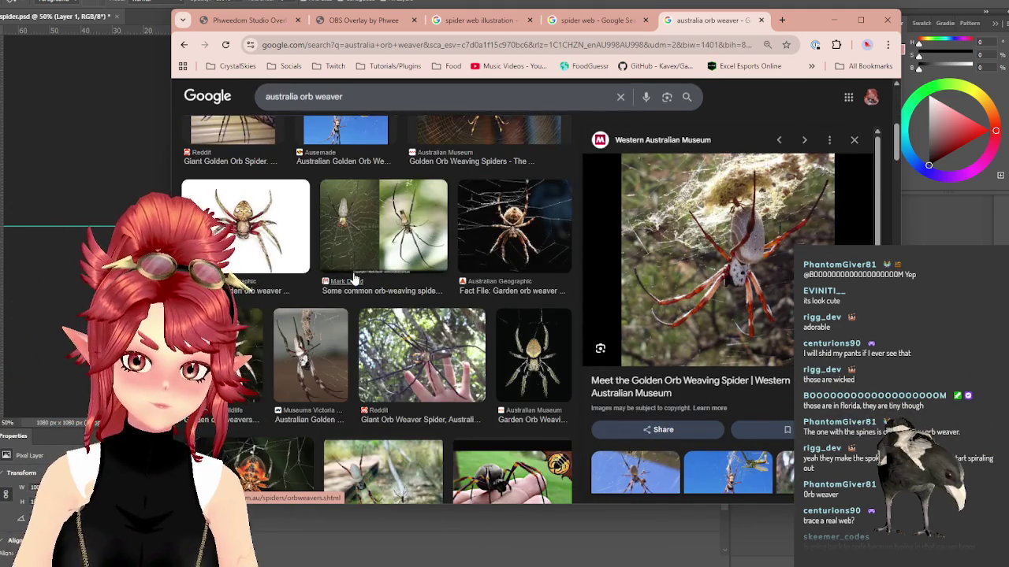
scroll(354, 278, "down", 2)
scroll(354, 278, "down", 3)
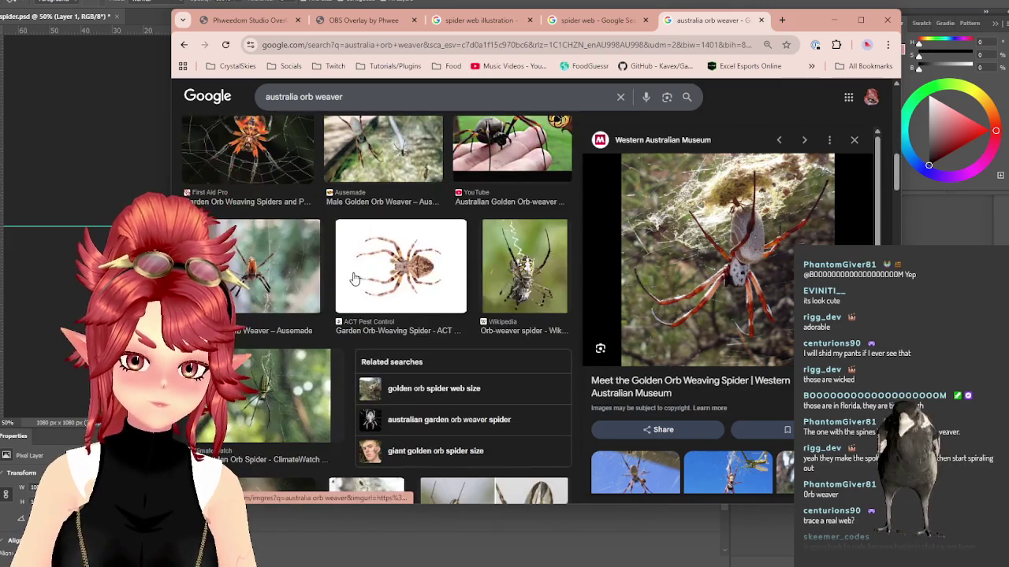
scroll(359, 276, "up", 1)
left_click(375, 253)
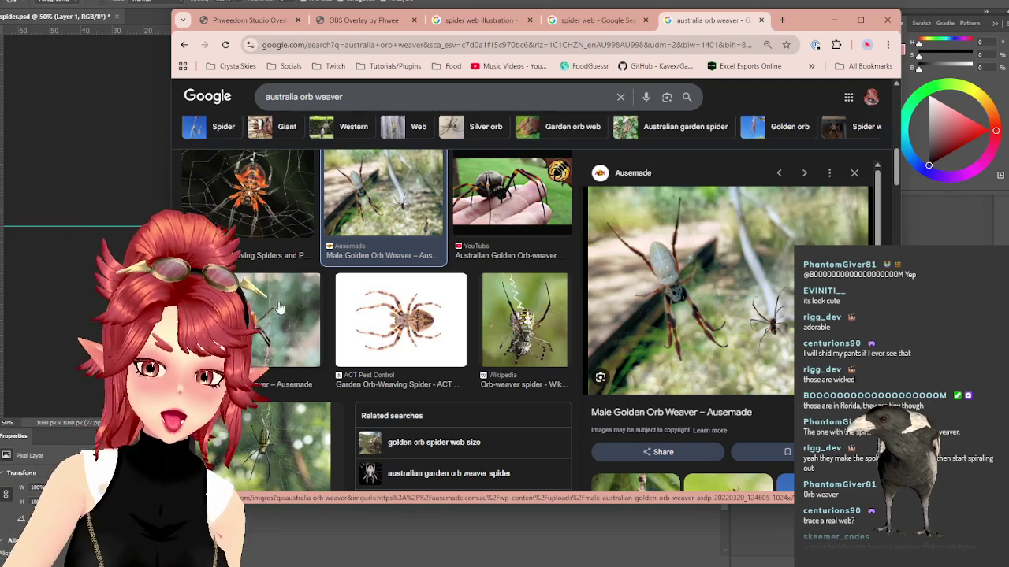
left_click(761, 21)
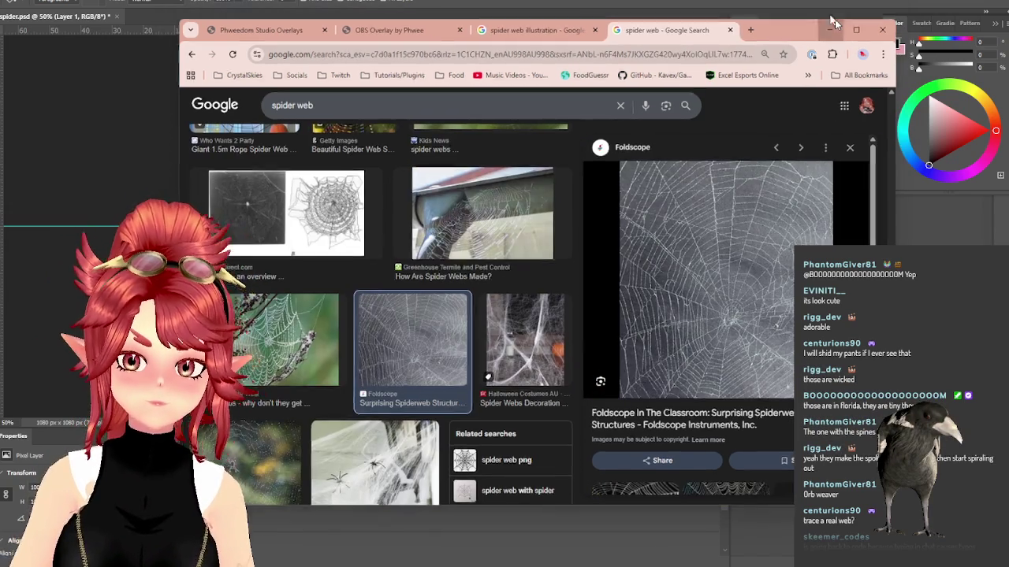
Step: Minimize Chrome to return to the Photoshop canvas
left_click(837, 21)
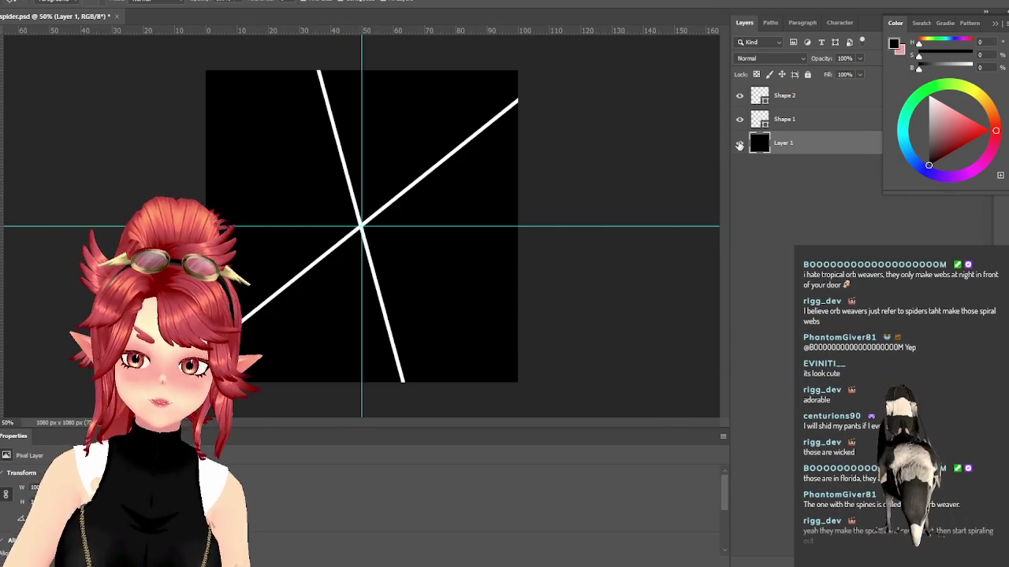
Step: Select Shape 2 and draw two new spokes from the centre to the upper-right and right edges
left_click(784, 95)
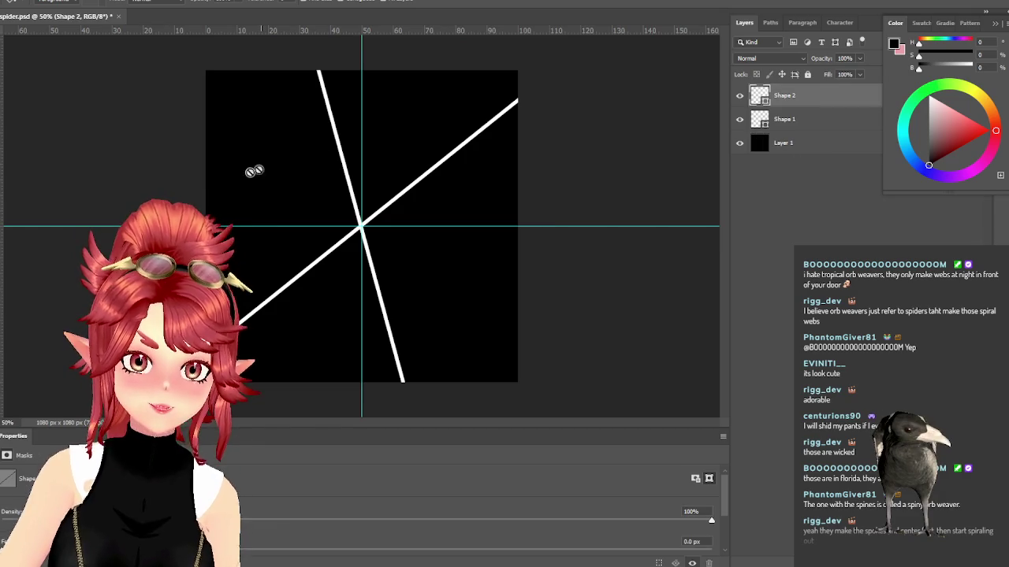
key("a")
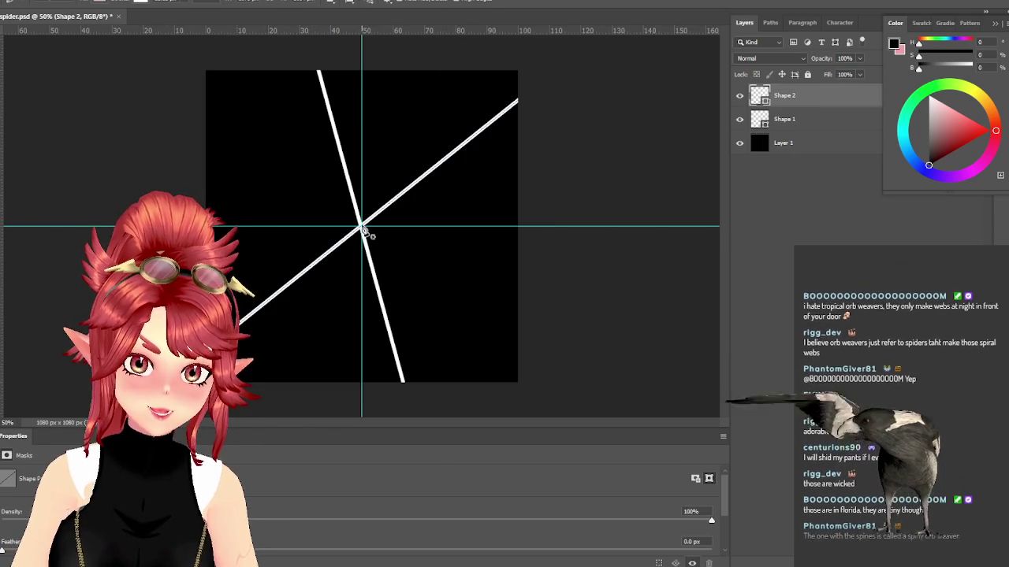
left_click_drag(363, 230, 518, 100)
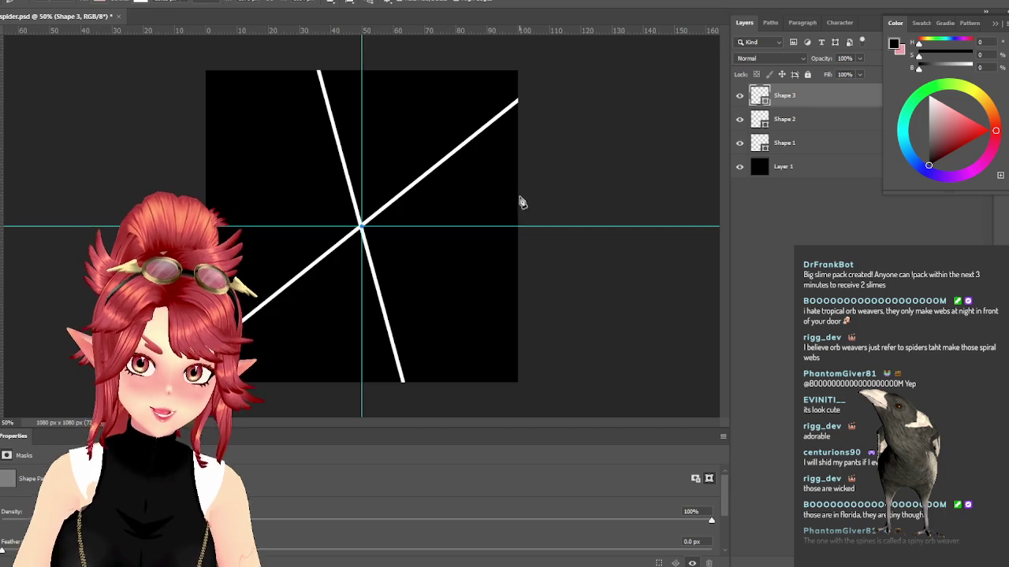
left_click_drag(361, 226, 521, 201)
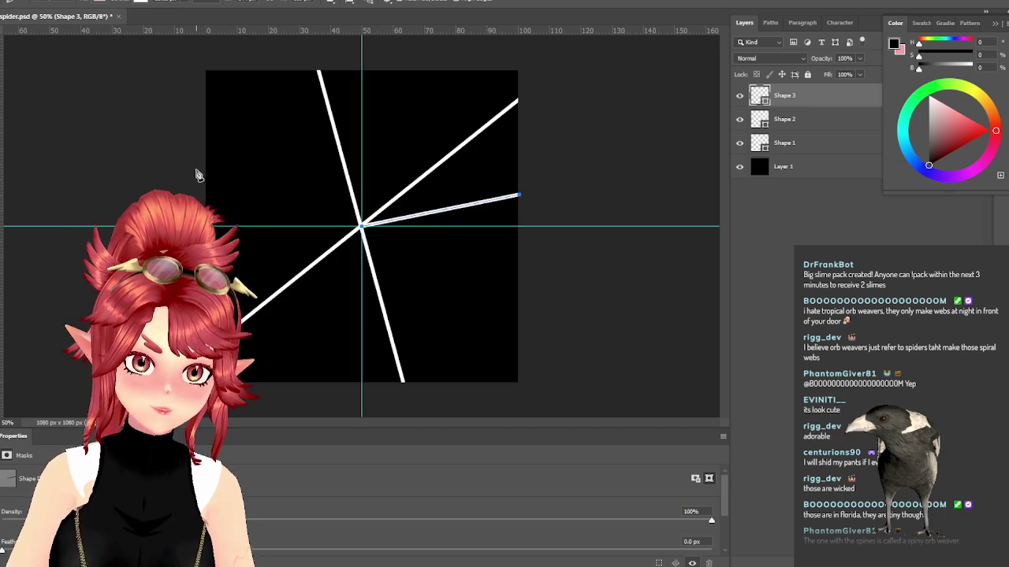
key("Escape")
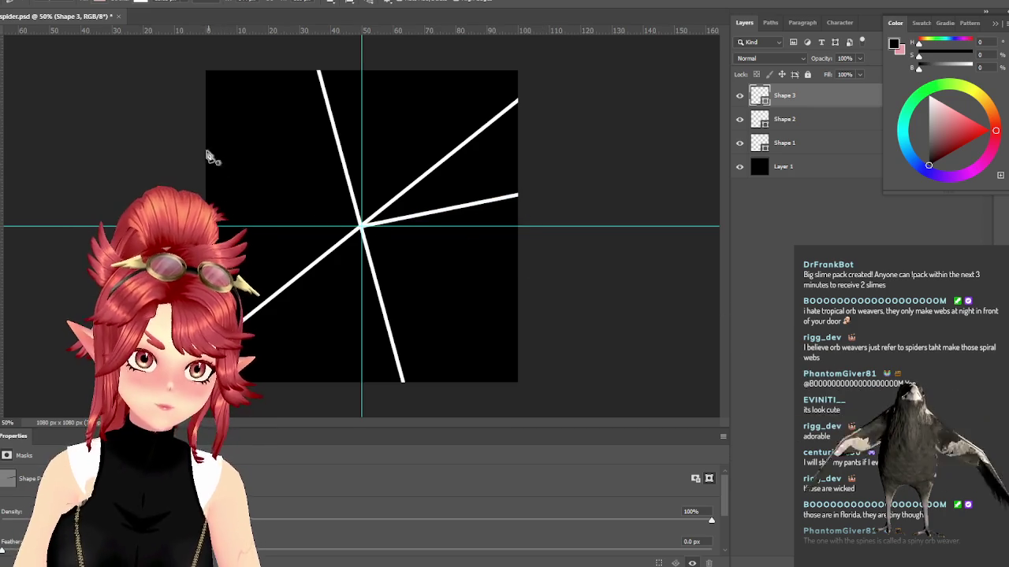
Step: Add spokes linking the centre to the left edge, bottom-right corner and bottom edge
left_click(203, 145)
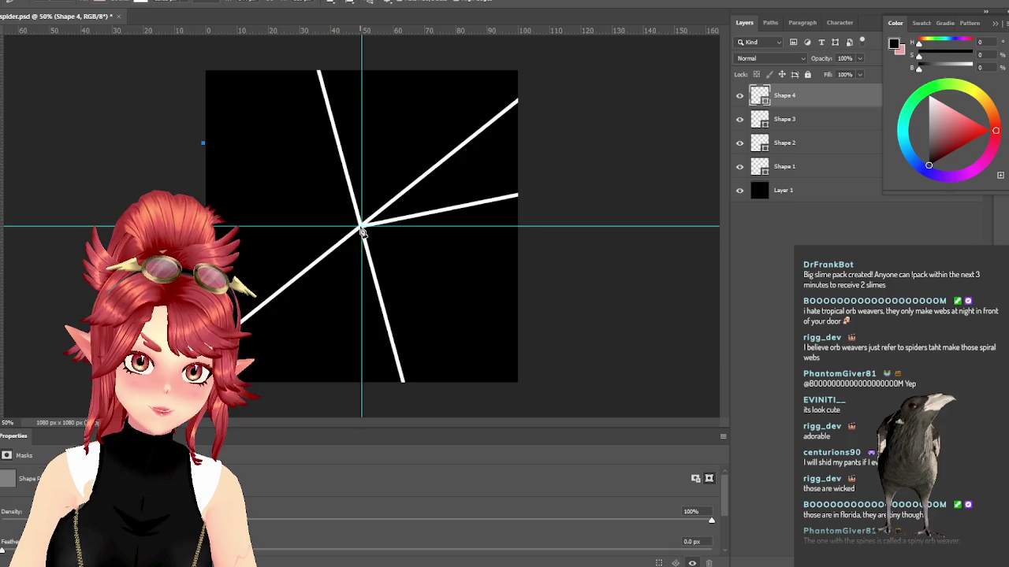
left_click(520, 381)
left_click(362, 227)
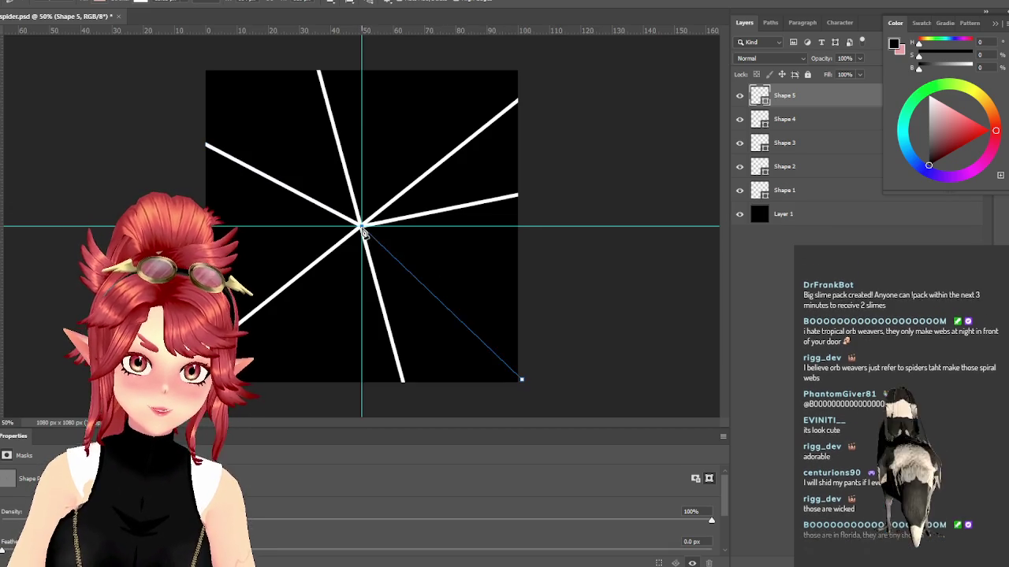
left_click(282, 387)
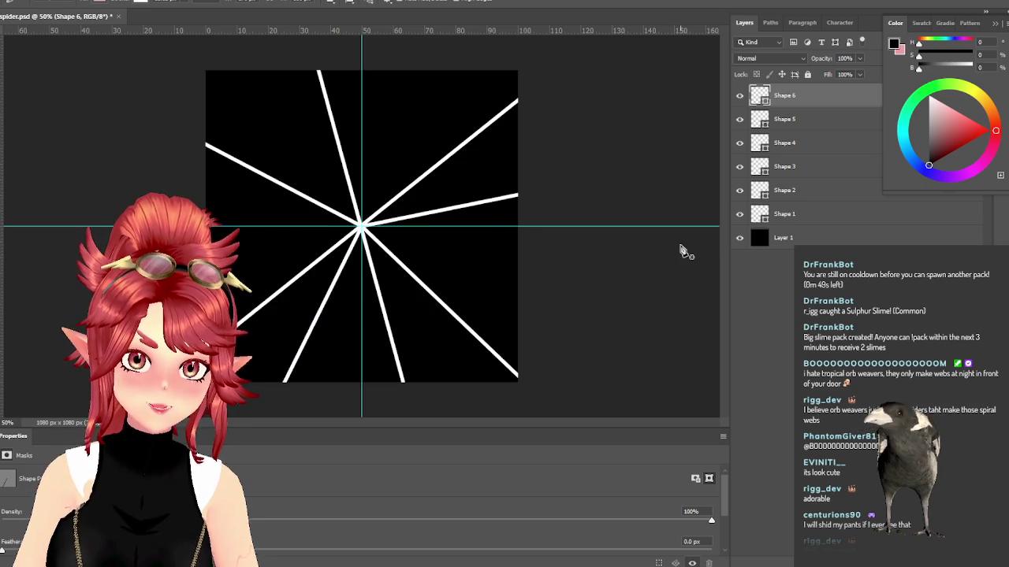
left_click(207, 281)
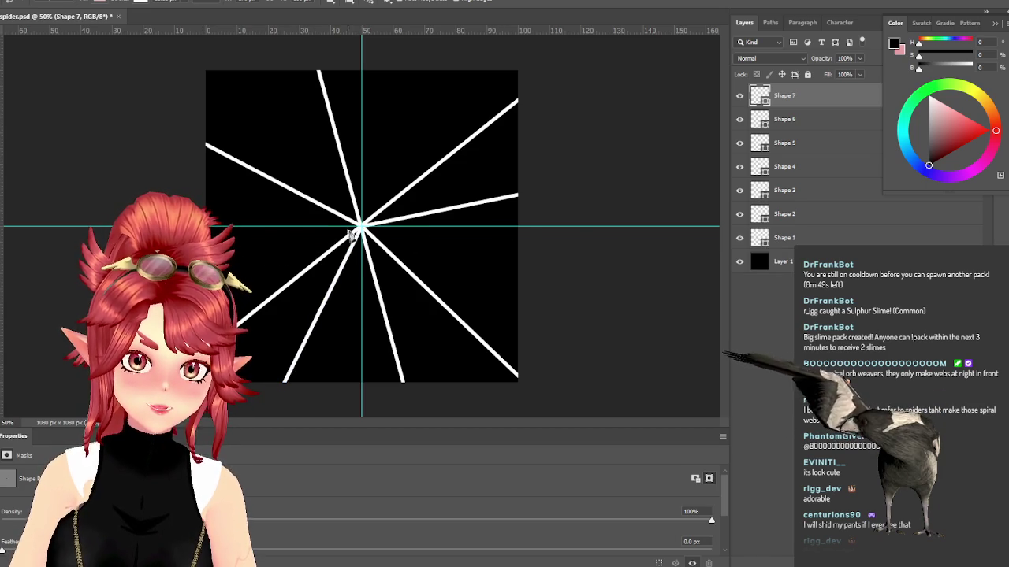
left_click(362, 228)
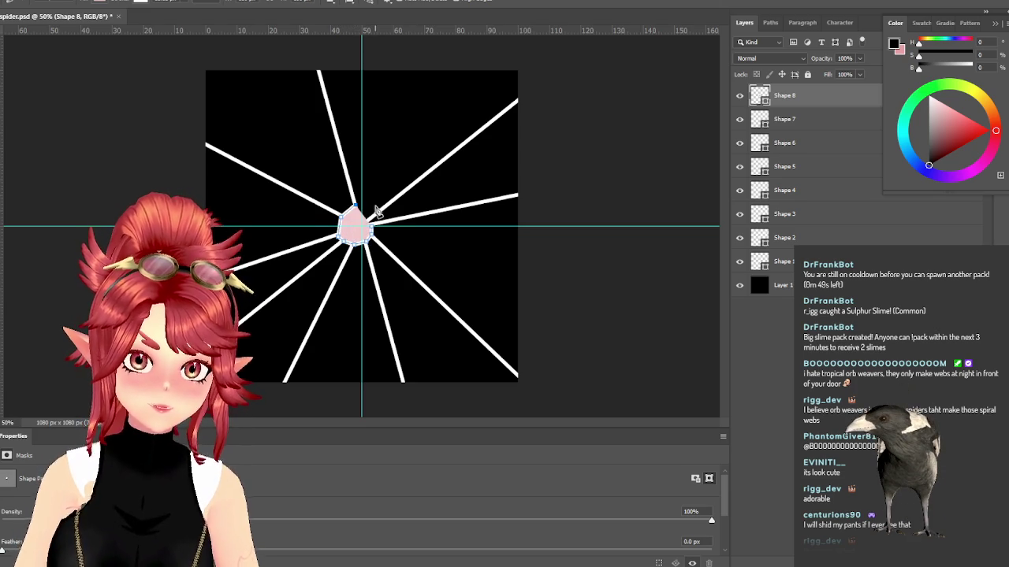
Step: Set the centre polygon's fill to No Color, then deselect and undo the unwanted octagon ring
left_click(100, 1)
left_click(32, 21)
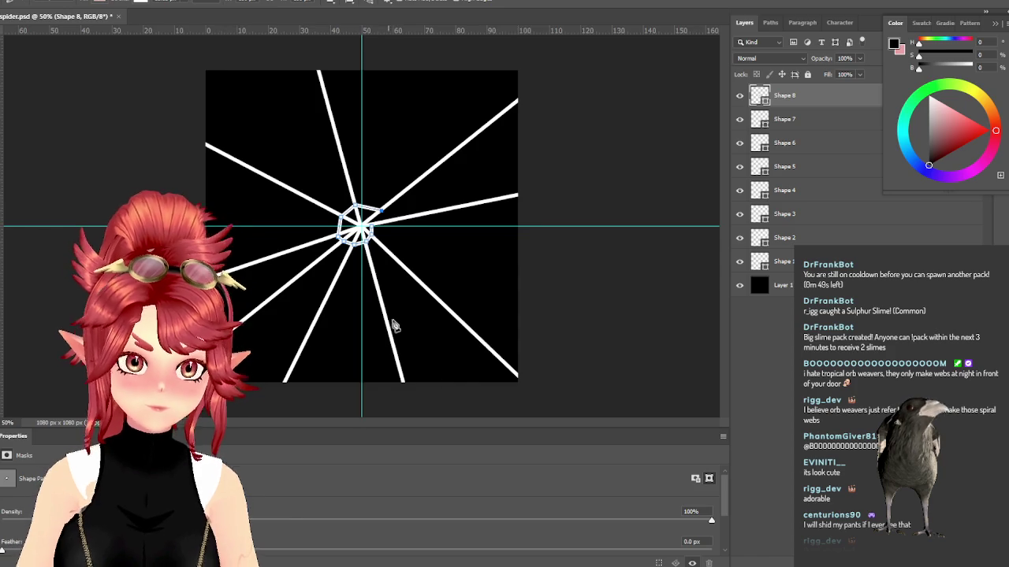
key("ctrl+plus")
key("ctrl+plus")
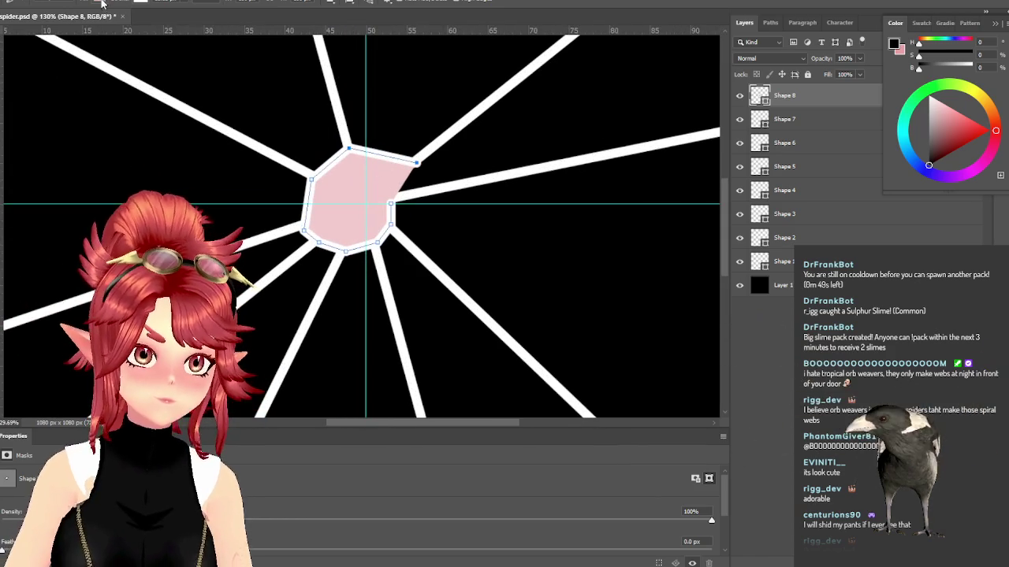
left_click(103, 4)
left_click(31, 20)
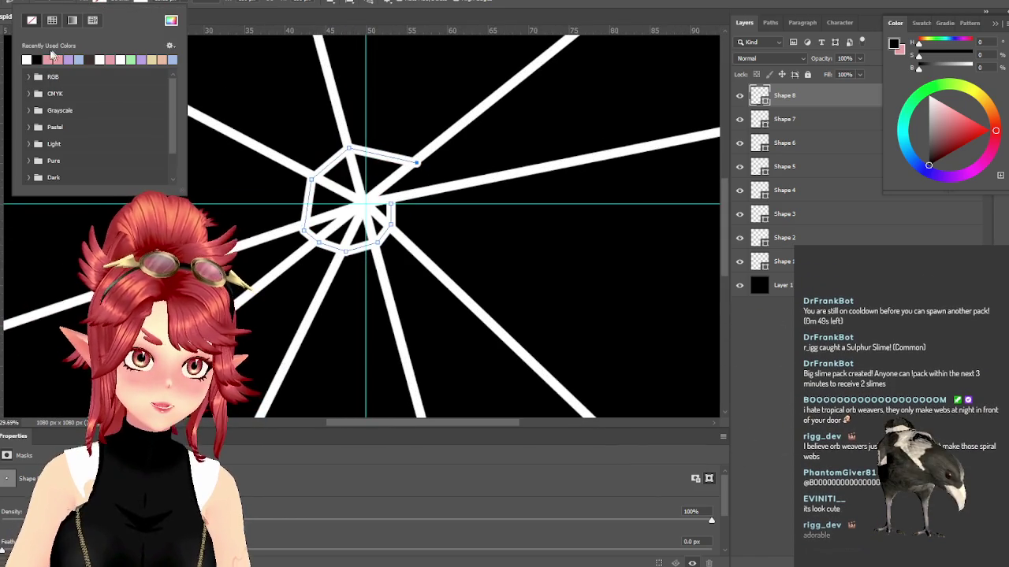
left_click(492, 18)
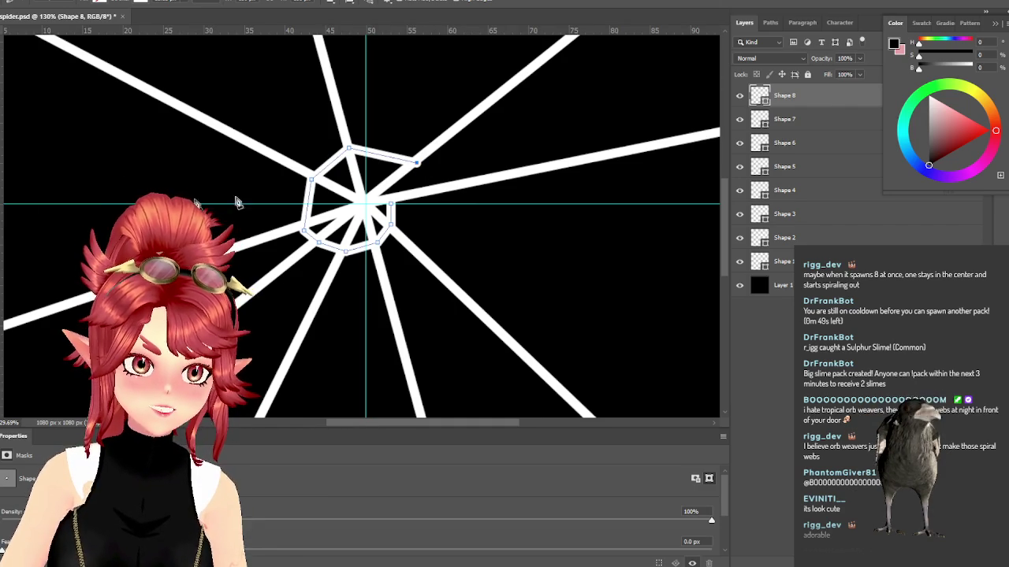
left_click(453, 229)
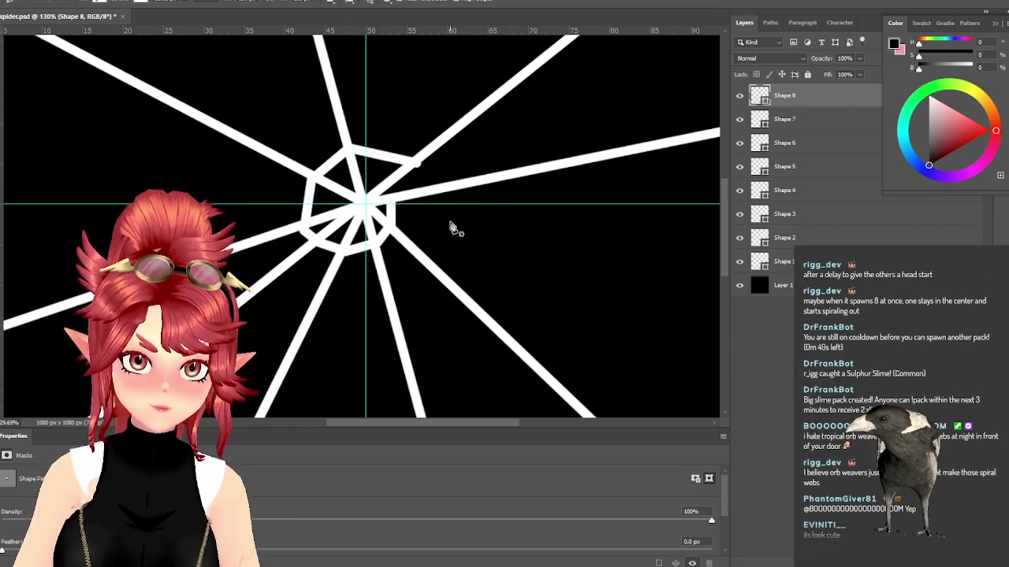
key("ctrl+z")
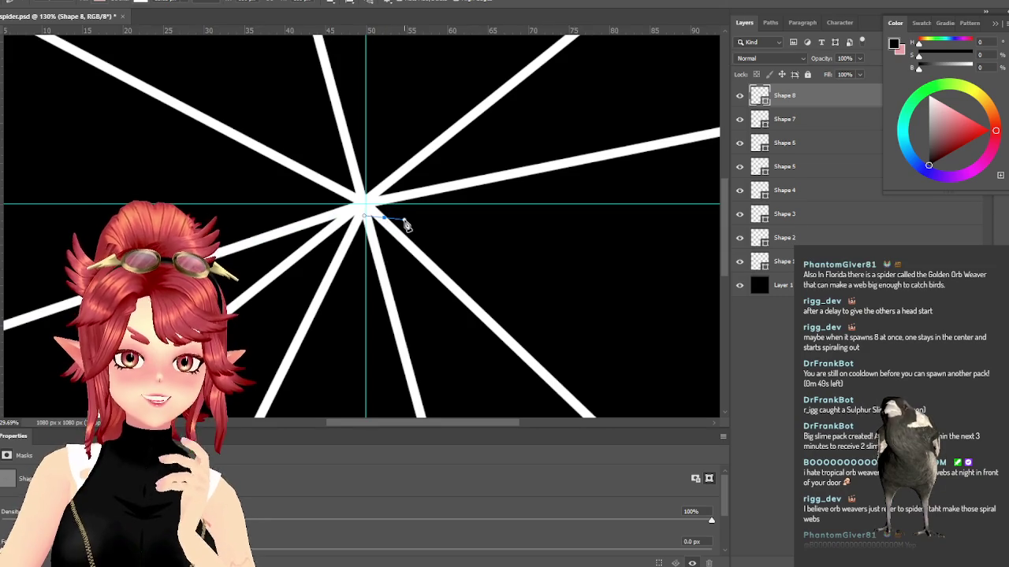
Step: Draw a small unfilled white ring around the centre with the Pen and commit it
left_click(388, 204)
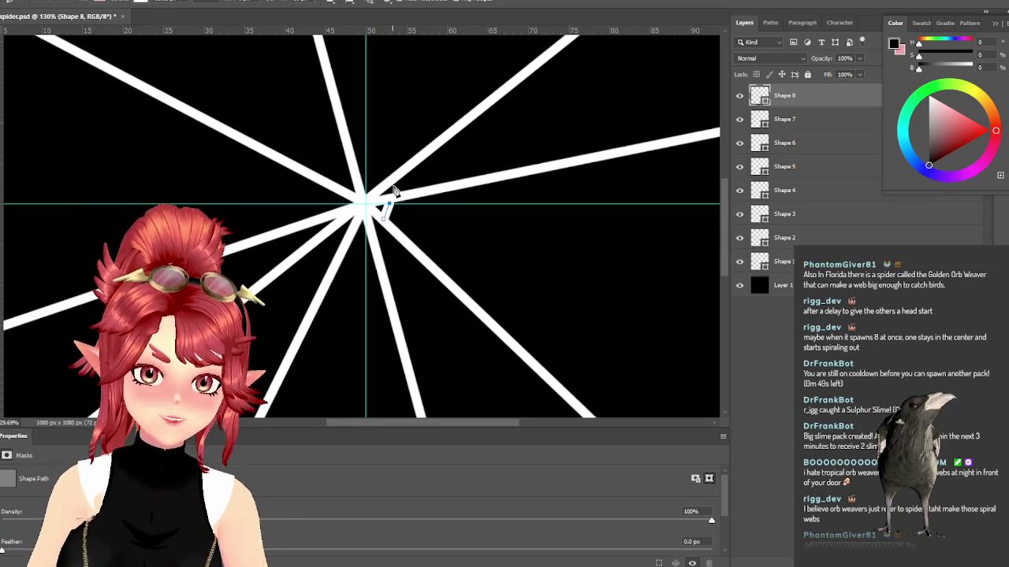
left_click(392, 183)
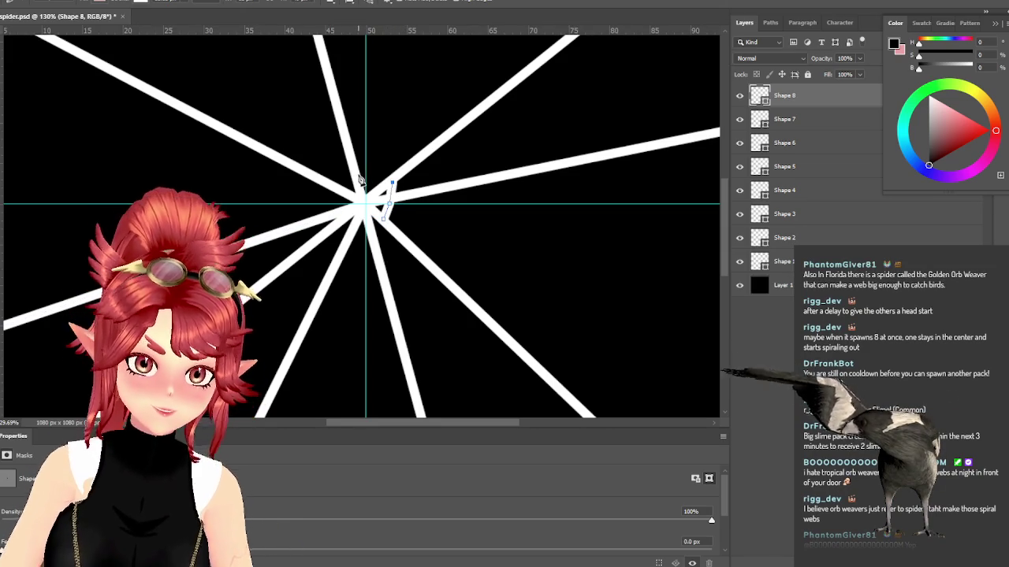
left_click(357, 175)
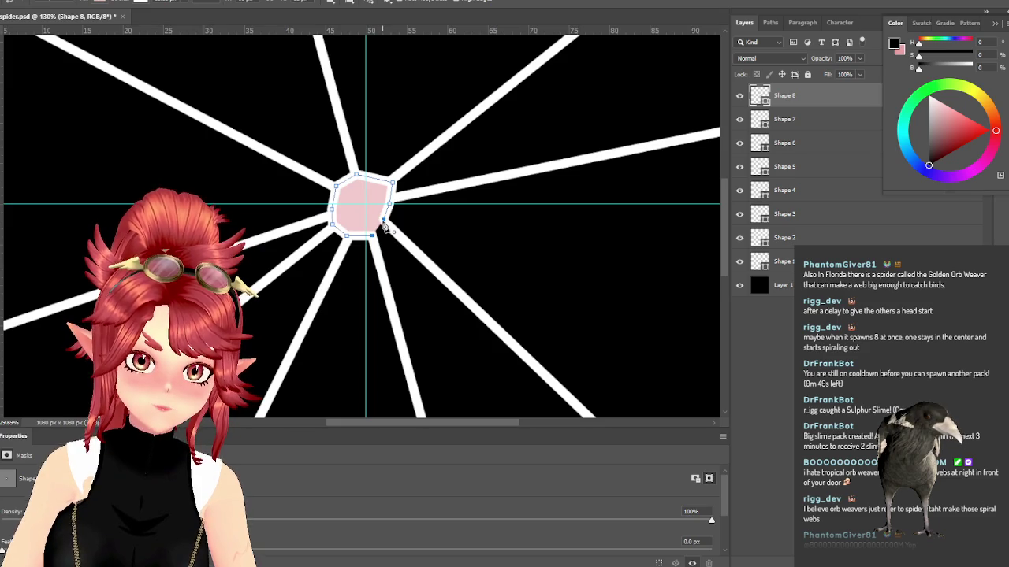
left_click(93, 3)
left_click(31, 20)
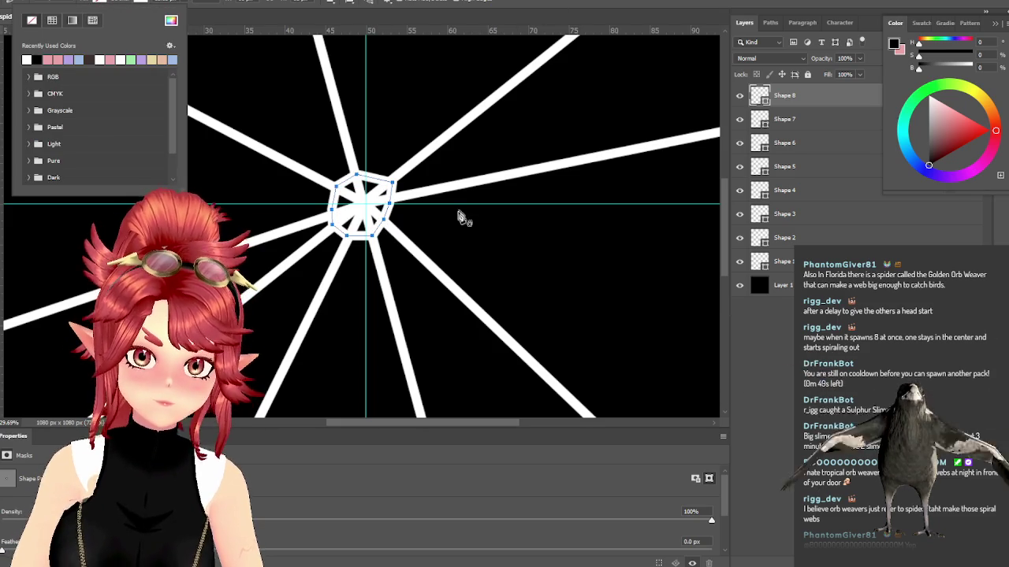
key("Return")
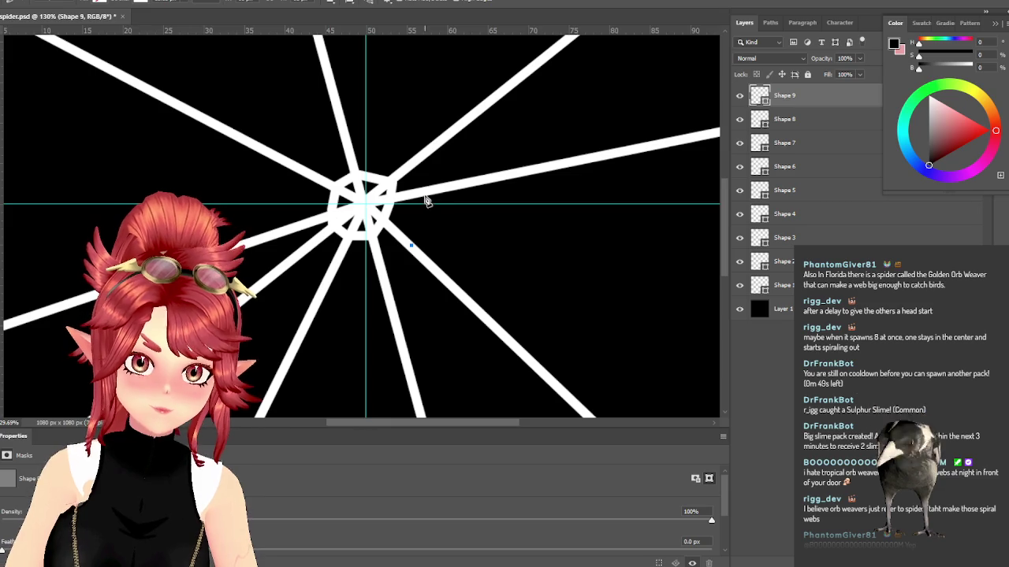
Step: Draw a larger second ring with anchors across the spokes around the first one
left_click(424, 194)
left_click(415, 164)
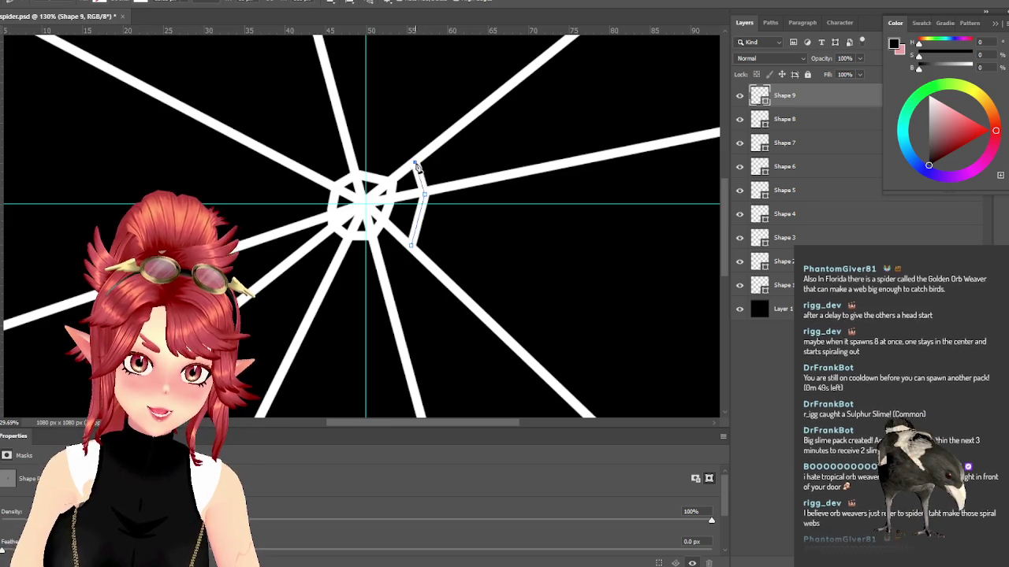
left_click(348, 148)
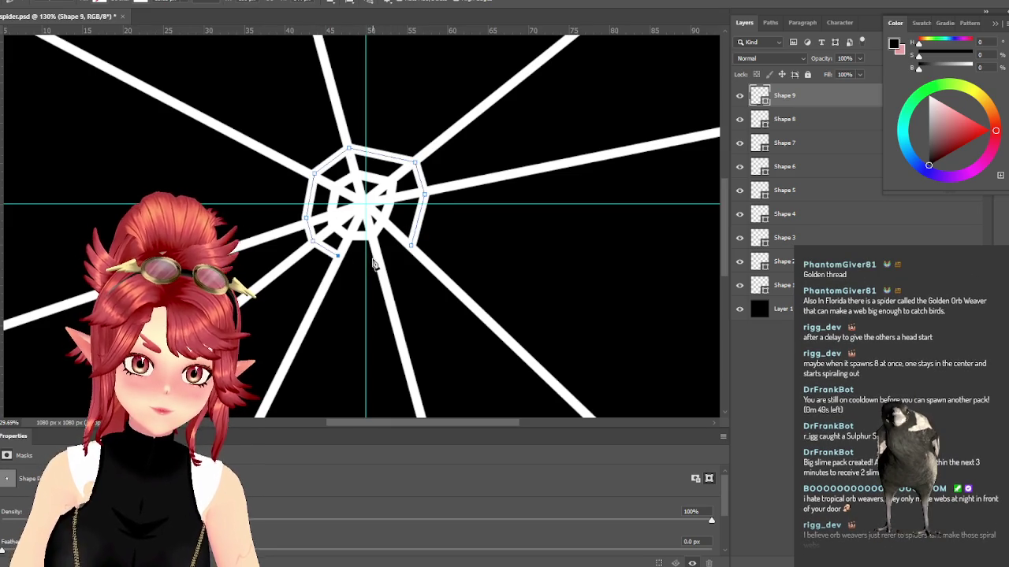
left_click(411, 248)
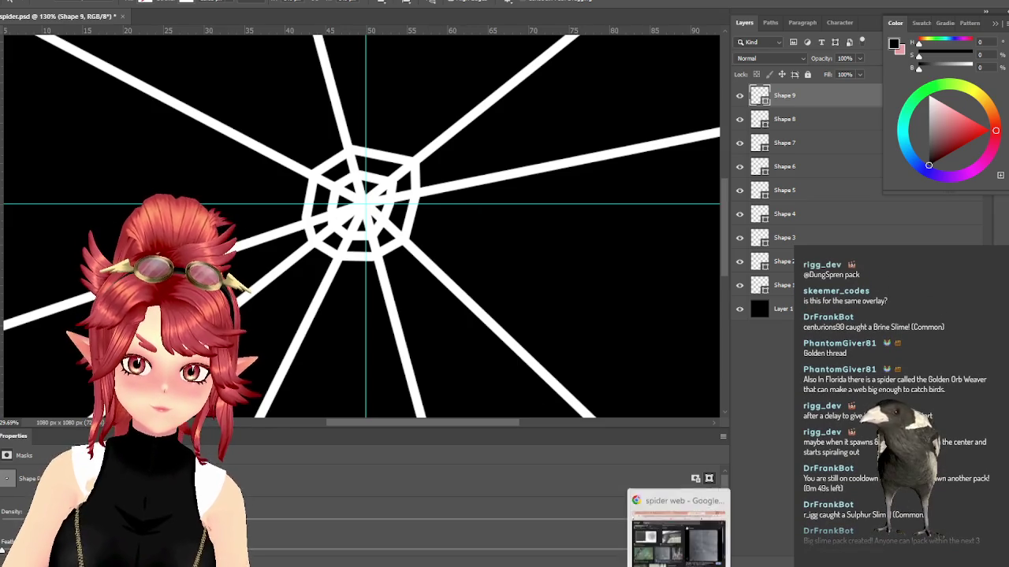
Step: Bring back the spider web image results and preview the ScienceDirect spider web overview image
left_click(678, 529)
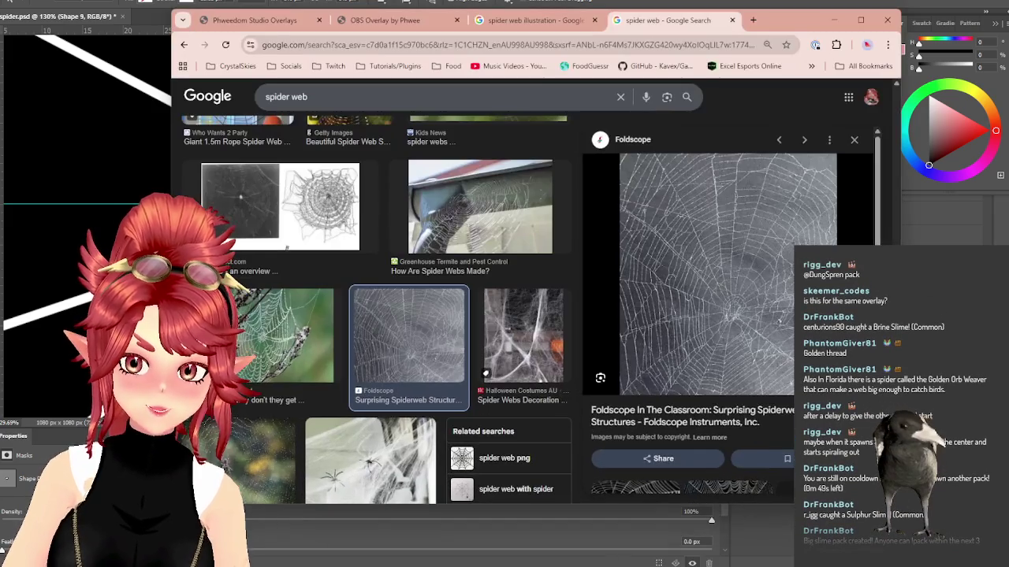
left_click(351, 221)
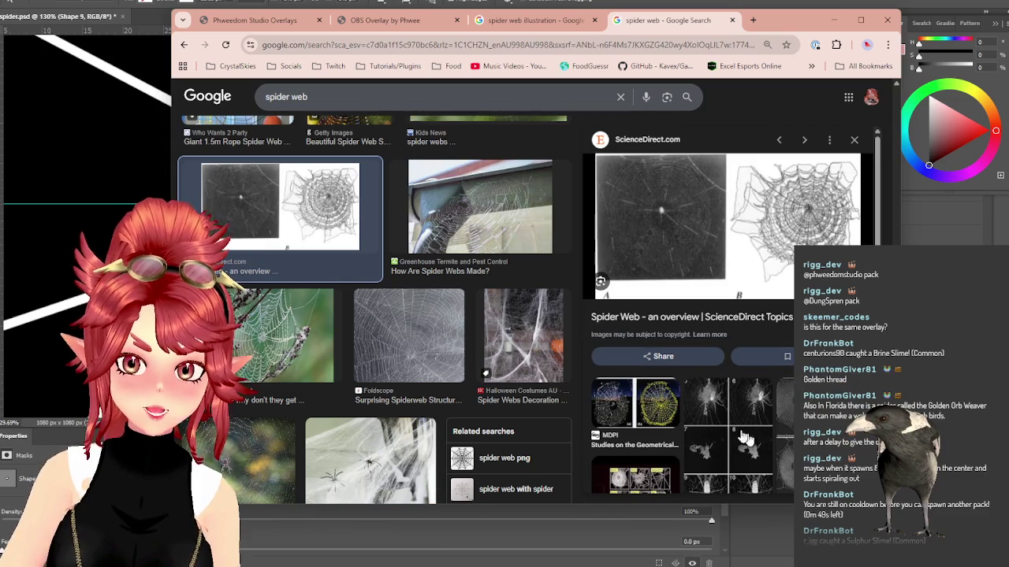
scroll(524, 371, "down", 3)
scroll(509, 260, "down", 3)
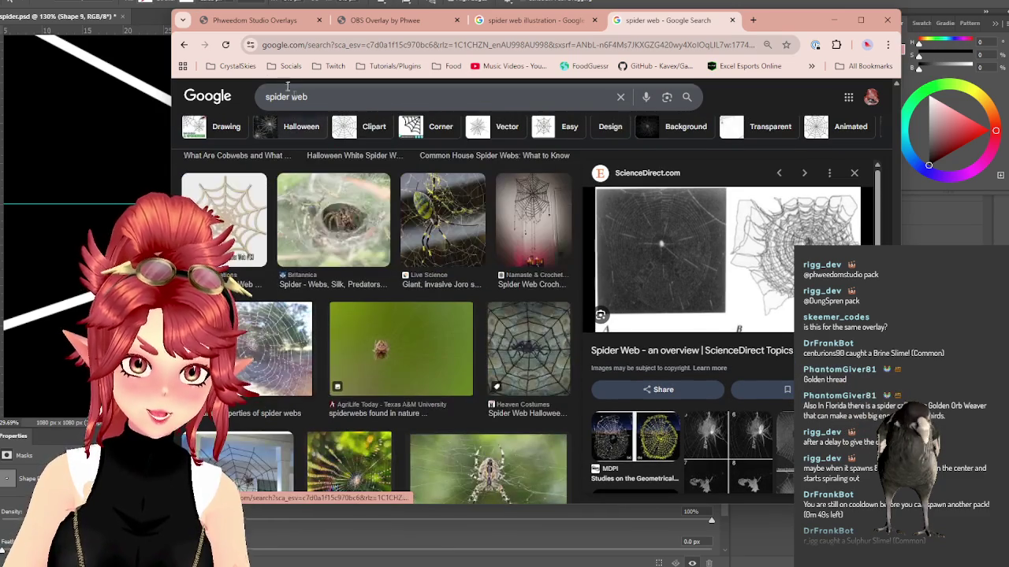
left_click(528, 20)
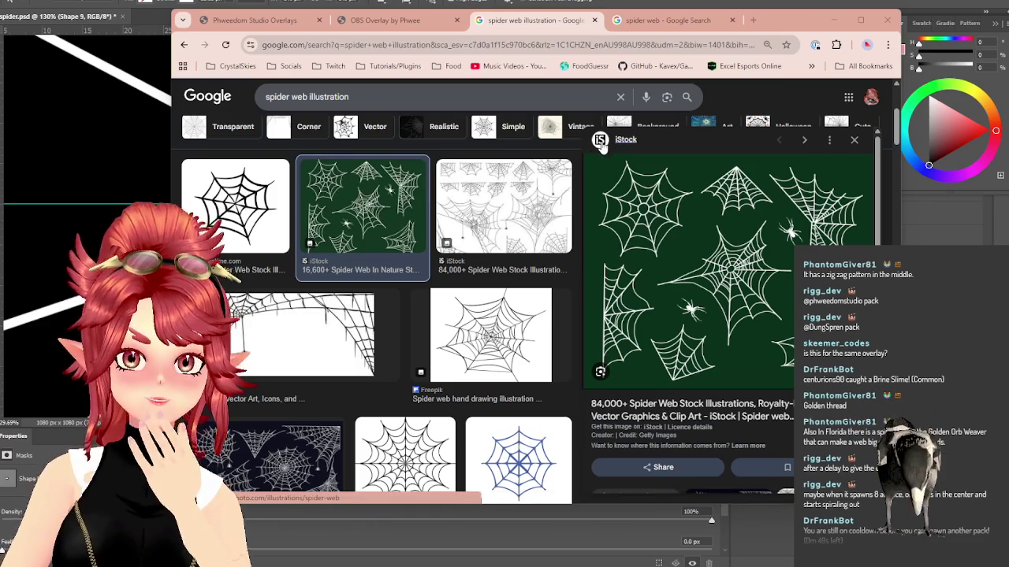
Step: Preview the Sussex Wildlife Trust dewy web and Substack orb web photos, then add a new tab
left_click(670, 19)
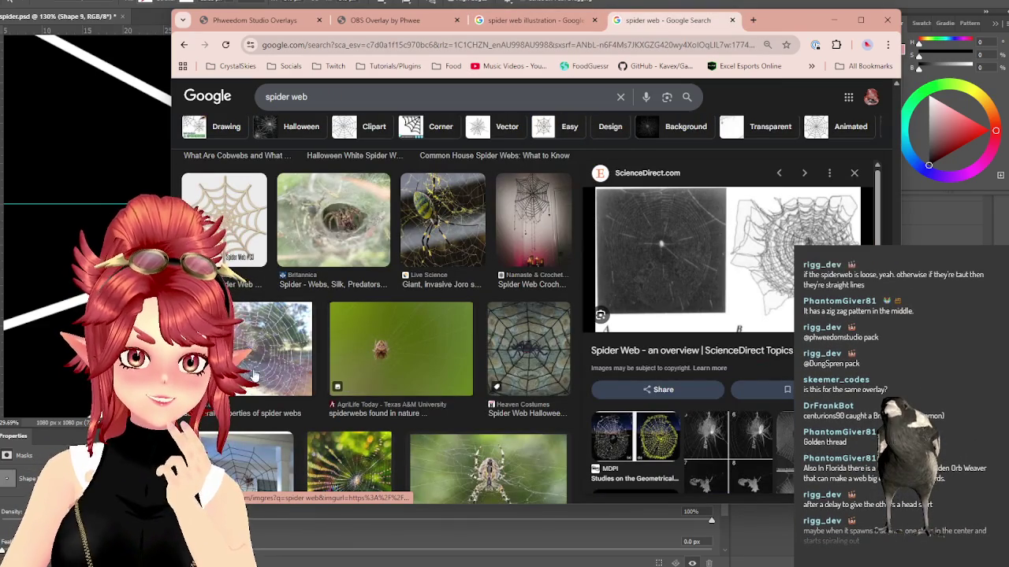
scroll(420, 330, "down", 4)
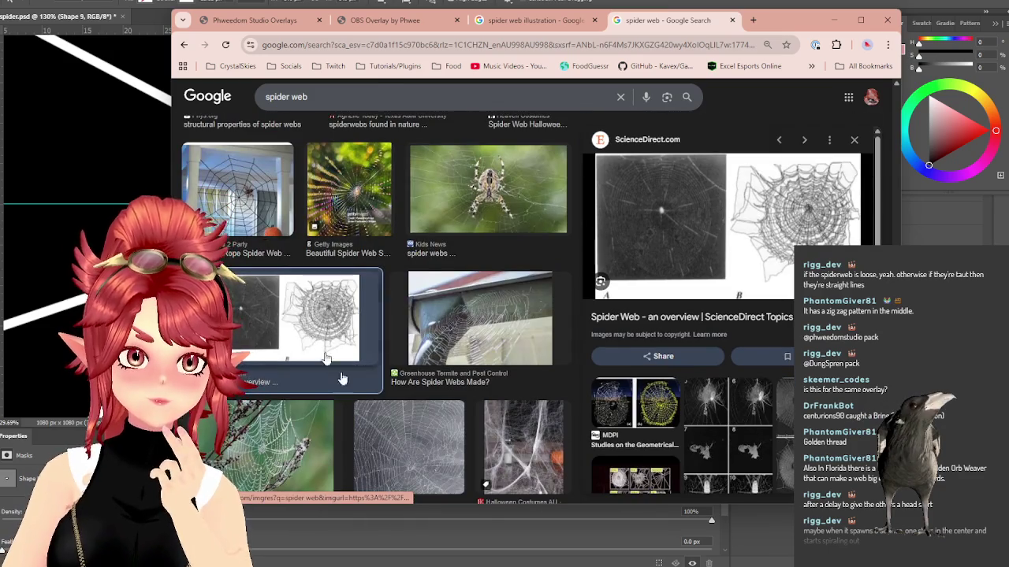
scroll(342, 377, "down", 3)
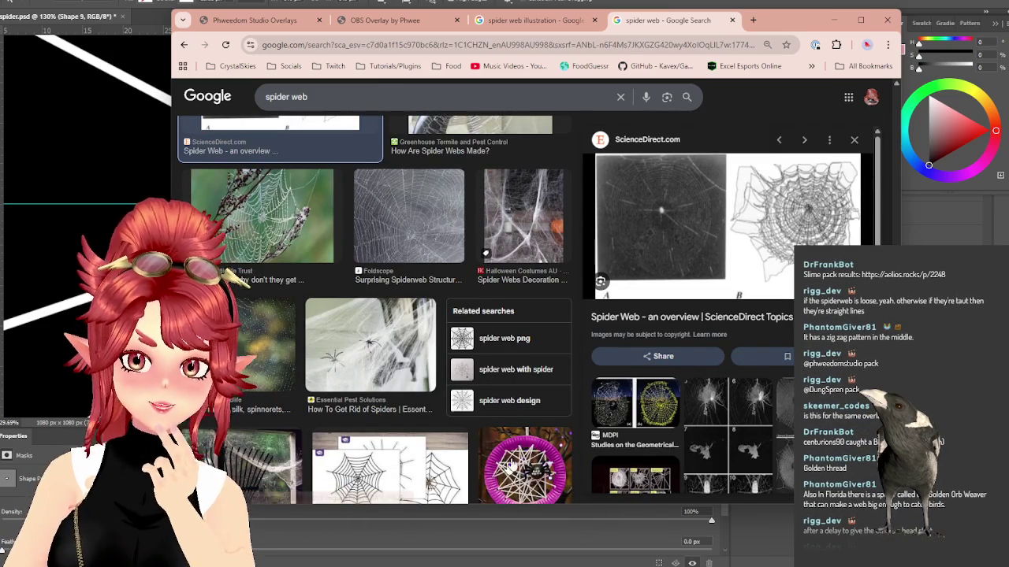
left_click(249, 231)
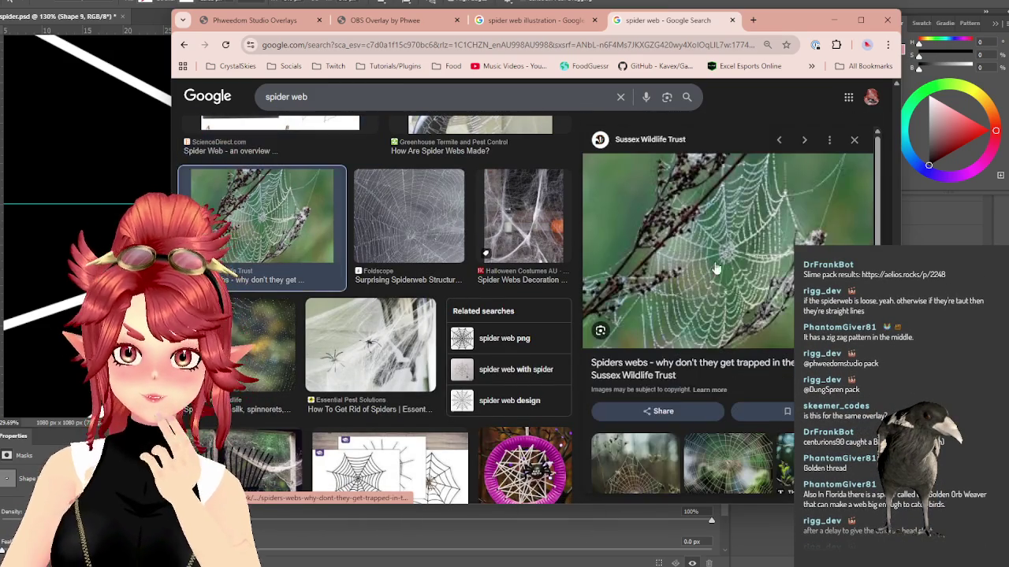
scroll(723, 252, "down", 3)
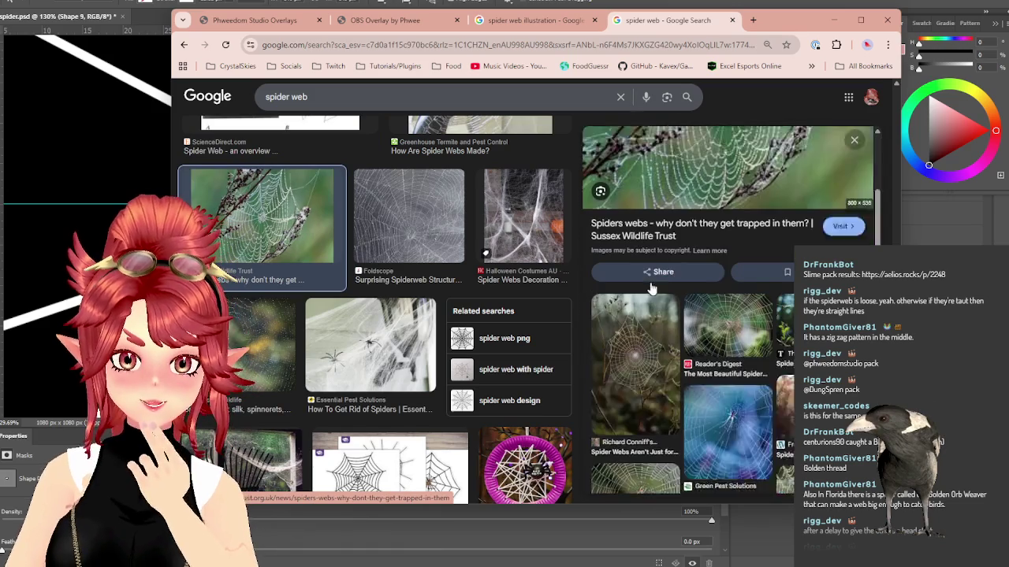
left_click(638, 337)
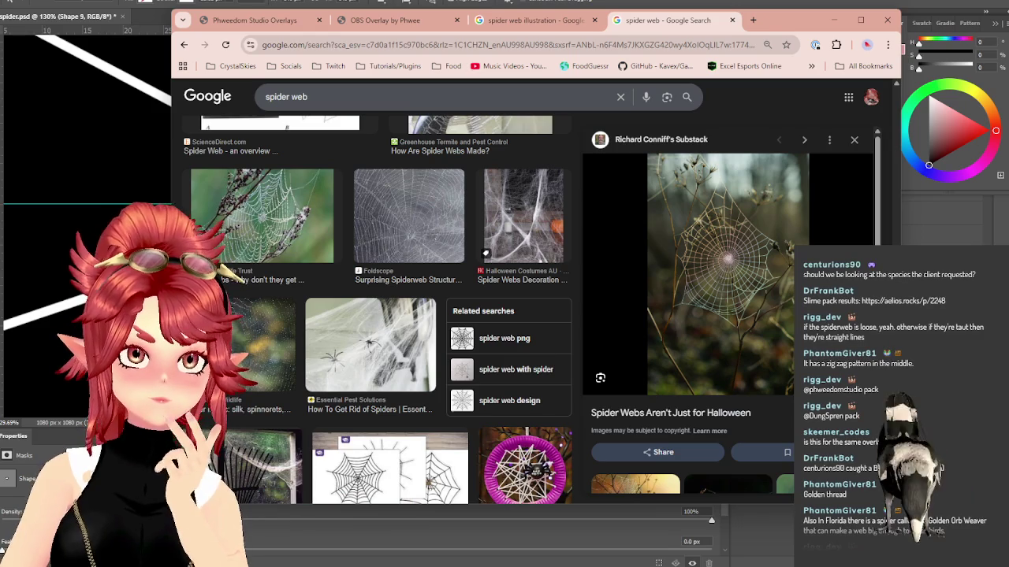
left_click(754, 21)
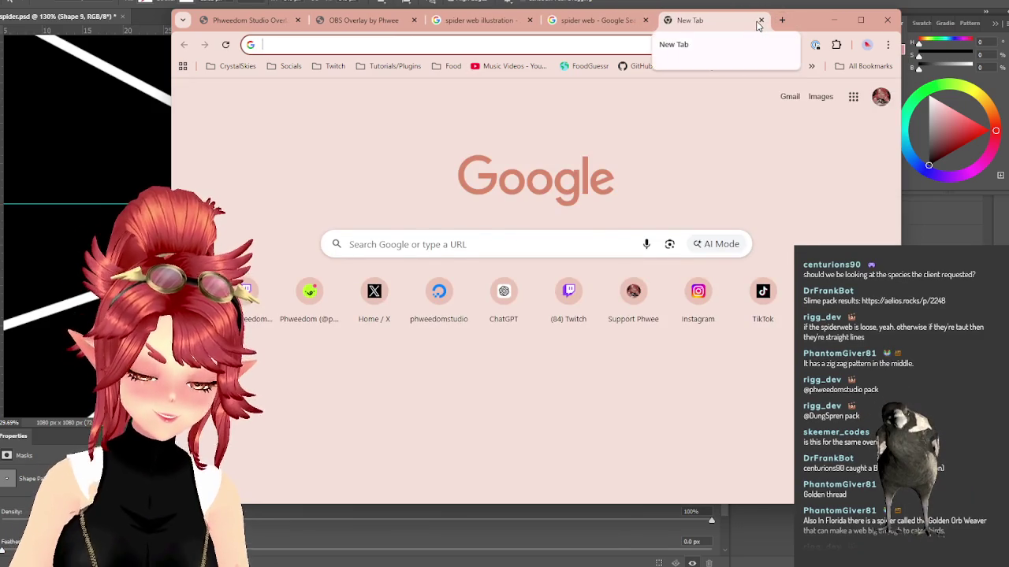
Step: Search Google Images for 'Argiope Aurantia spider web'
type("aelios.rocks/settings")
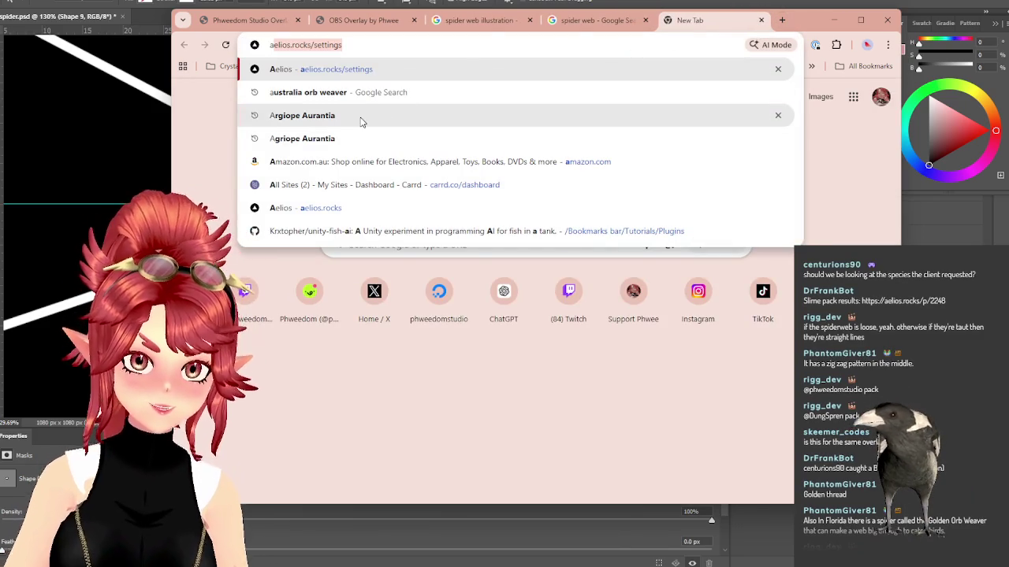
left_click(386, 115)
left_click(414, 103)
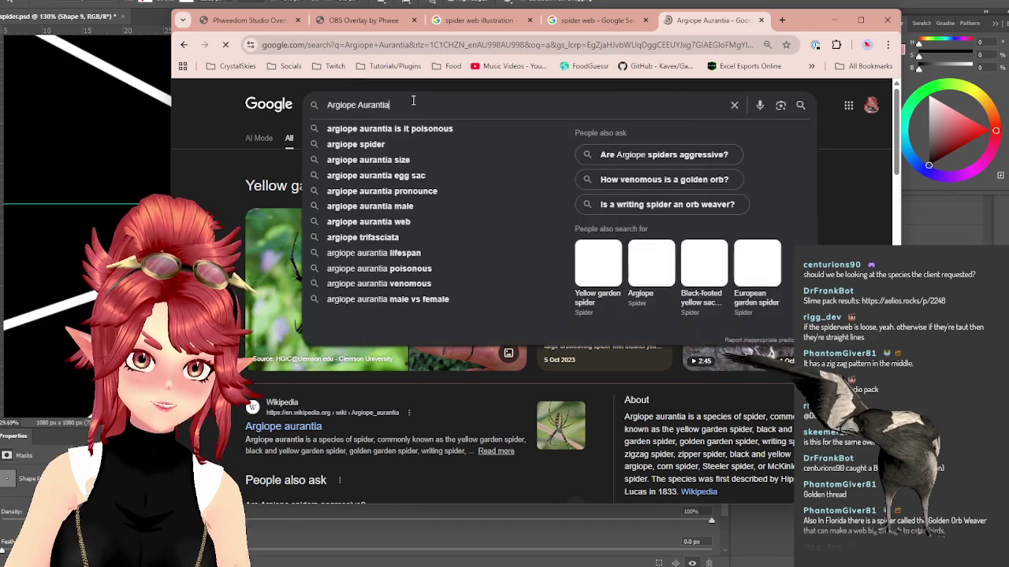
type("spider web")
key("Return")
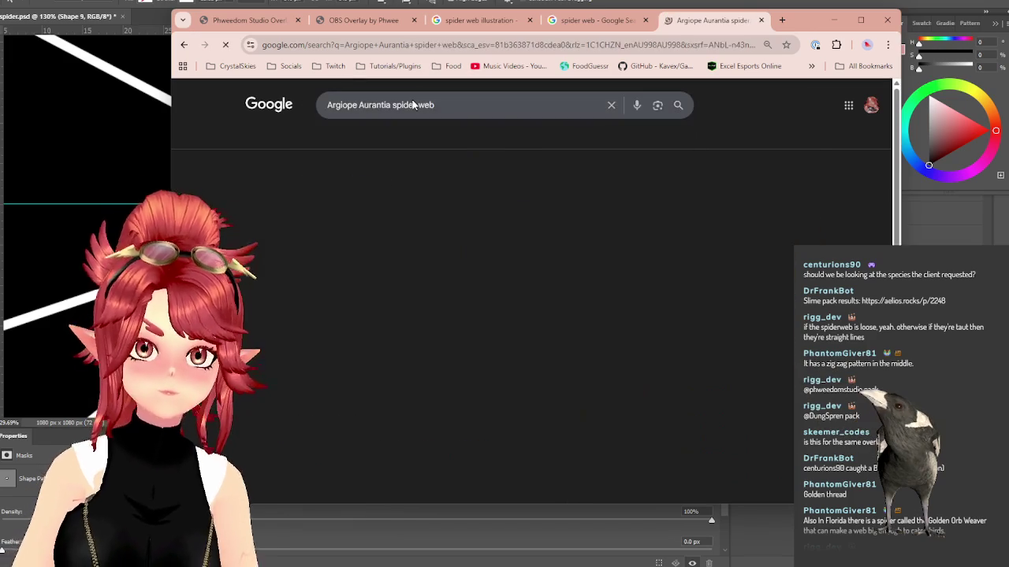
left_click(320, 138)
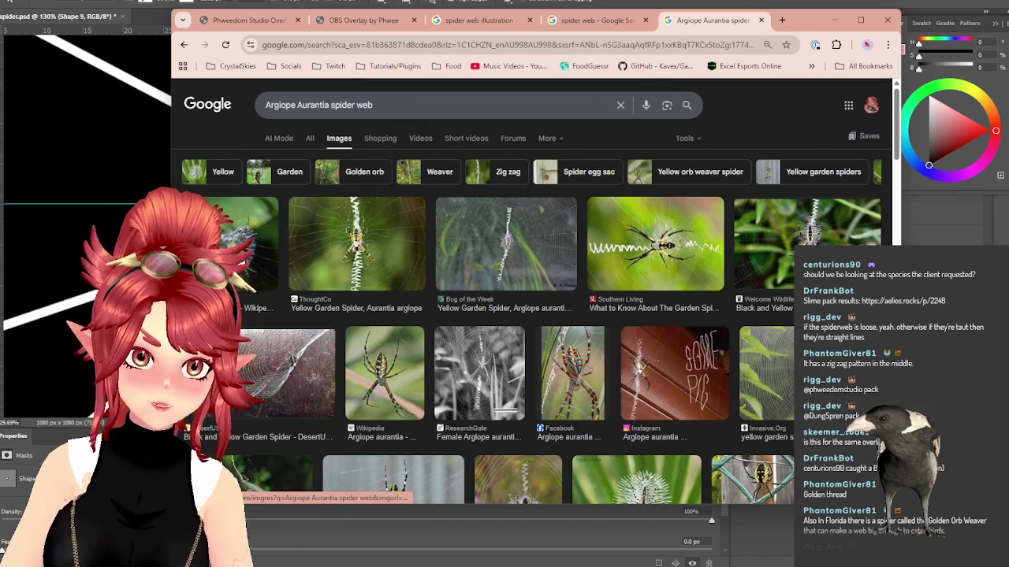
Step: Preview the Imagine Our Florida, Live Science, Black and Yellow Garden Spiders and Southern Living photos
scroll(504, 252, "down", 3)
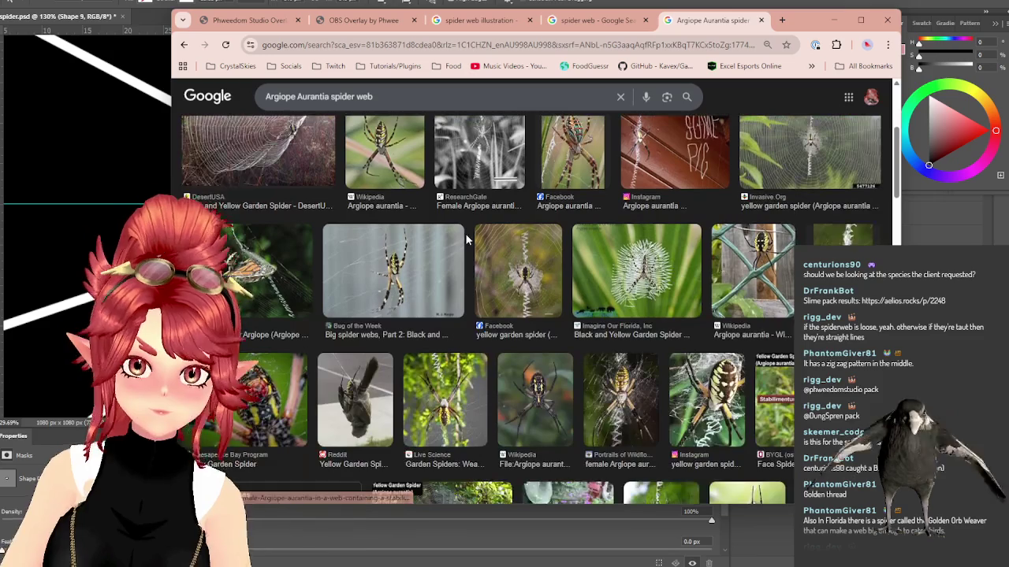
left_click(639, 272)
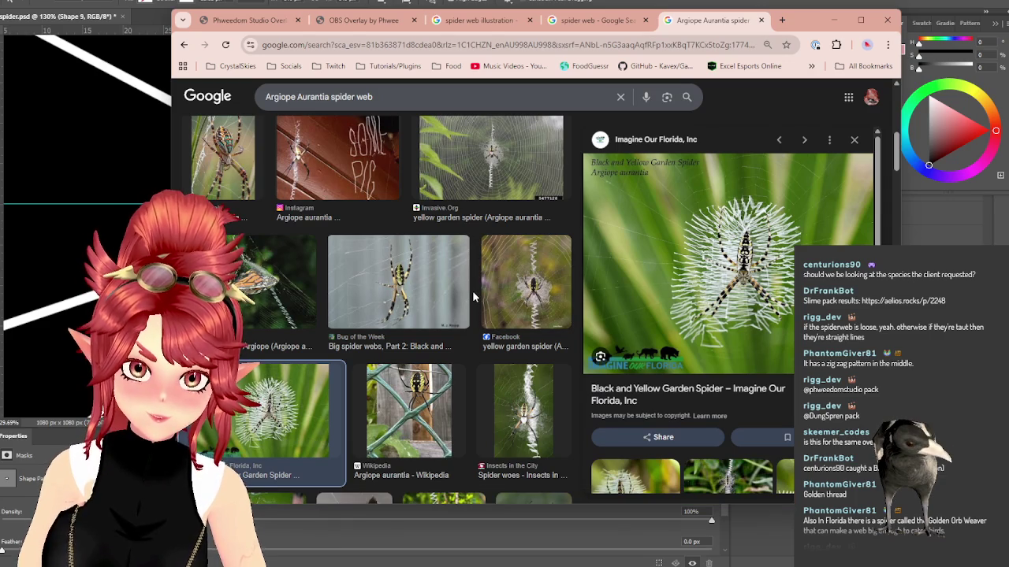
scroll(472, 290, "down", 3)
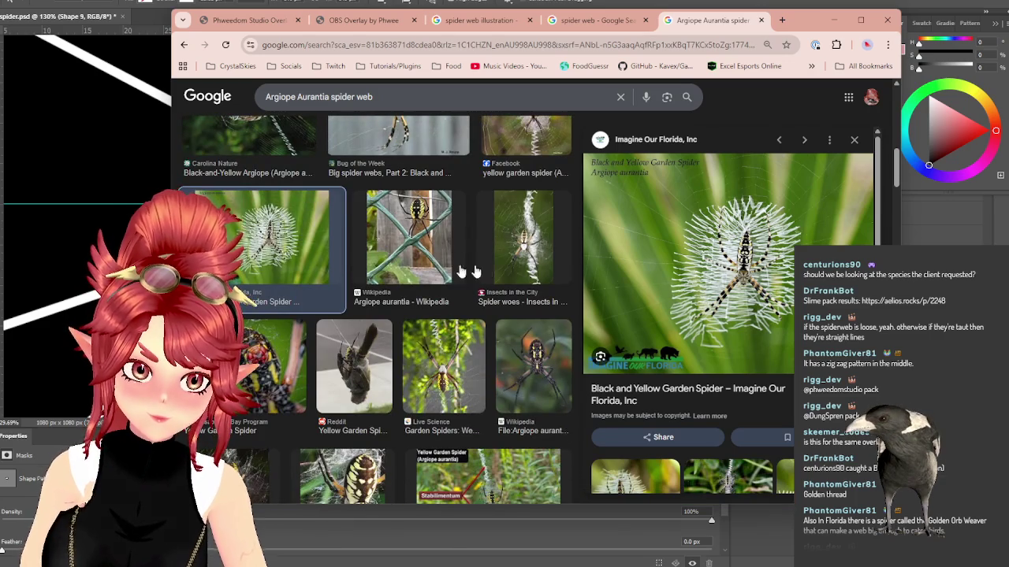
left_click(464, 351)
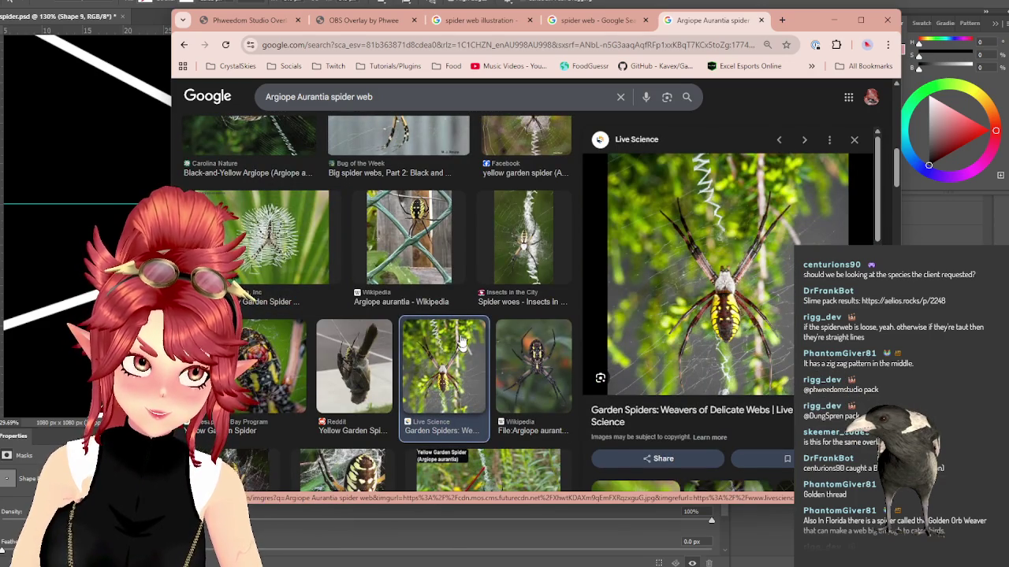
scroll(462, 338, "down", 3)
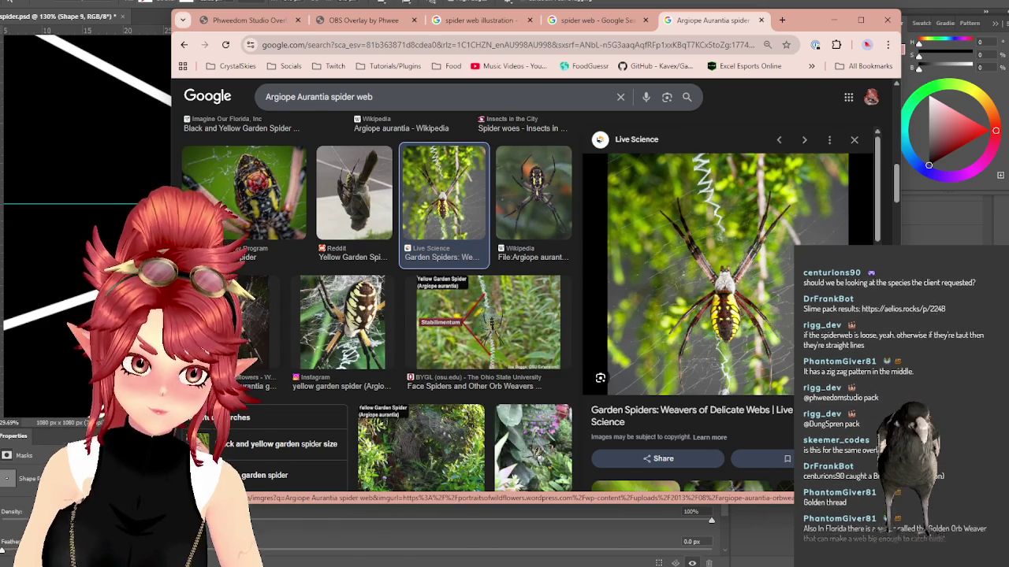
scroll(484, 228, "down", 3)
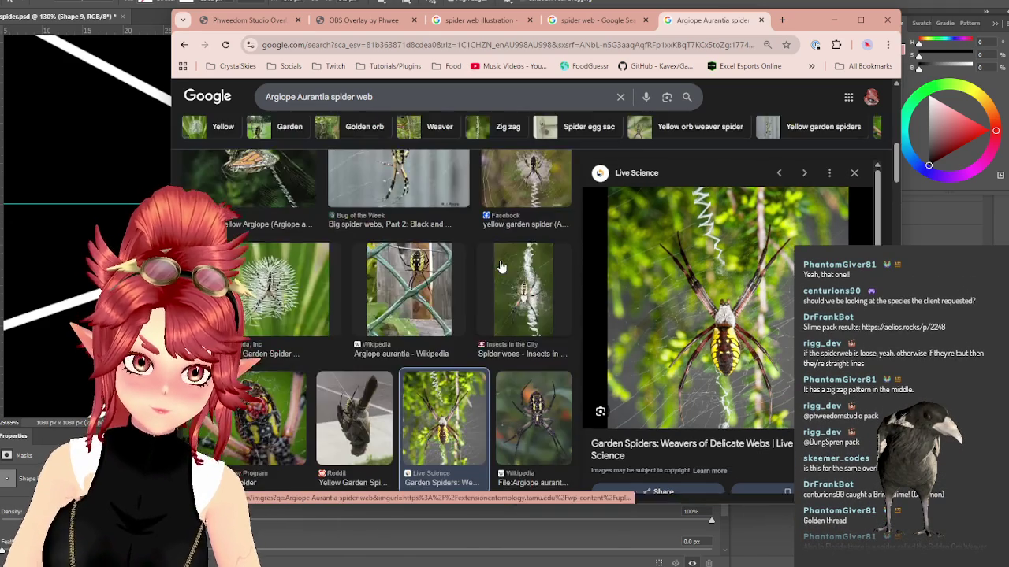
scroll(484, 228, "down", 3)
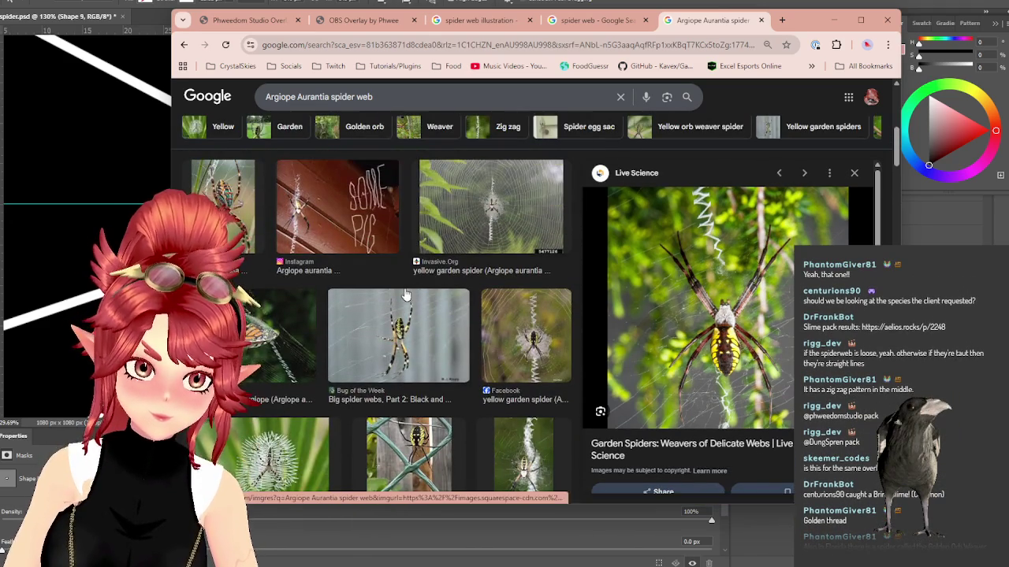
scroll(496, 268, "up", 5)
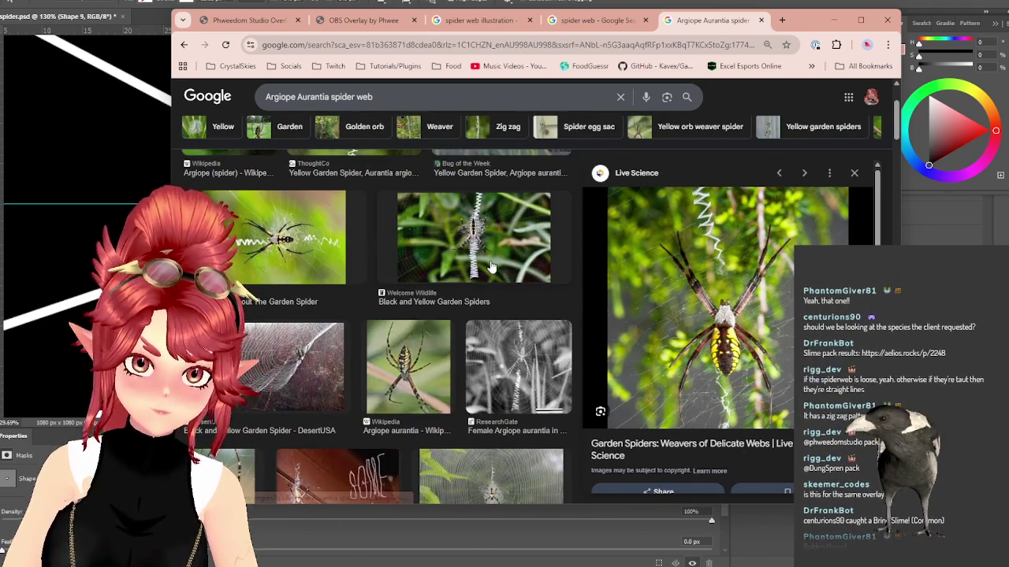
left_click(490, 267)
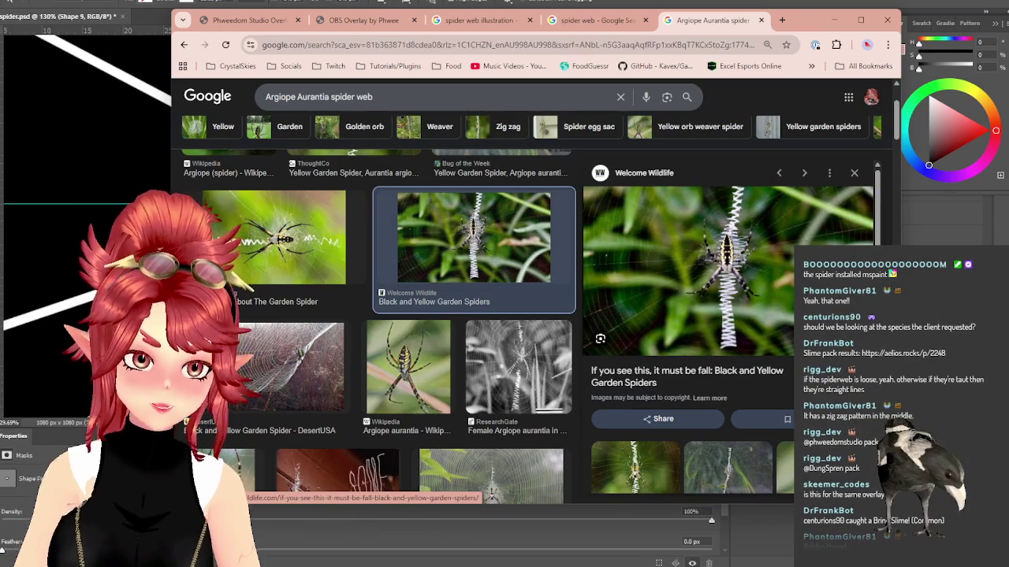
scroll(489, 292, "up", 2)
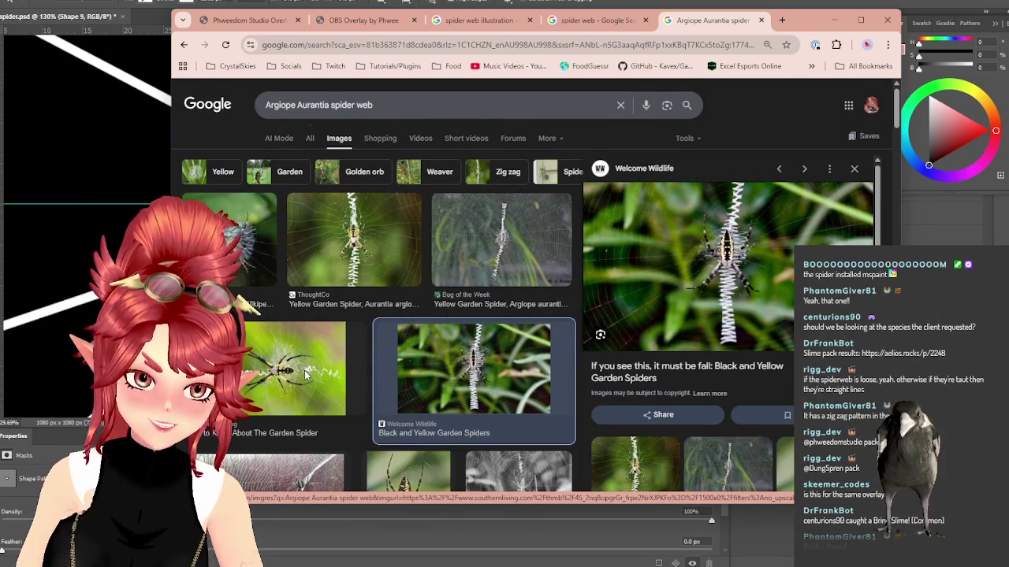
left_click(309, 376)
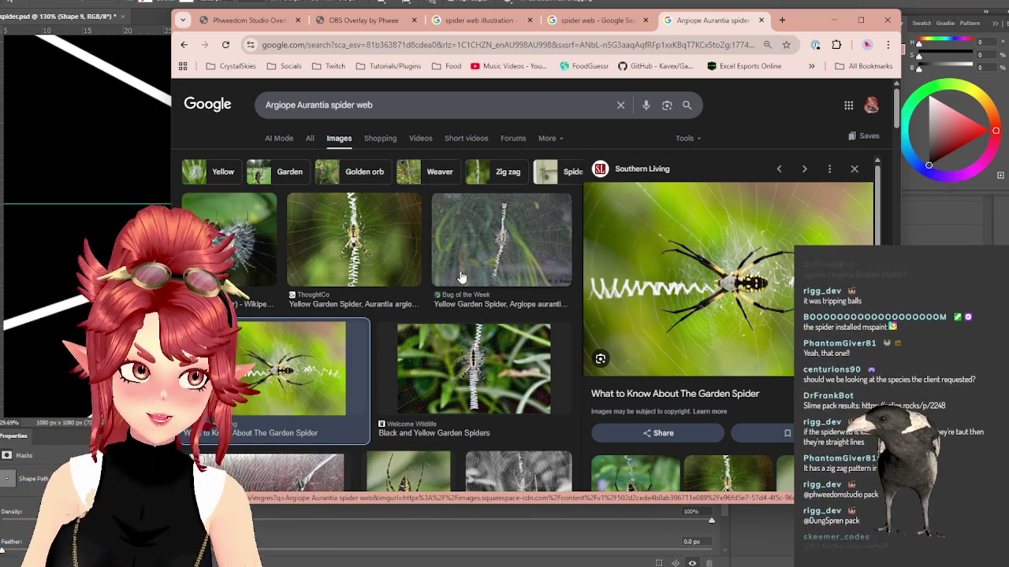
Step: Preview the Instagram, Long Leggedy Beasties and Argiope aurantia Wikipedia garden spider photos
scroll(465, 275, "down", 5)
scroll(473, 272, "down", 3)
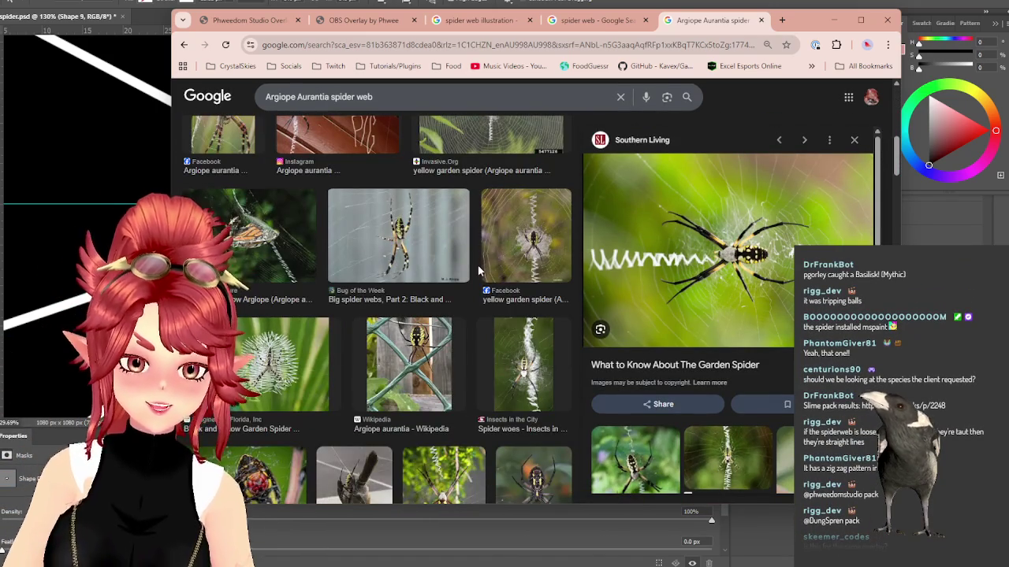
scroll(276, 374, "down", 3)
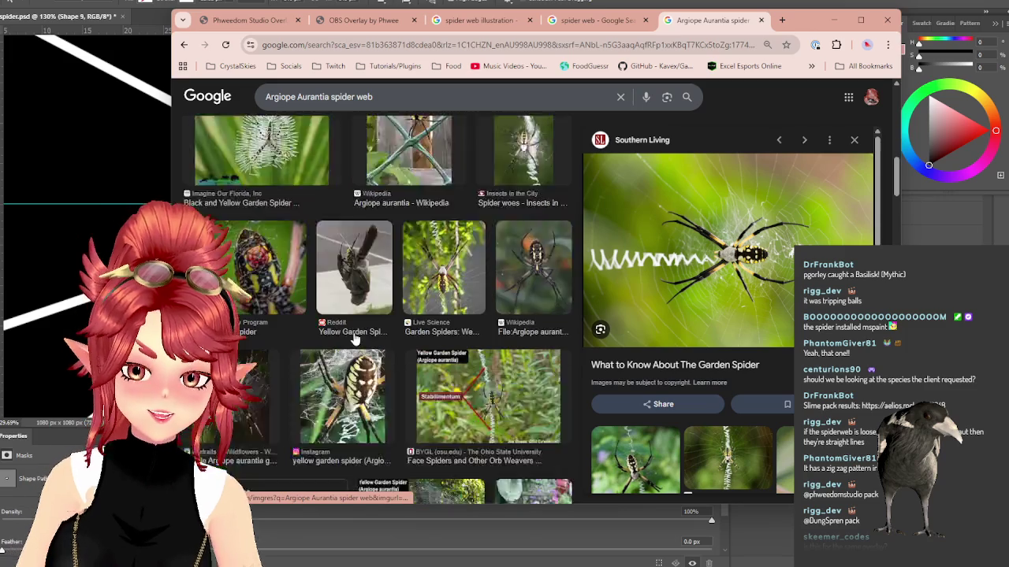
scroll(355, 338, "down", 1)
scroll(354, 337, "down", 3)
scroll(355, 337, "down", 3)
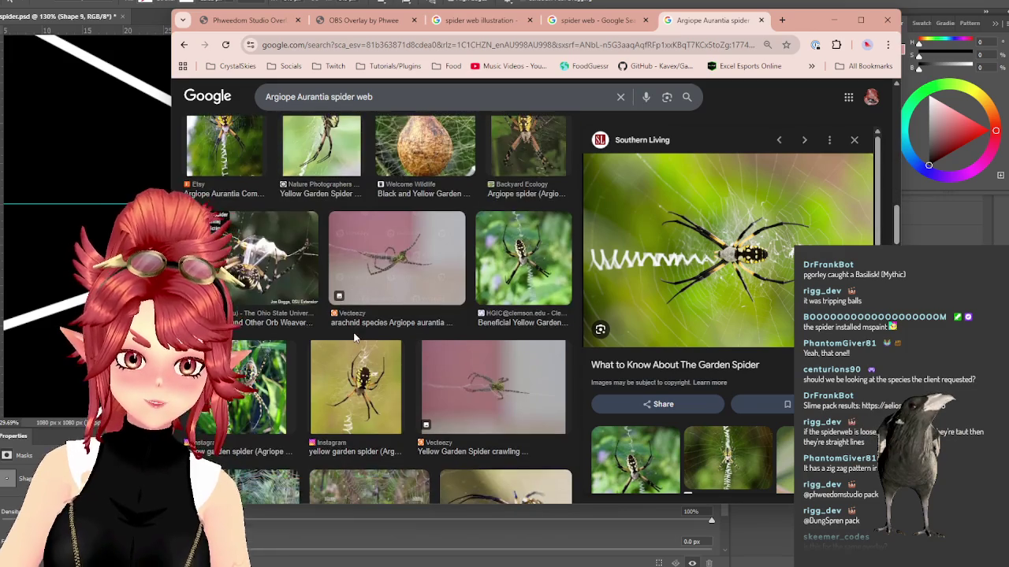
left_click(335, 386)
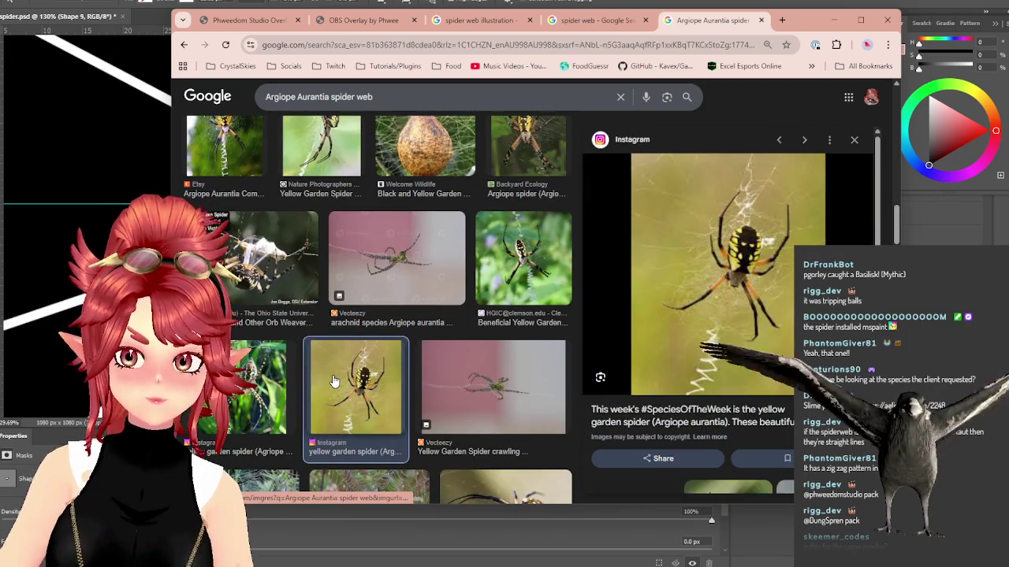
scroll(335, 382, "down", 5)
left_click(402, 323)
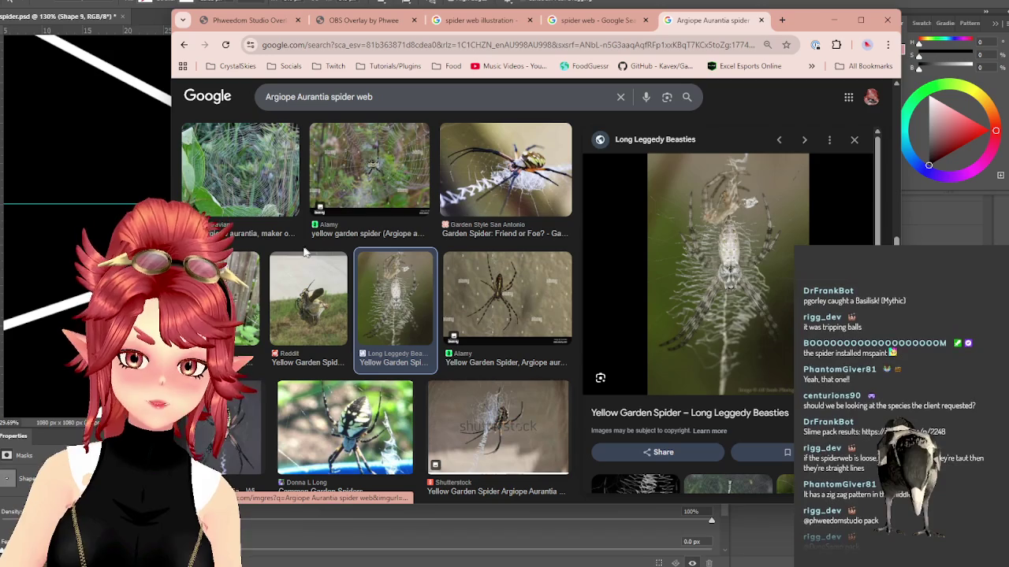
left_click(240, 300)
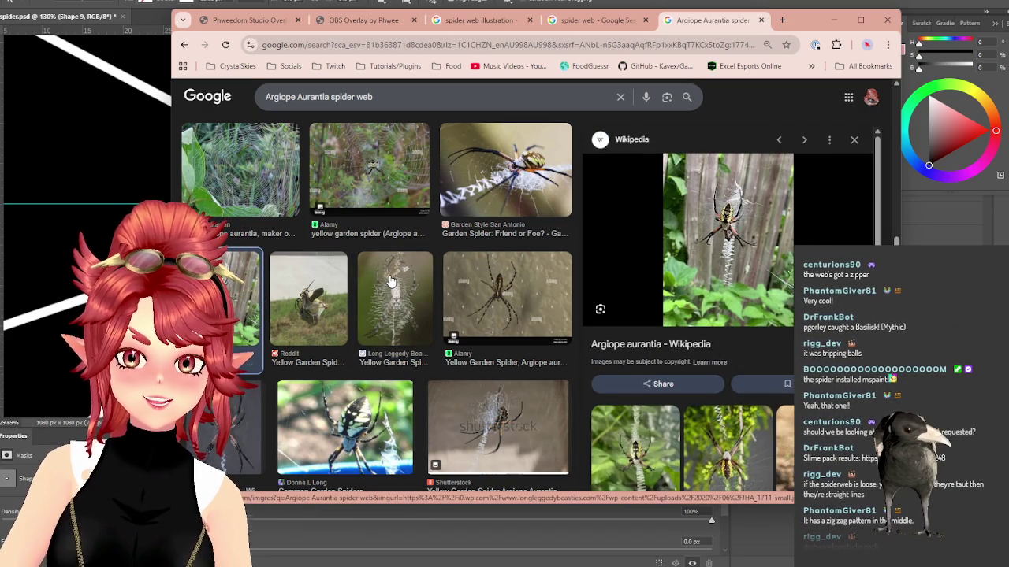
scroll(390, 281, "down", 1)
scroll(390, 281, "down", 1)
scroll(389, 279, "down", 1)
scroll(389, 276, "down", 2)
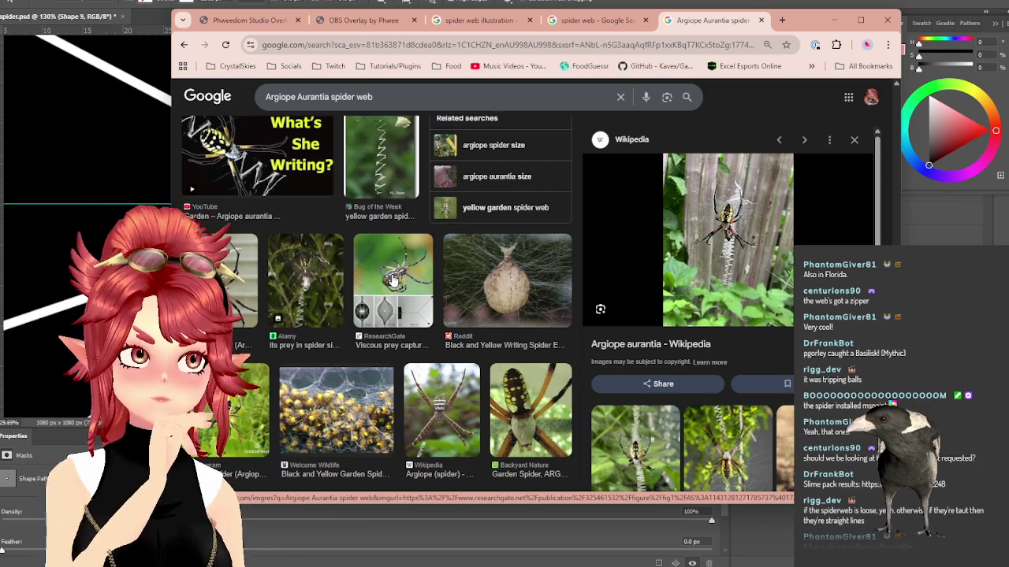
Step: Scroll up and down through the Argiope Aurantia spider web image results
scroll(417, 316, "down", 2)
scroll(434, 339, "down", 3)
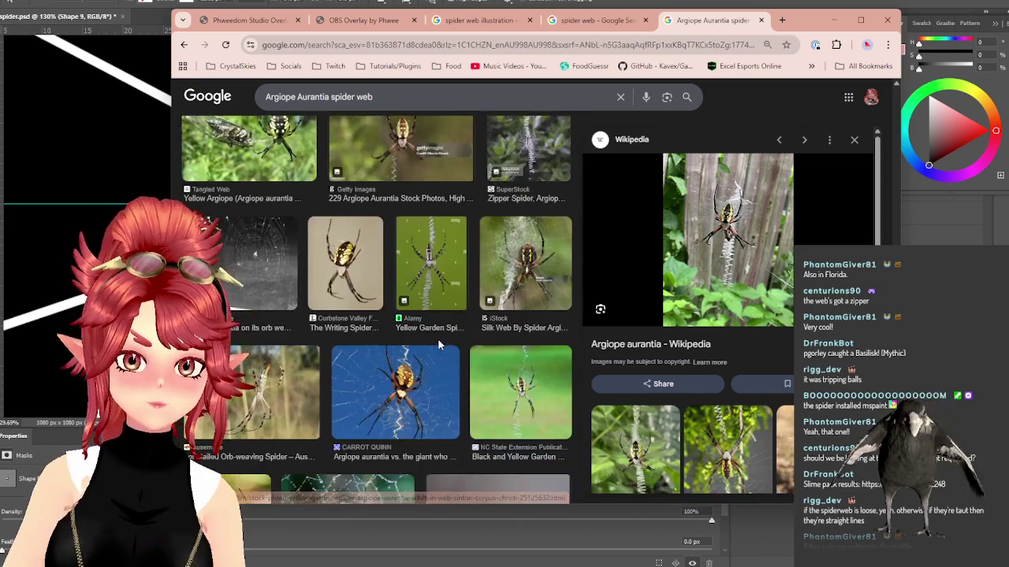
scroll(438, 338, "down", 3)
scroll(438, 340, "down", 3)
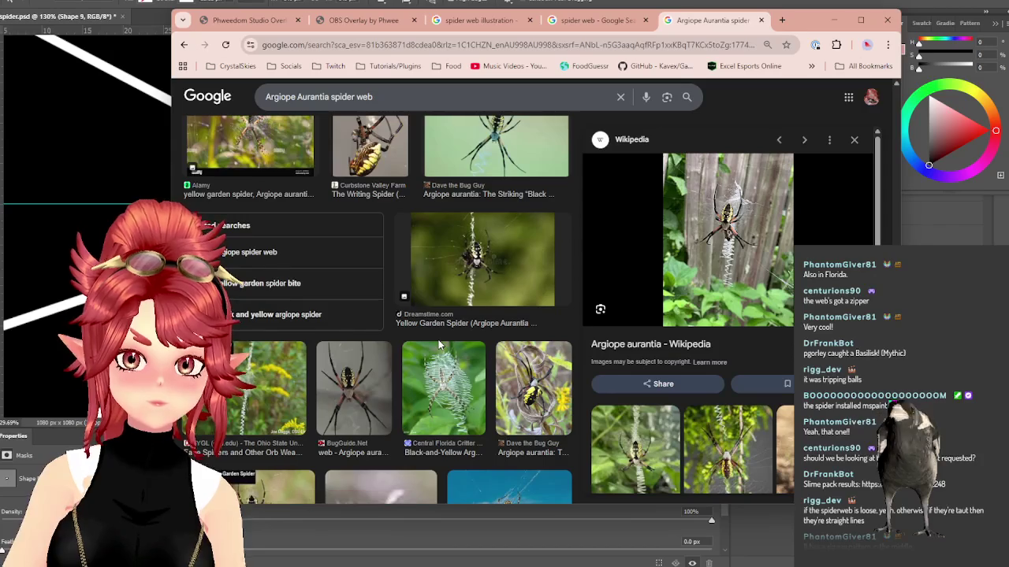
scroll(438, 339, "down", 3)
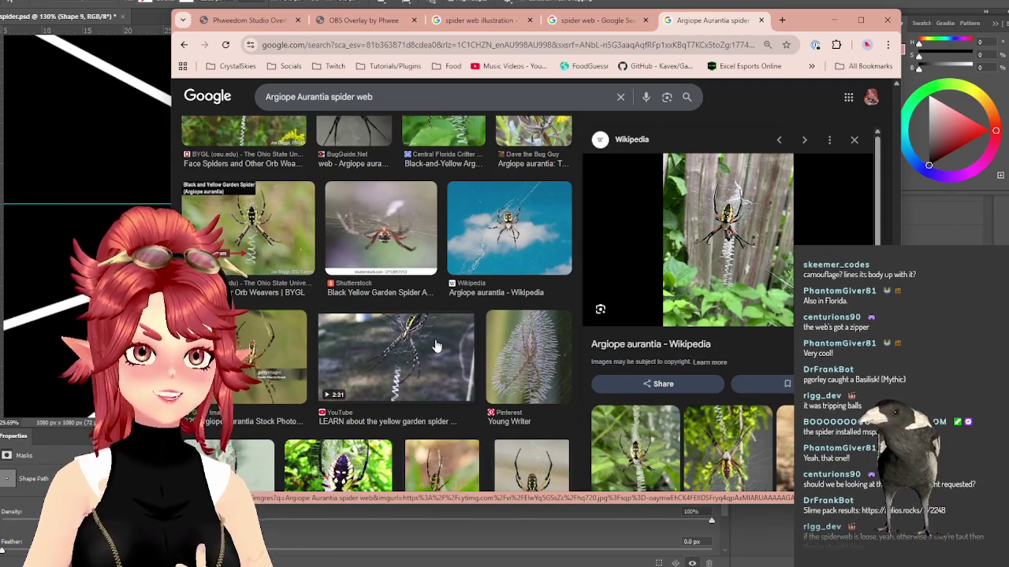
scroll(438, 347, "up", 2)
scroll(442, 335, "up", 3)
scroll(441, 335, "down", 2)
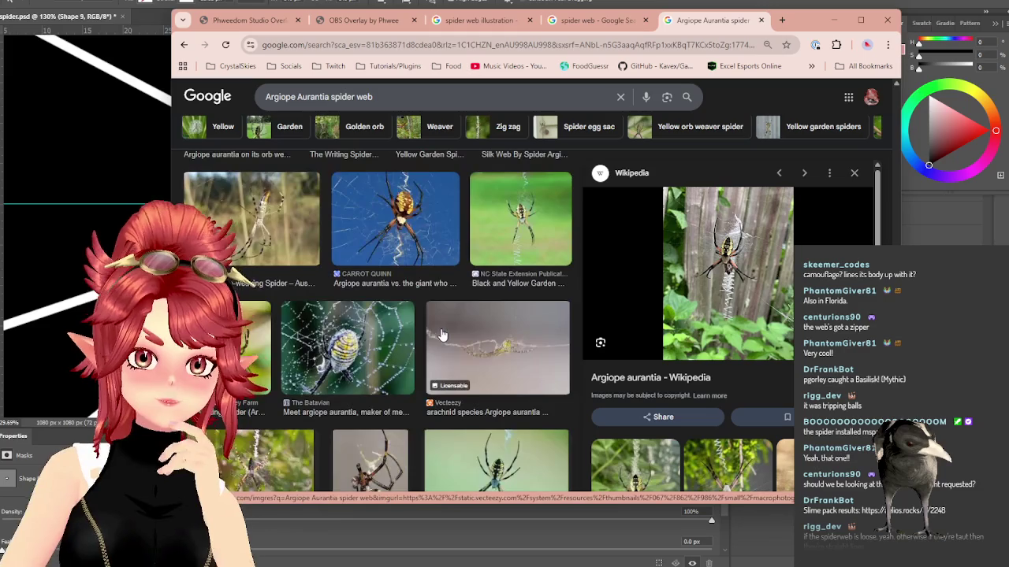
scroll(441, 335, "down", 2)
scroll(441, 335, "down", 2)
scroll(442, 335, "up", 3)
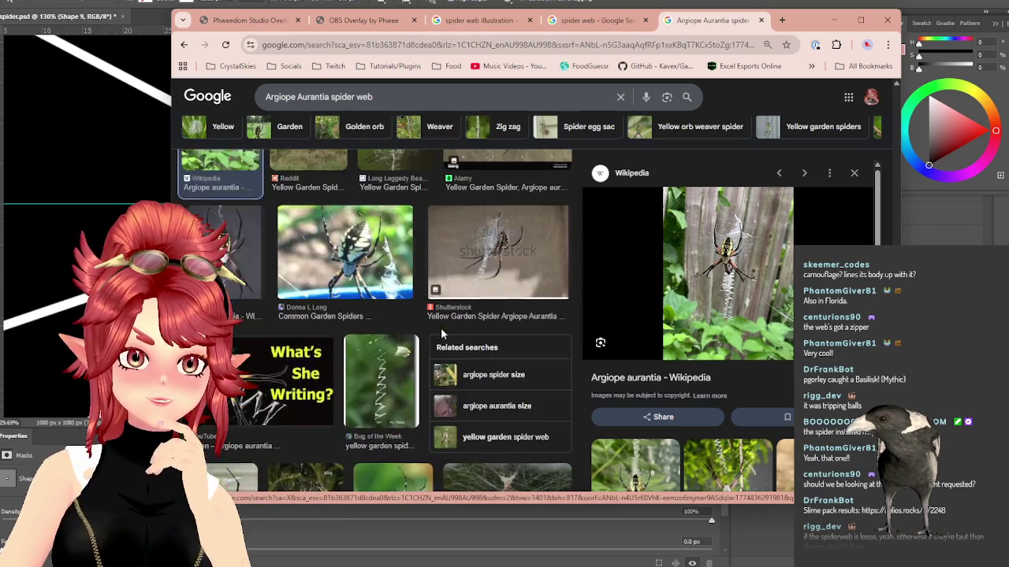
scroll(442, 335, "down", 5)
scroll(442, 335, "up", 2)
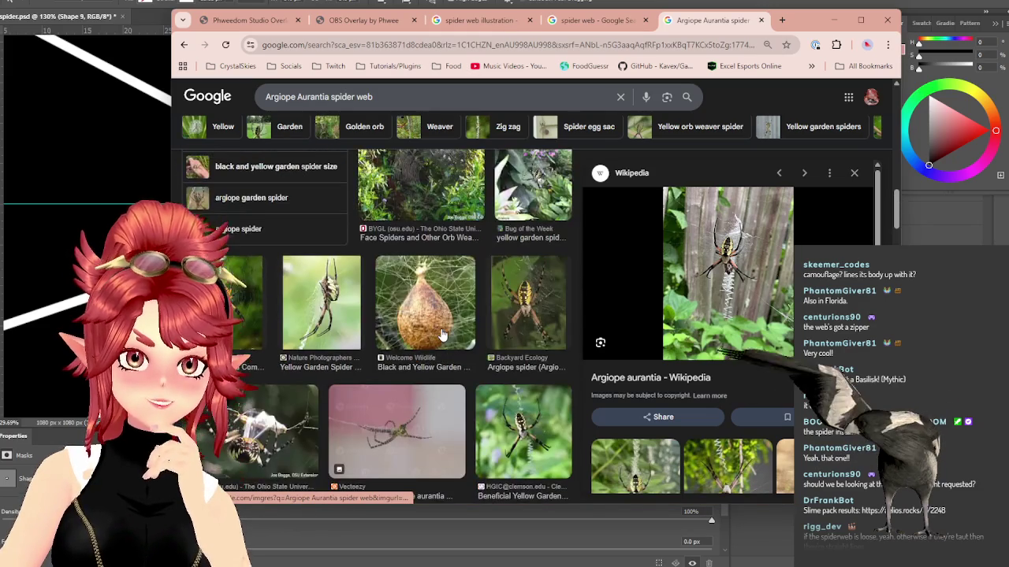
Step: Scroll further down the results, then switch back to the Photoshop canvas
scroll(441, 334, "down", 3)
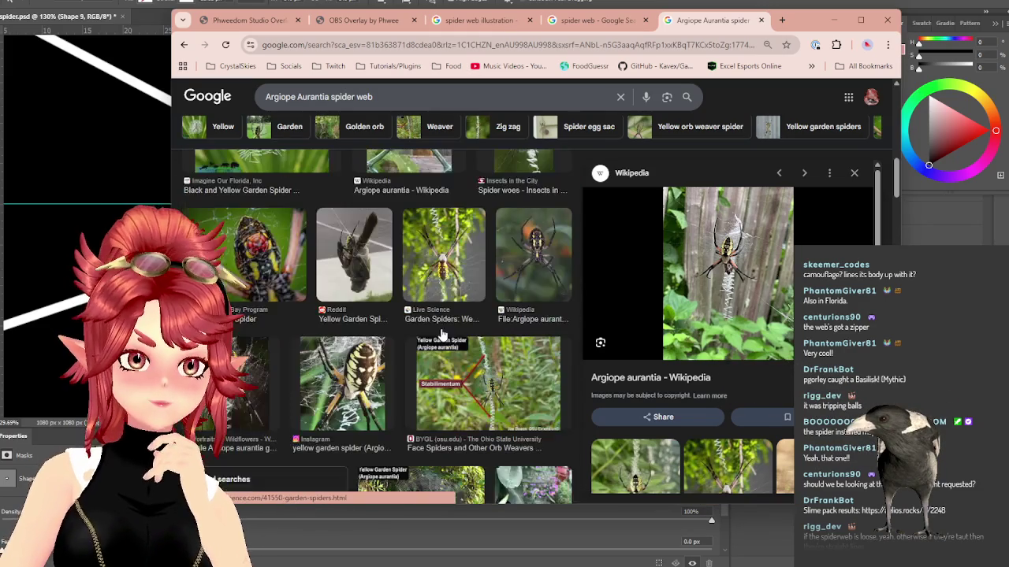
scroll(442, 335, "down", 2)
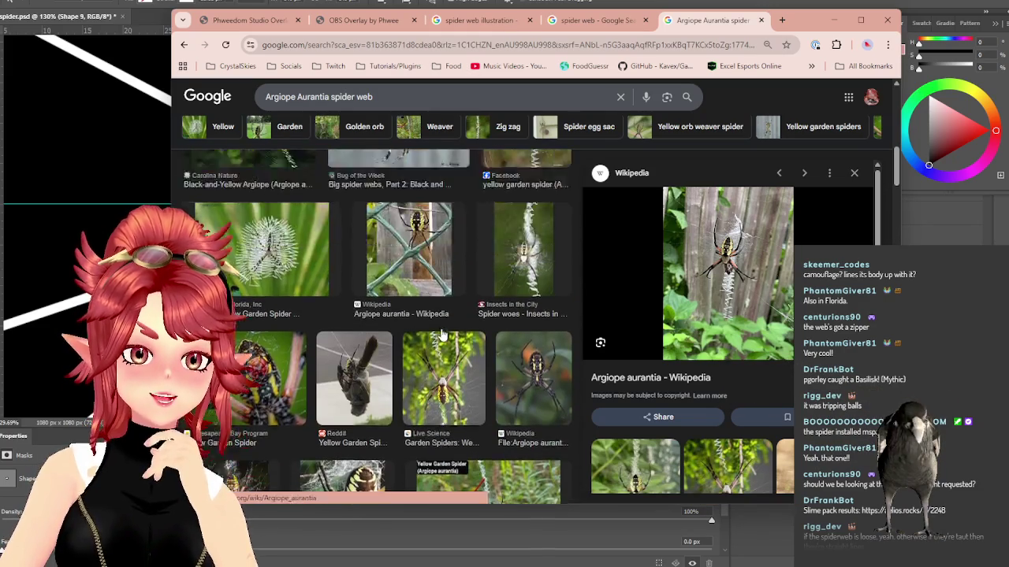
scroll(442, 335, "down", 2)
scroll(442, 335, "down", 2)
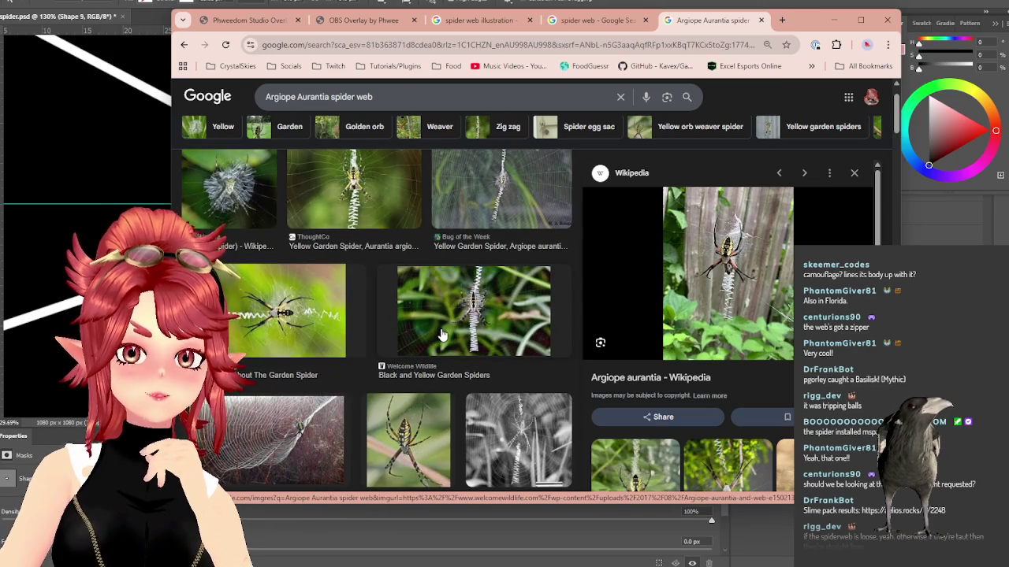
scroll(443, 335, "up", 1)
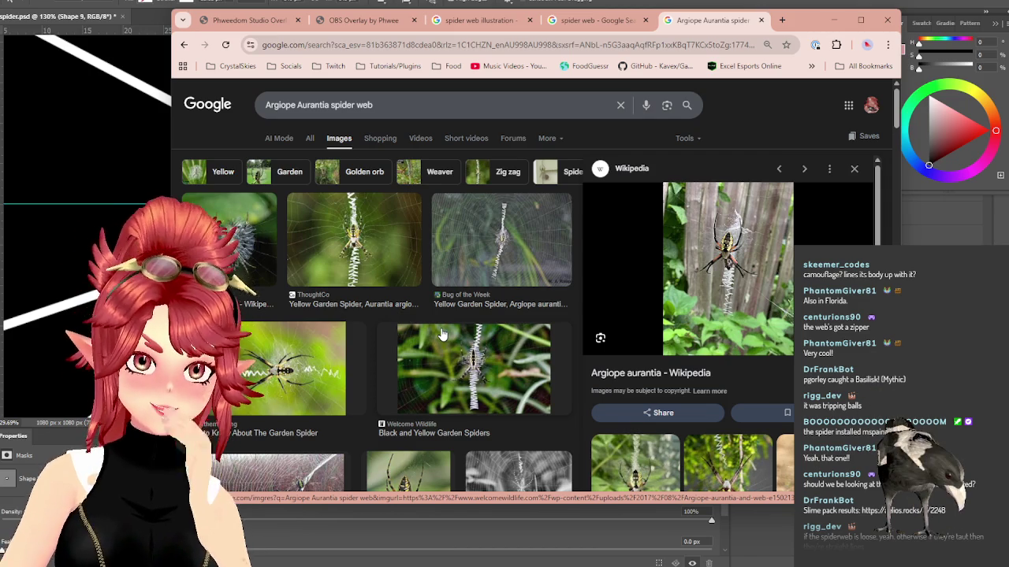
scroll(442, 335, "down", 1)
scroll(443, 335, "down", 2)
scroll(442, 335, "down", 2)
scroll(444, 327, "down", 2)
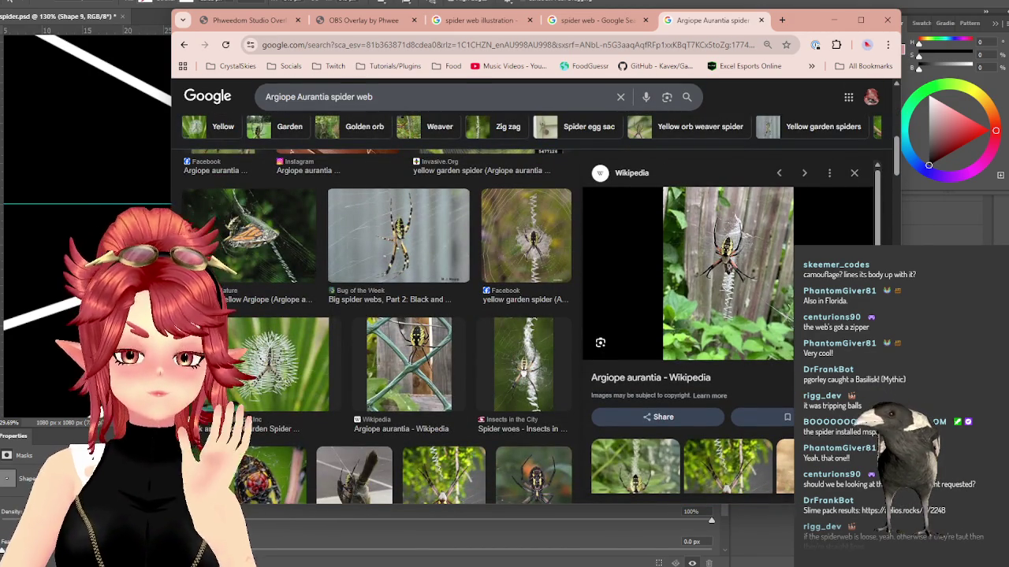
key("alt+Tab")
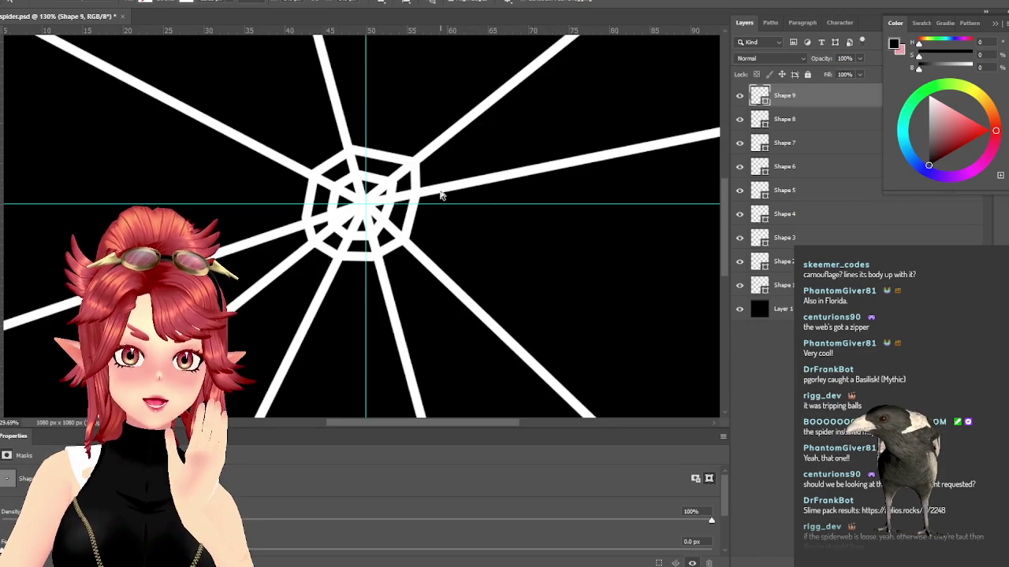
Step: Duplicate the ring onto Shape 10 and enlarge it beyond the inner rings, then return to Chrome
key("v")
key("ctrl+j")
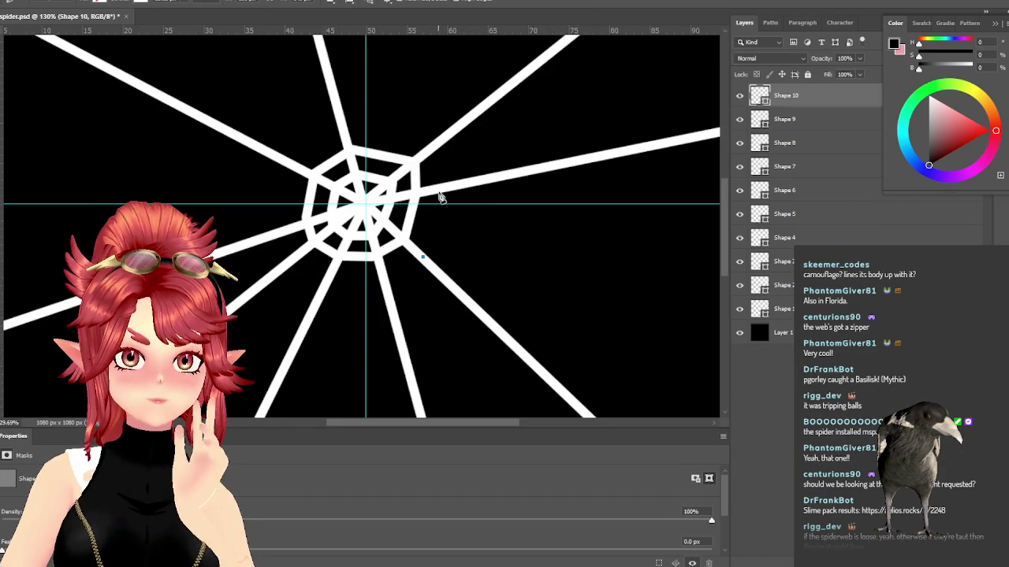
mouse_move(345, 135)
left_mouse_down()
mouse_move(299, 164)
mouse_move(288, 231)
left_mouse_up()
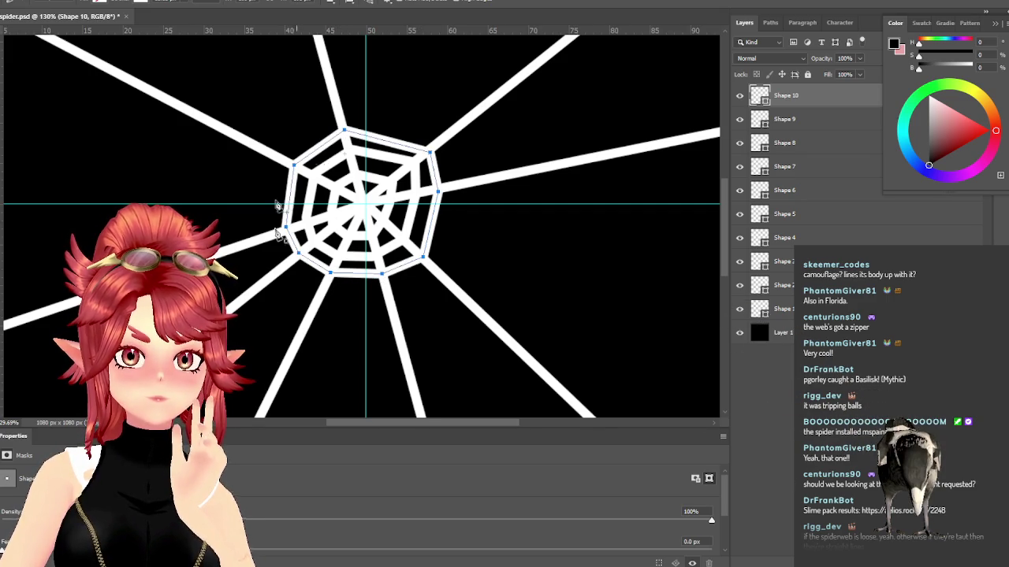
scroll(399, 282, "down", 1)
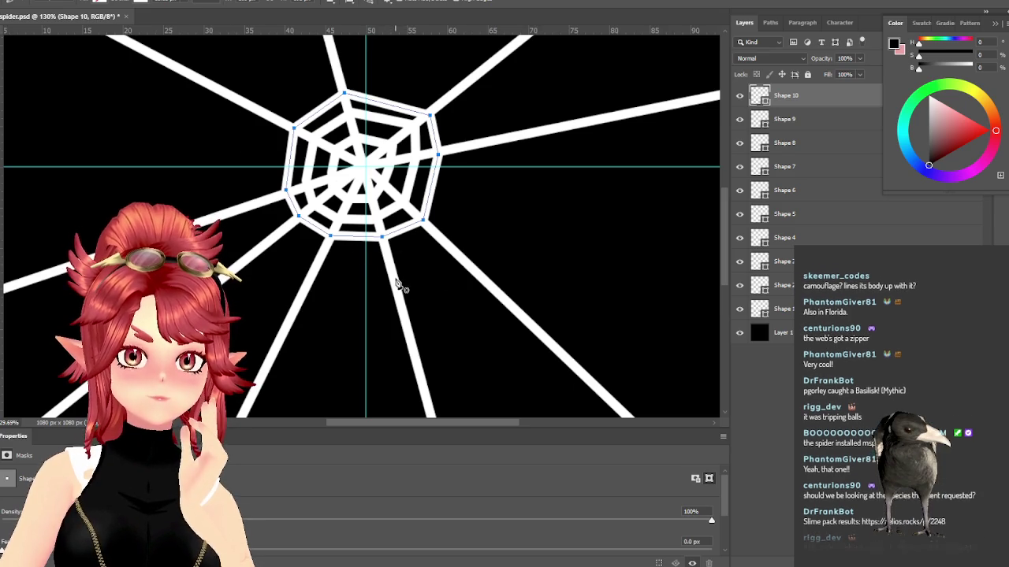
key("alt+Tab")
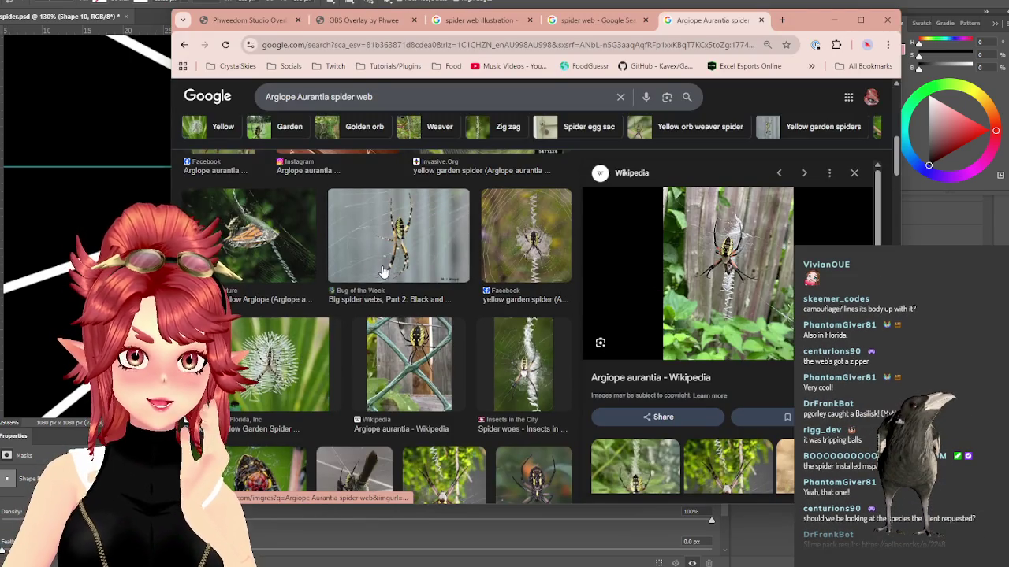
Step: Switch from the spider web illustration results to the general photo results and step through previews
scroll(516, 239, "down", 5)
left_click(495, 22)
left_click(593, 23)
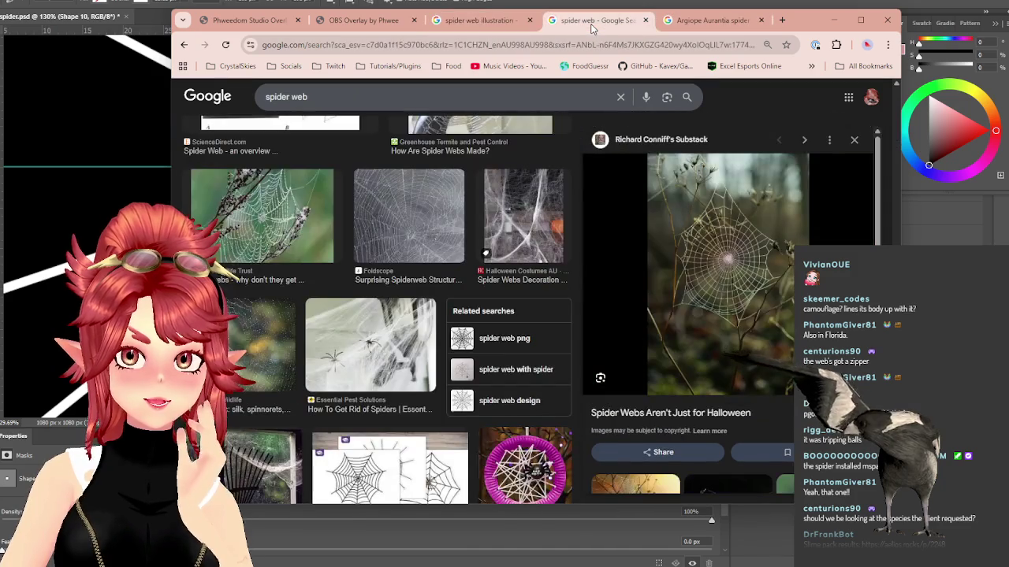
scroll(376, 240, "up", 5)
scroll(398, 287, "up", 2)
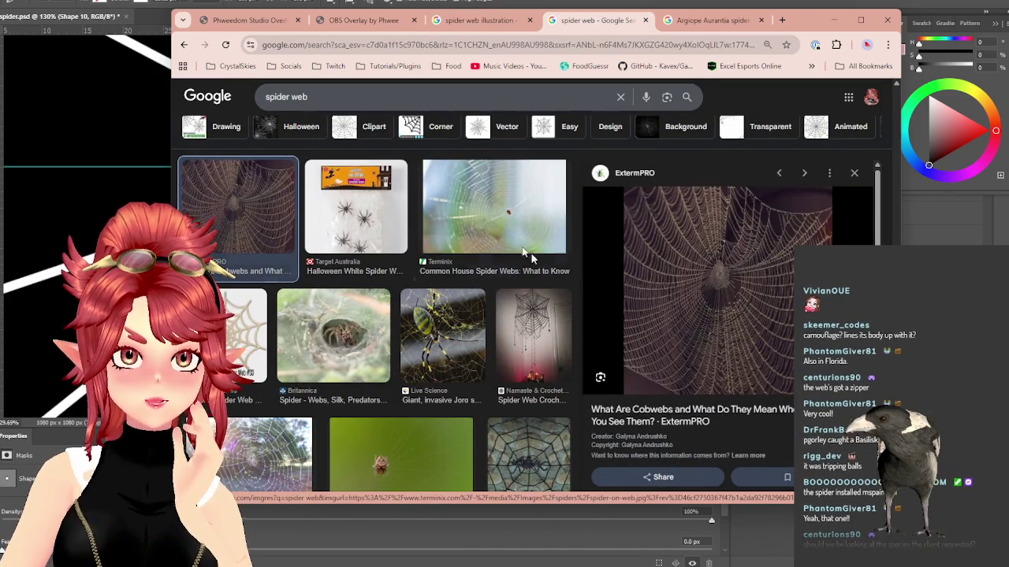
key("Right")
key("Right")
scroll(654, 275, "up", 3)
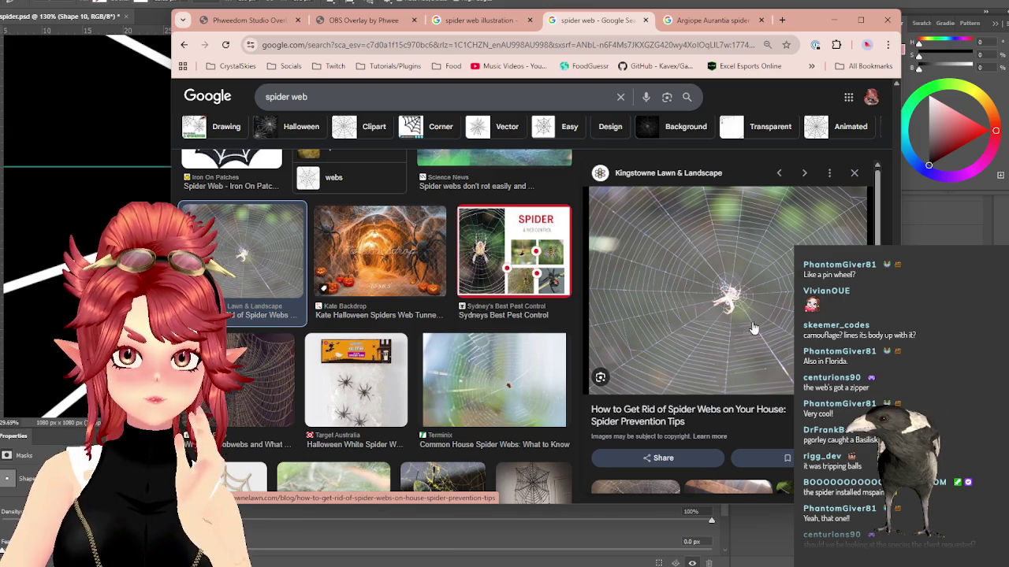
Step: Preview the Phys.org, Sussex Wildlife Trust and Scientific American spider web images
scroll(544, 325, "down", 3)
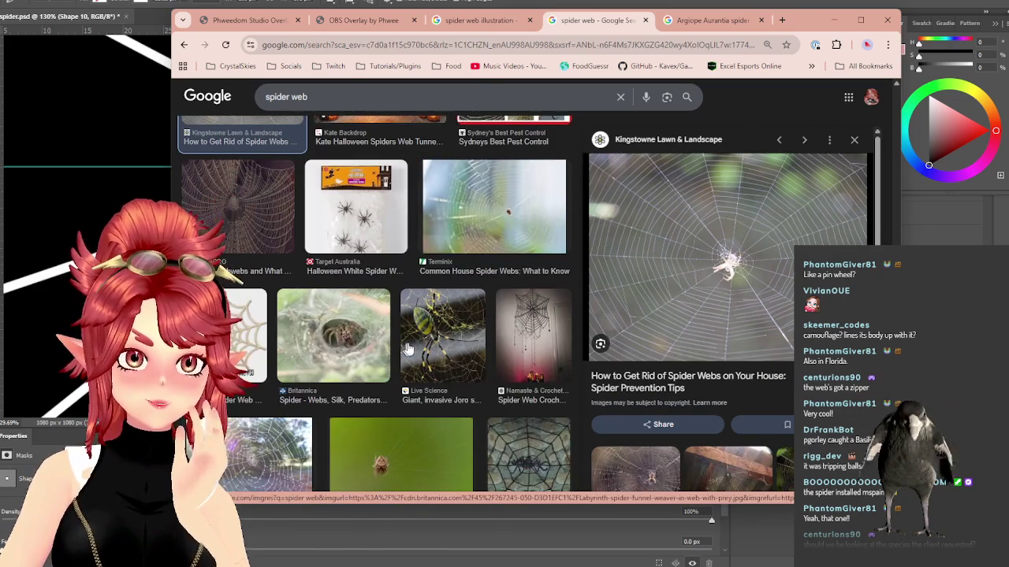
scroll(351, 331, "down", 3)
left_click(260, 237)
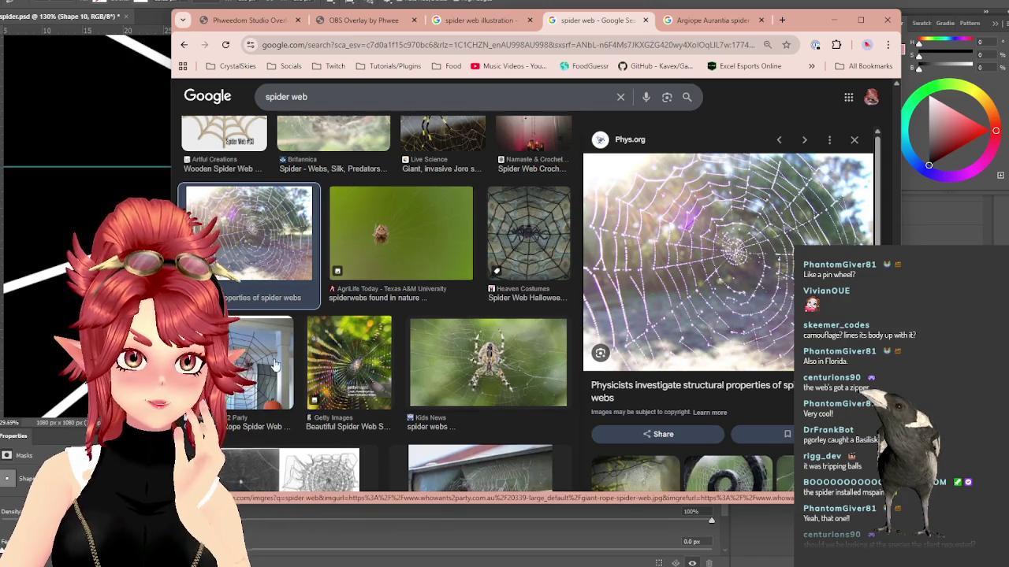
scroll(301, 388, "down", 4)
scroll(302, 389, "down", 3)
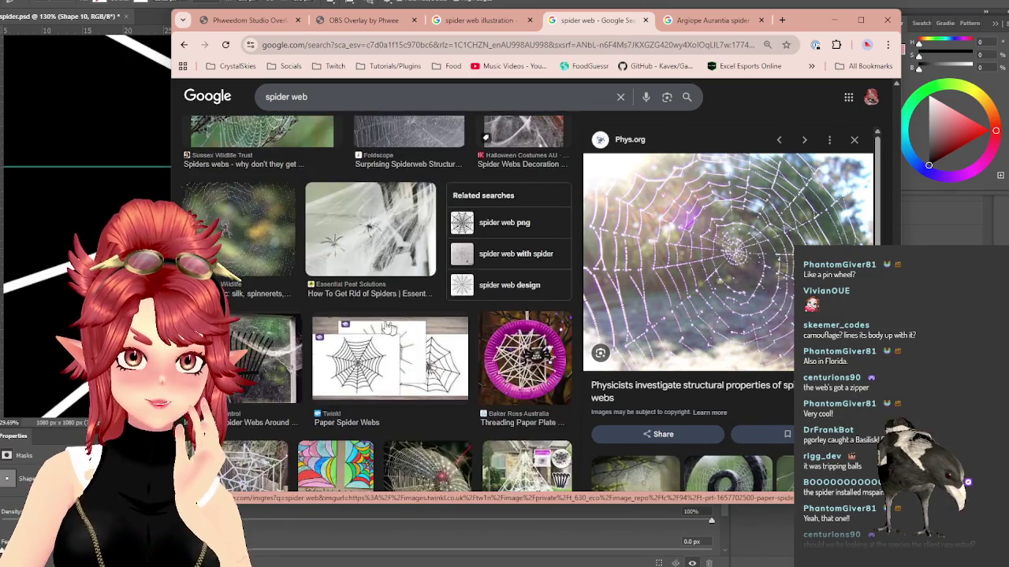
scroll(302, 355, "up", 3)
left_click(276, 276)
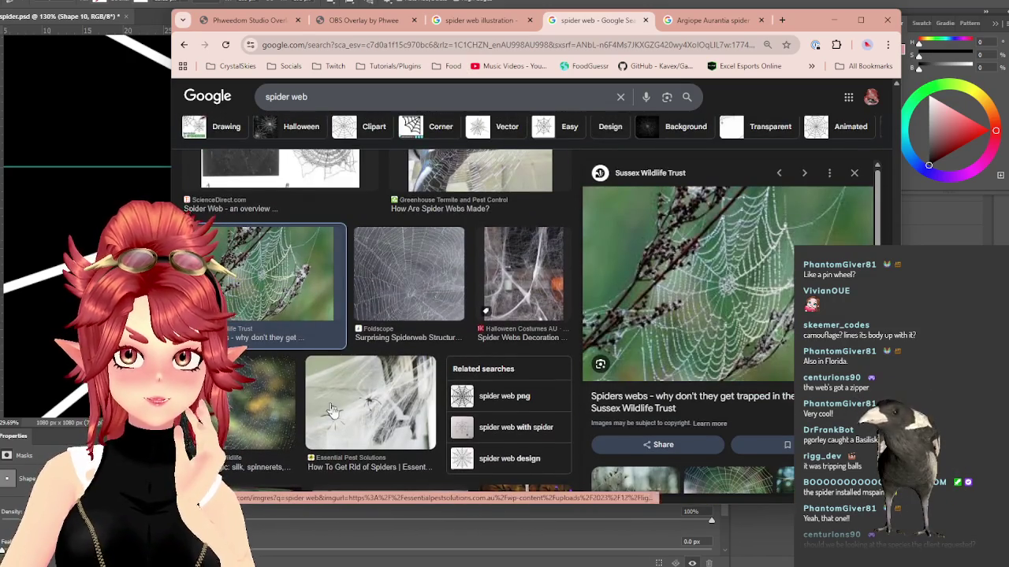
scroll(740, 288, "down", 3)
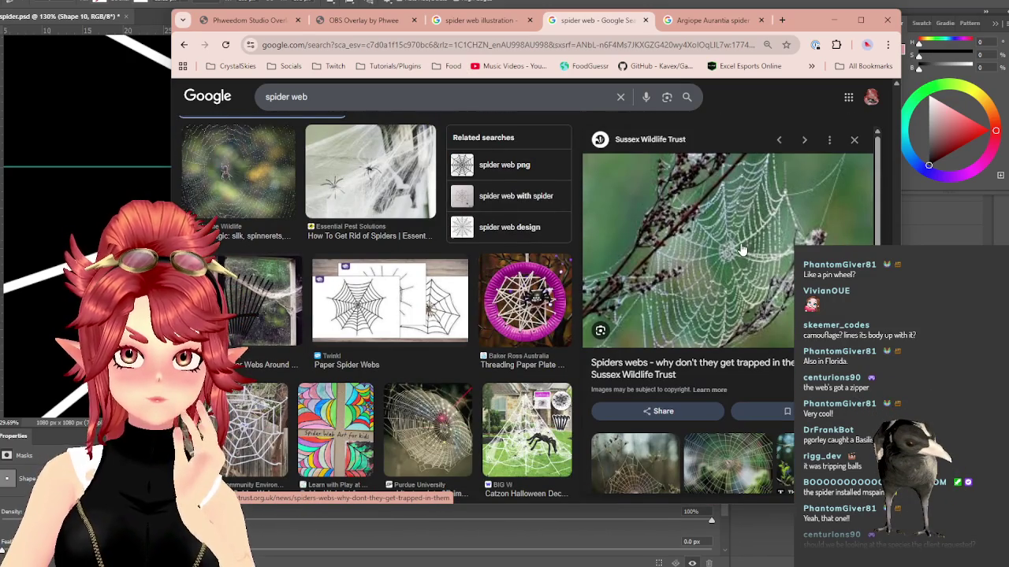
scroll(433, 352, "down", 3)
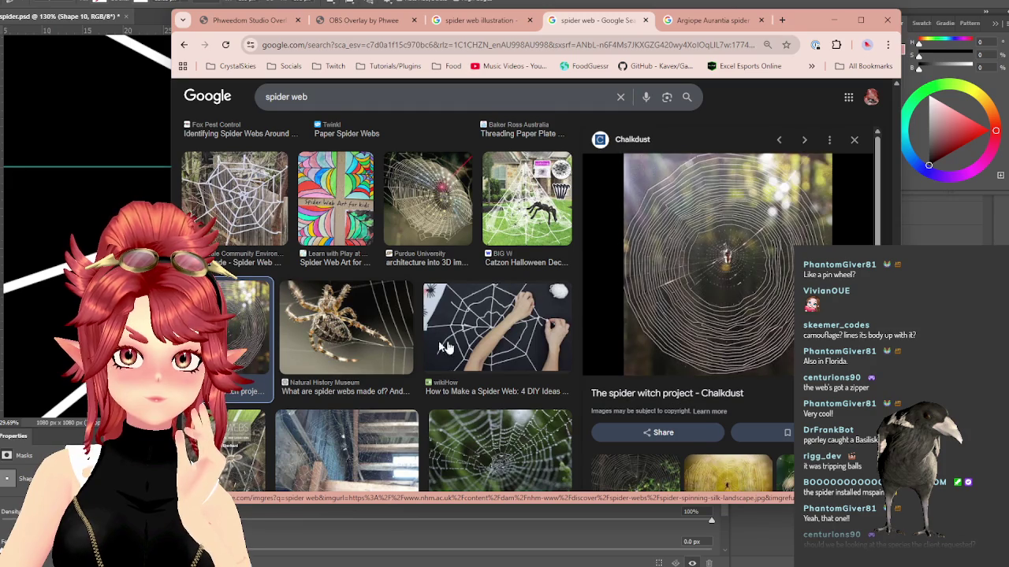
scroll(692, 384, "down", 2)
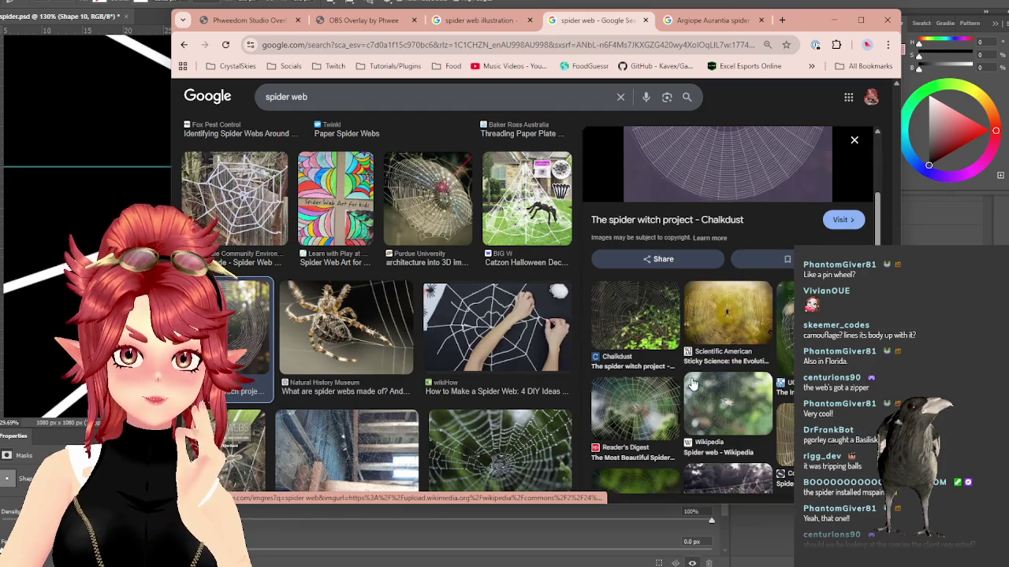
left_click(729, 316)
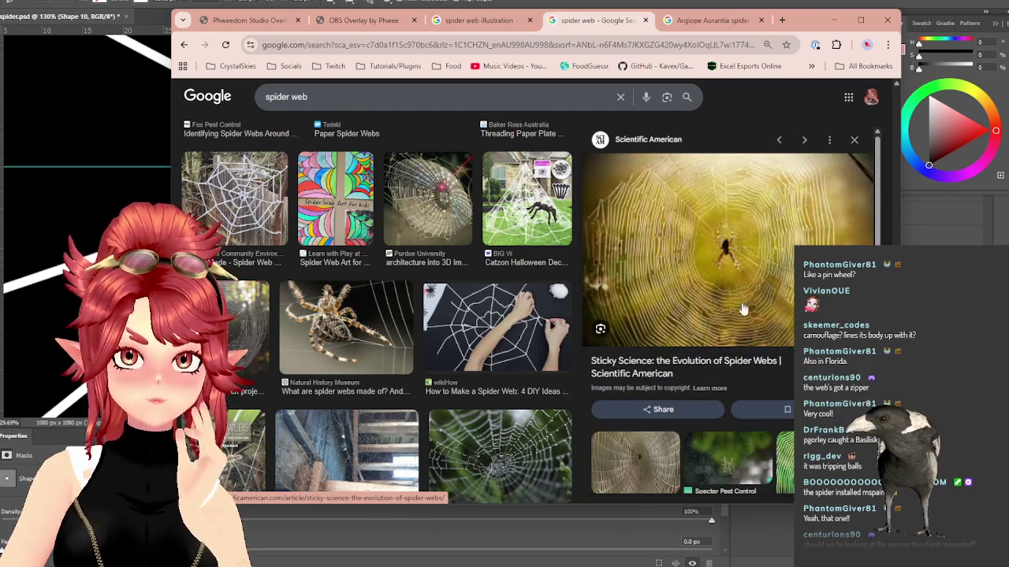
Step: Back in Photoshop, start a new Shape 11 pen layer, then undo the stray shape
left_click(833, 20)
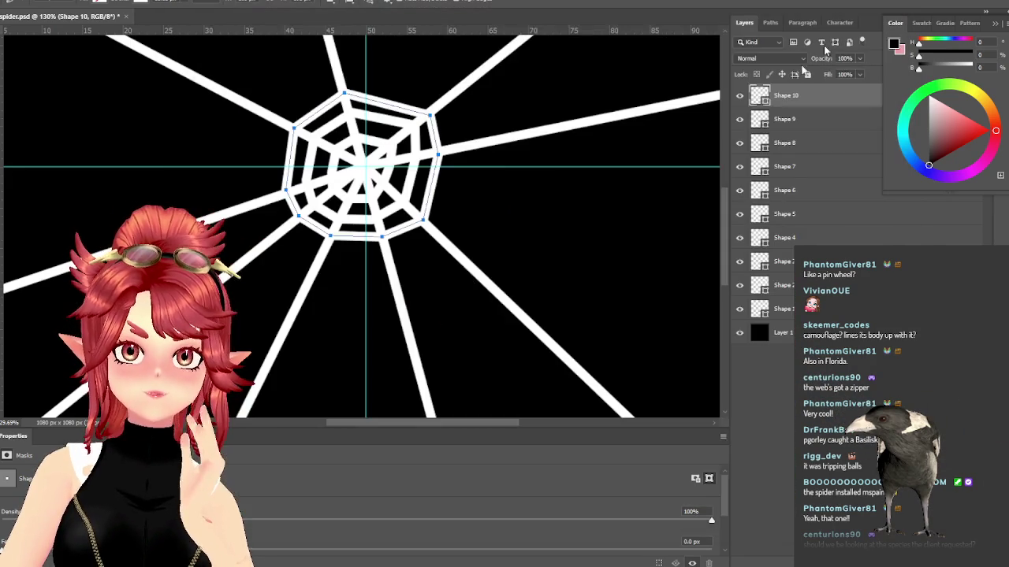
left_click(442, 237)
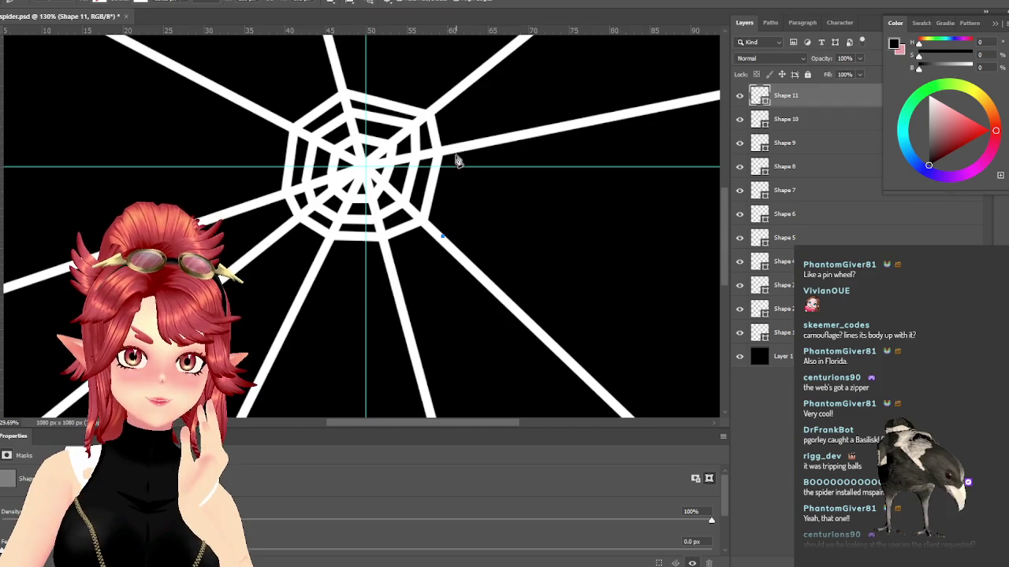
key("ctrl+z")
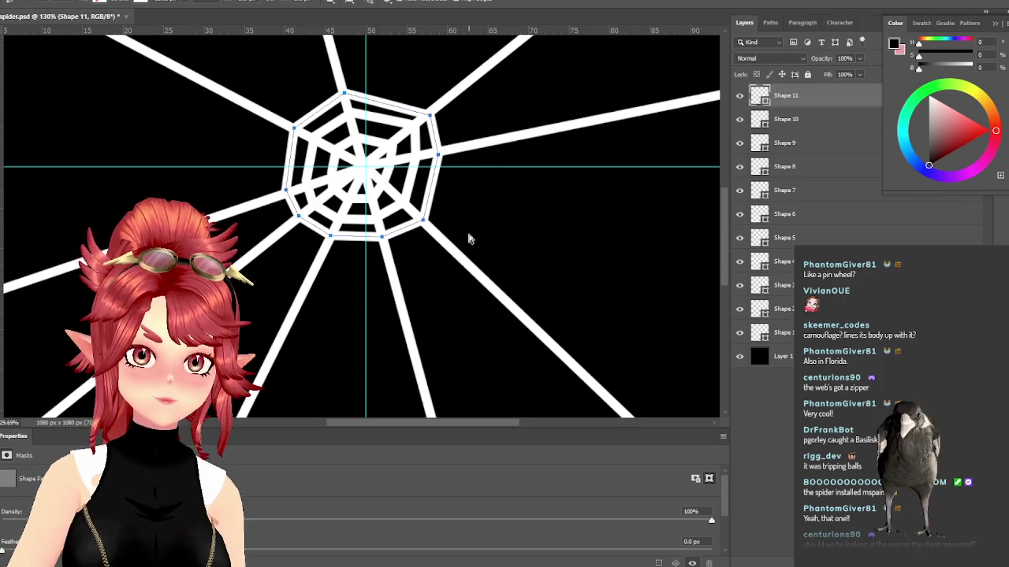
Step: Pen a new outer ring strand, undoing misplaced top and left anchors, keeping a right-side segment
left_click(442, 238)
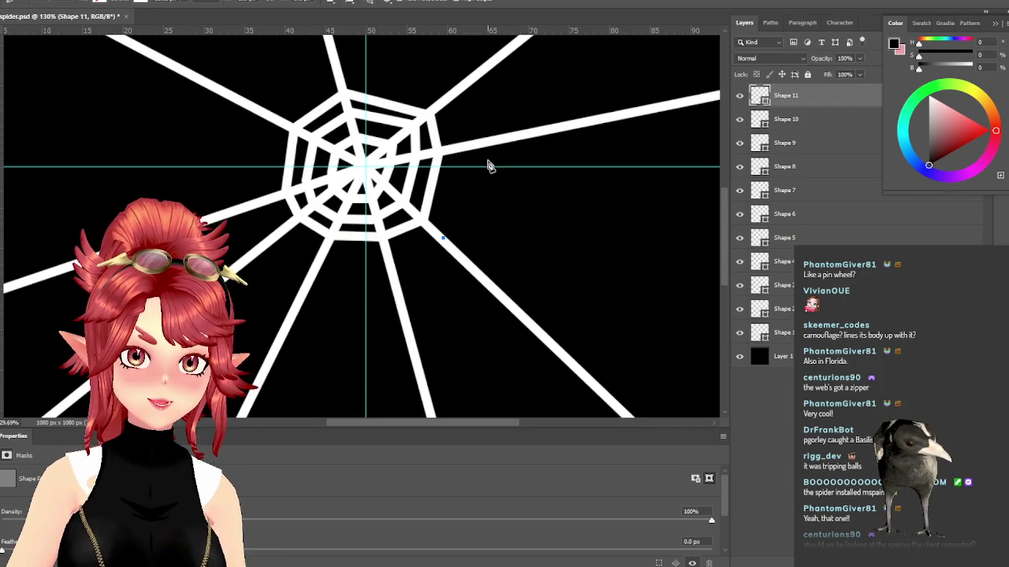
left_click(464, 147)
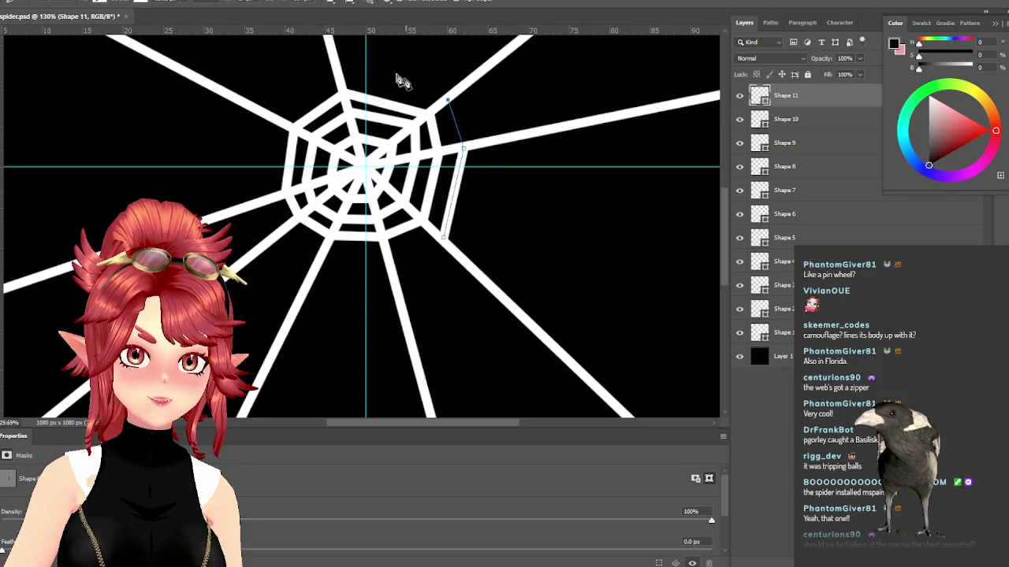
left_click(339, 73)
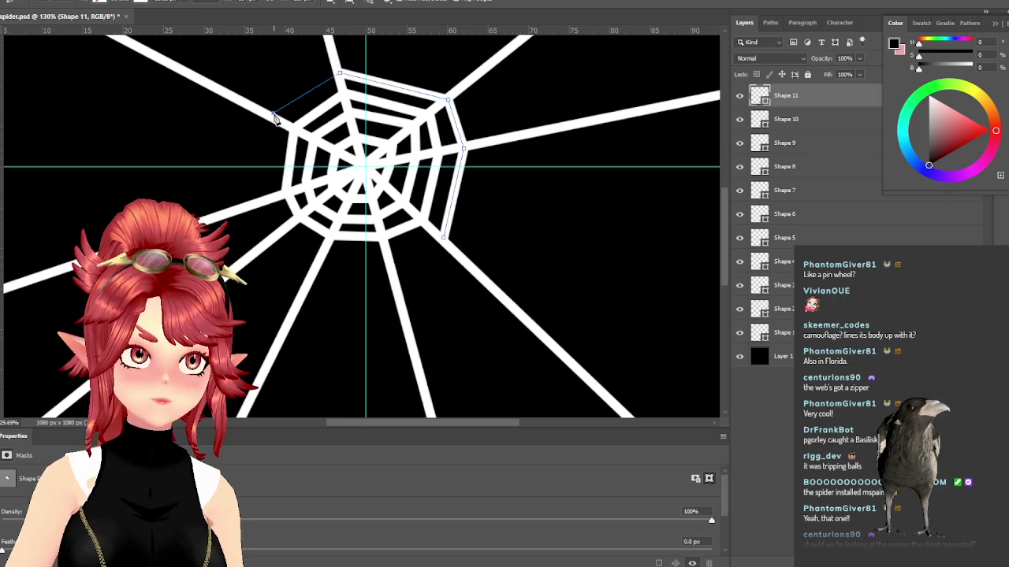
left_click(273, 116)
left_click(265, 195)
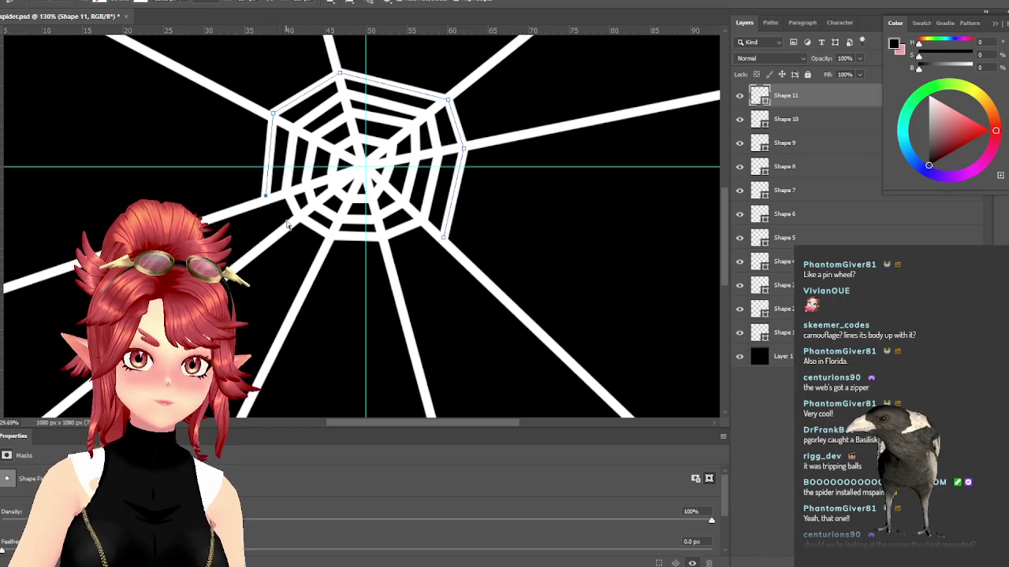
key("ctrl+z")
key("ctrl+z")
key("ctrl+z")
key("ctrl+z")
key("ctrl+z")
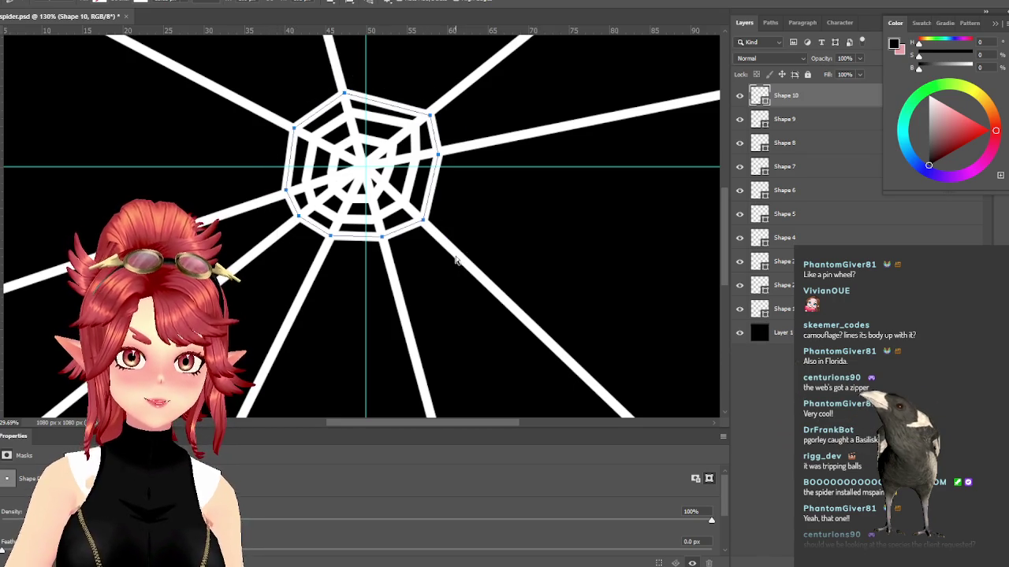
left_click(458, 256)
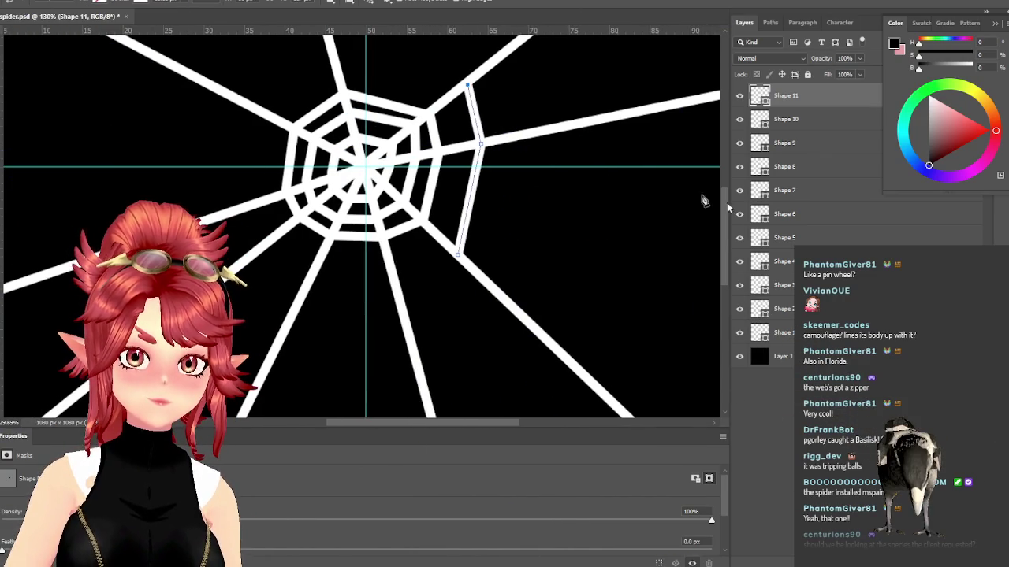
left_click_drag(725, 224, 724, 209)
Step: Zoom out and continue the Shape 11 ring through the right, top, left and bottom spokes
scroll(536, 254, "down", 3)
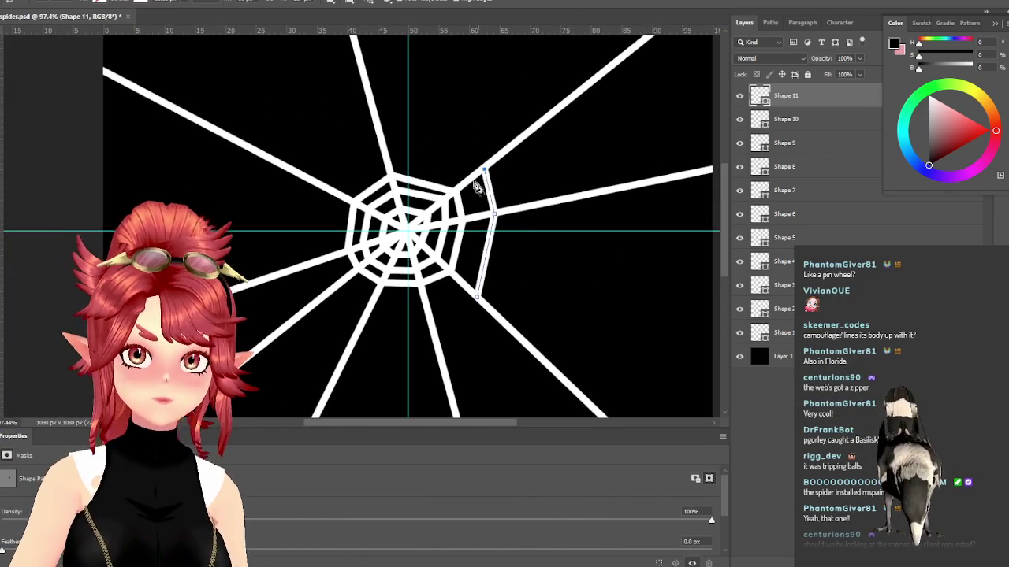
left_click(385, 149)
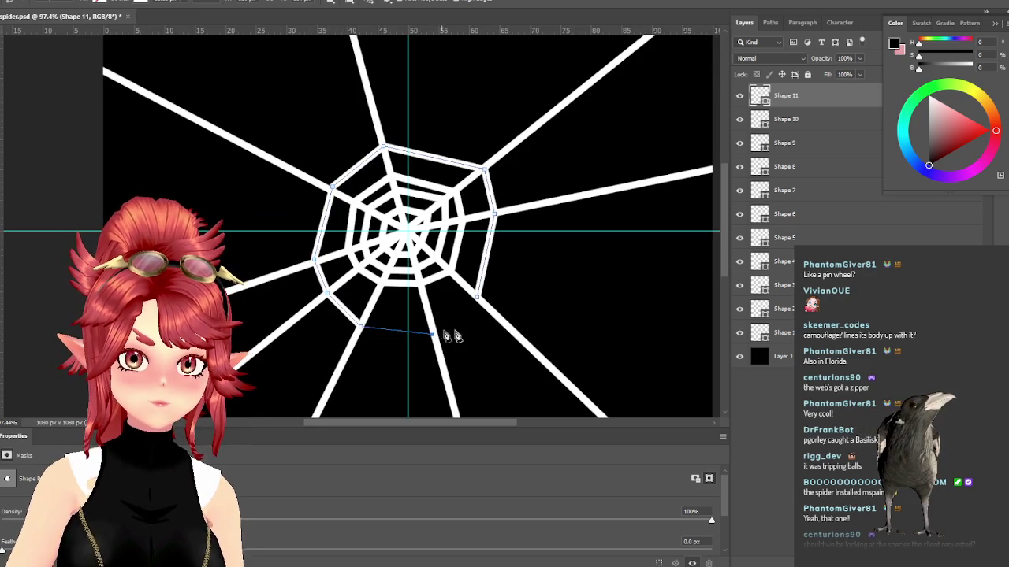
left_click(491, 310)
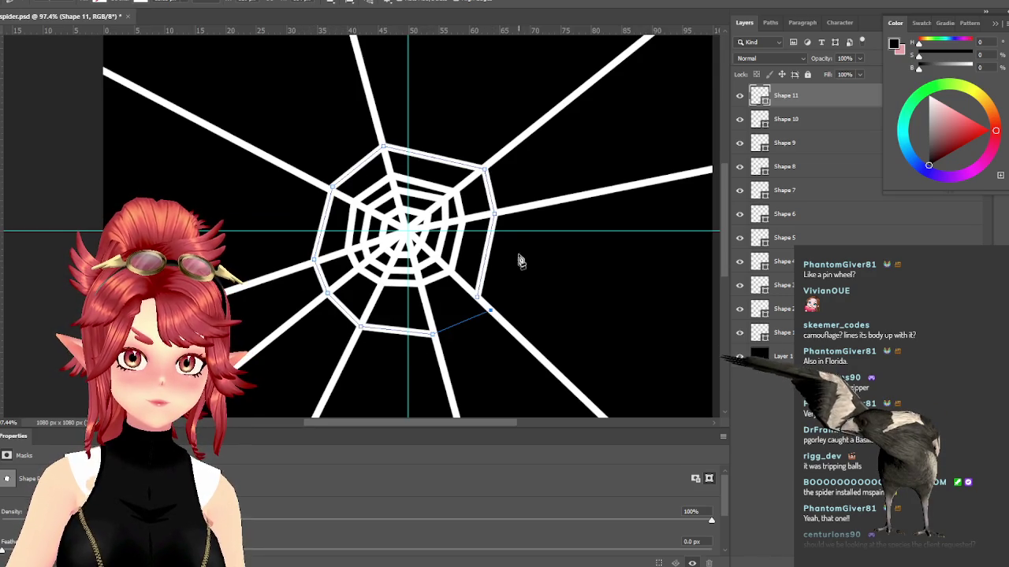
left_click(509, 213)
left_click(377, 127)
left_click(315, 180)
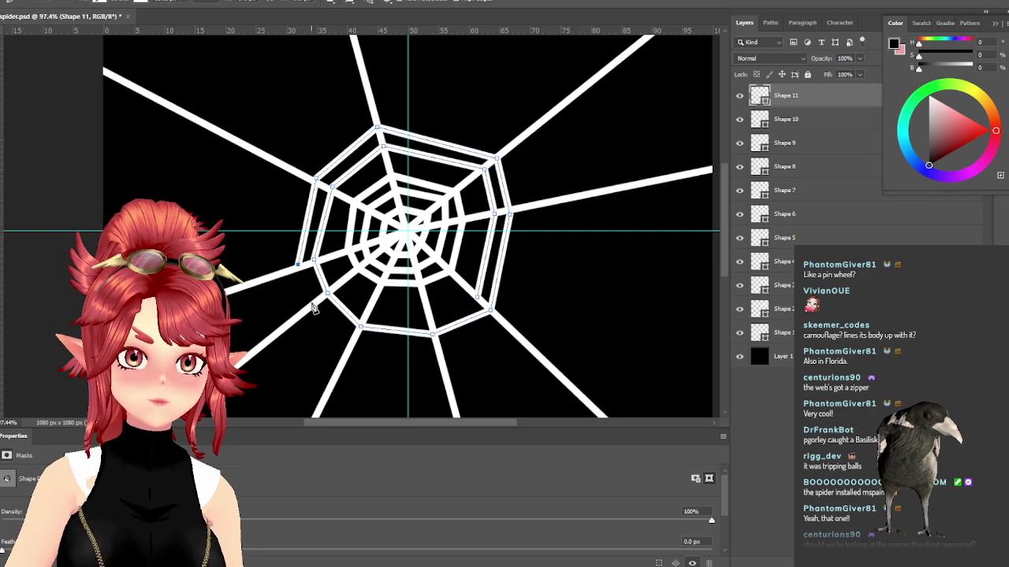
left_click(438, 353)
left_click(499, 317)
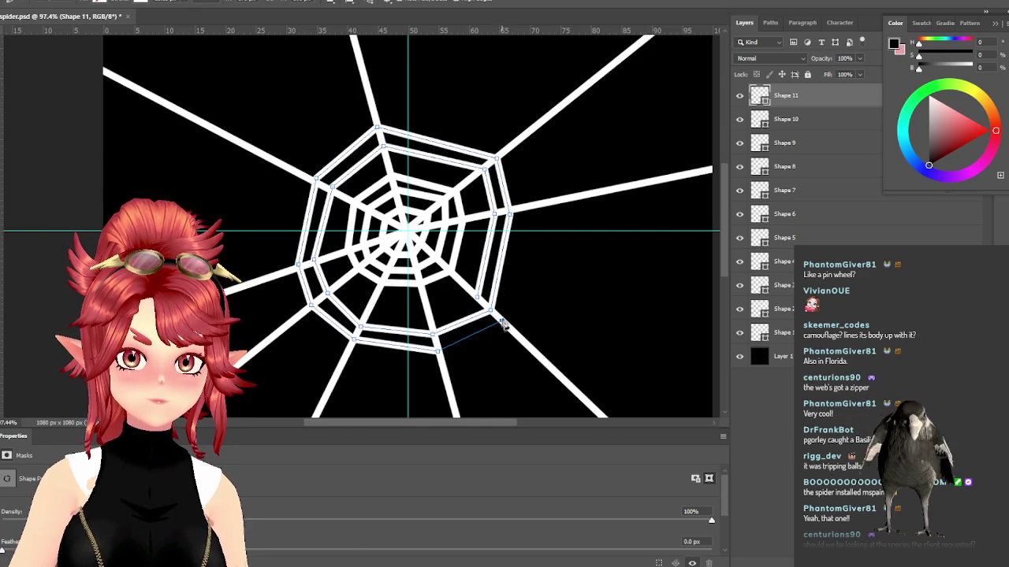
left_click(526, 211)
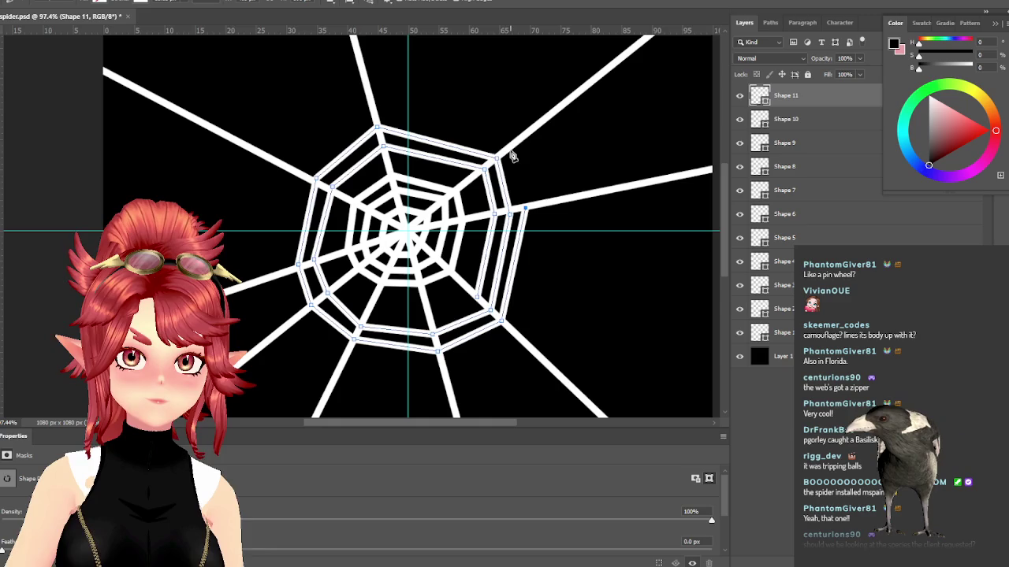
Step: Draw the next wider ring over the top, down the left, across the bottom and up the right
left_click(376, 109)
left_click(299, 175)
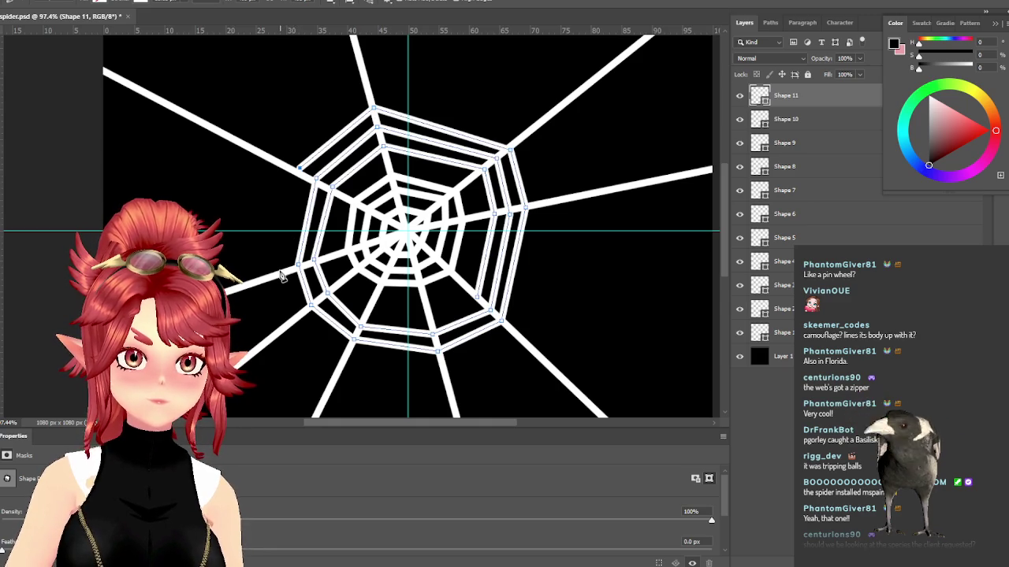
left_click(277, 272)
left_click(345, 355)
left_click(446, 369)
left_click(517, 341)
left_click(544, 205)
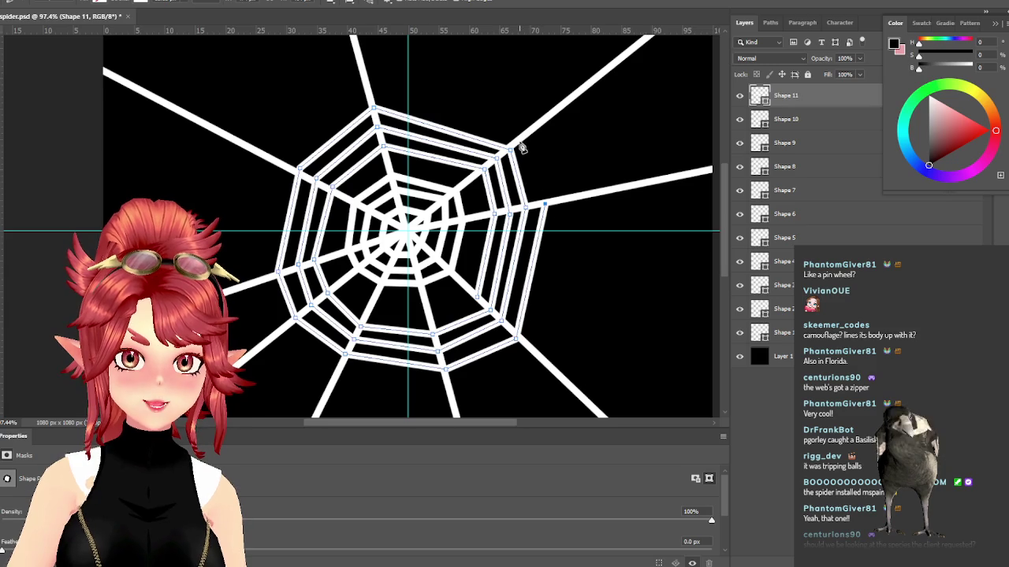
Step: Carry a further ring from the upper-right spoke over the top, down the left and along the bottom
left_click(522, 143)
left_click(364, 85)
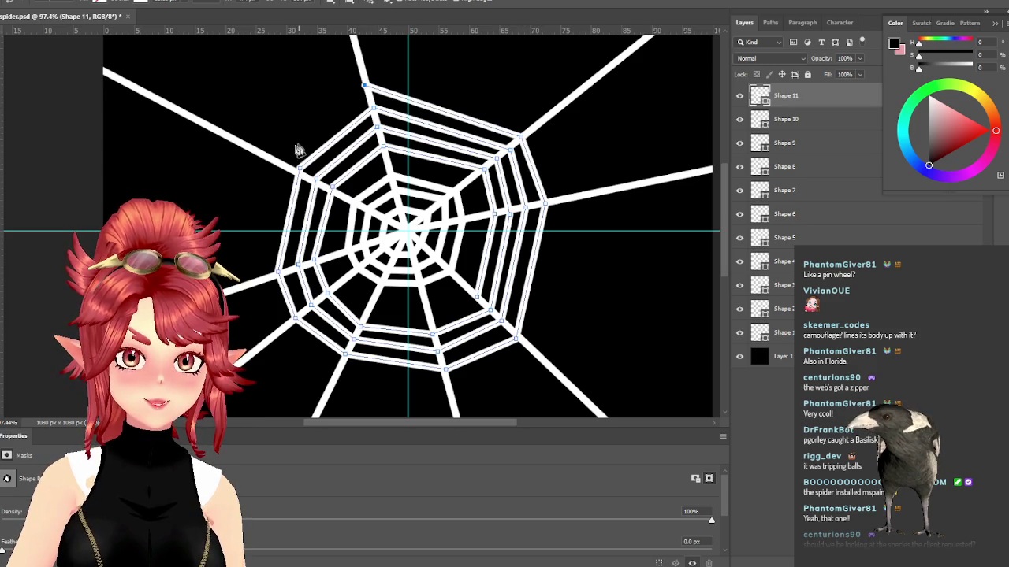
left_click(276, 165)
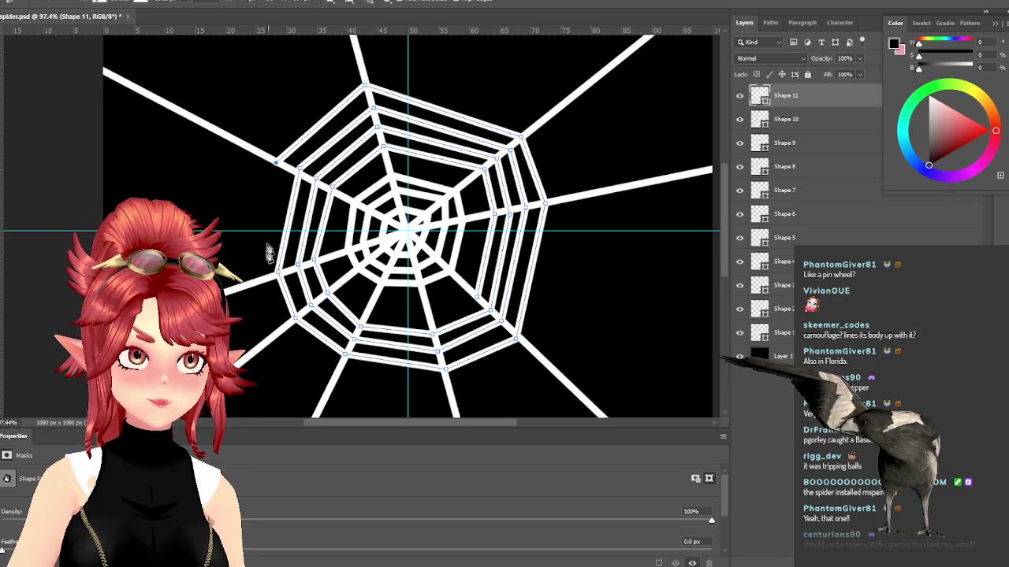
left_click(263, 282)
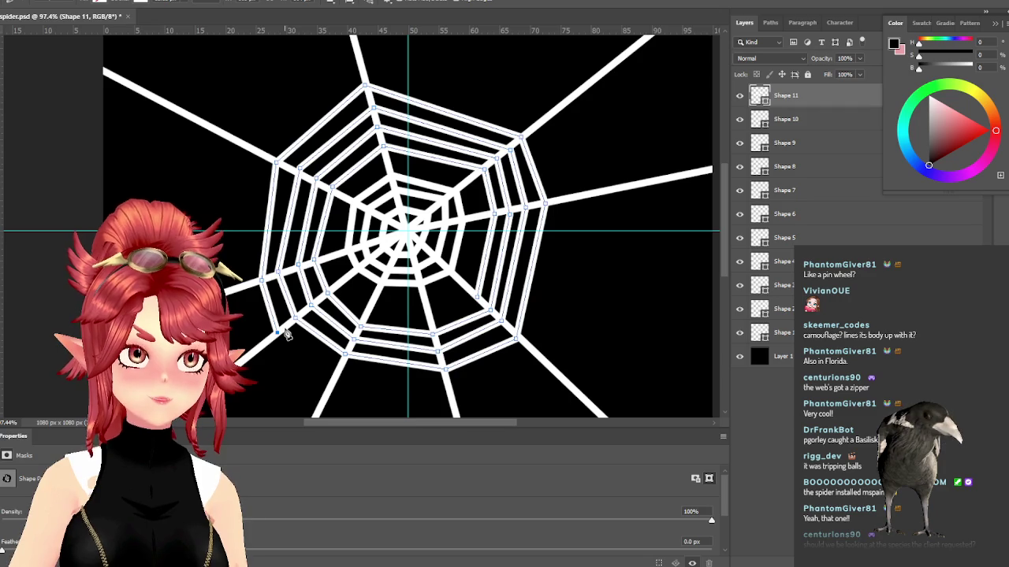
left_click(338, 370)
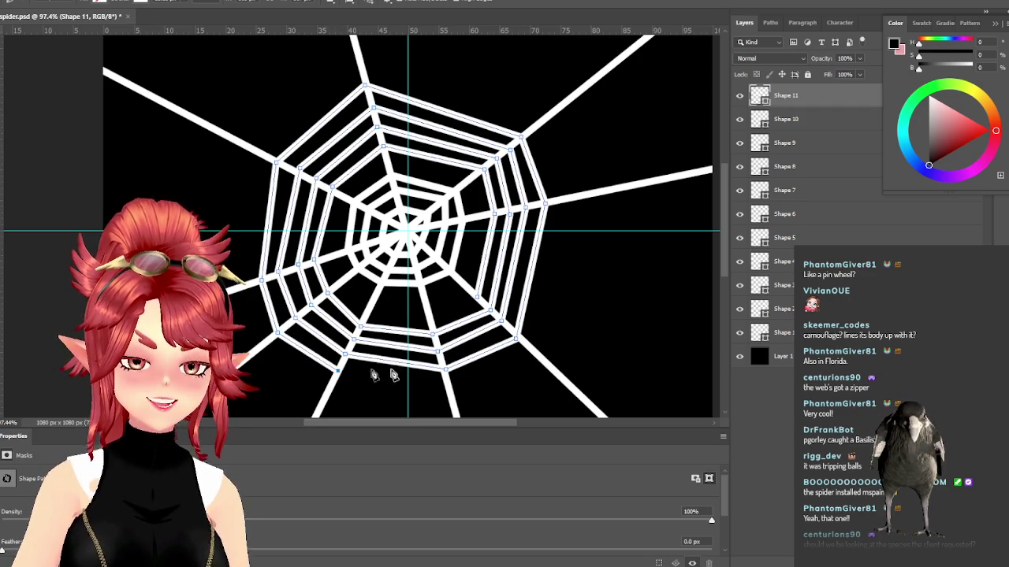
left_click(448, 386)
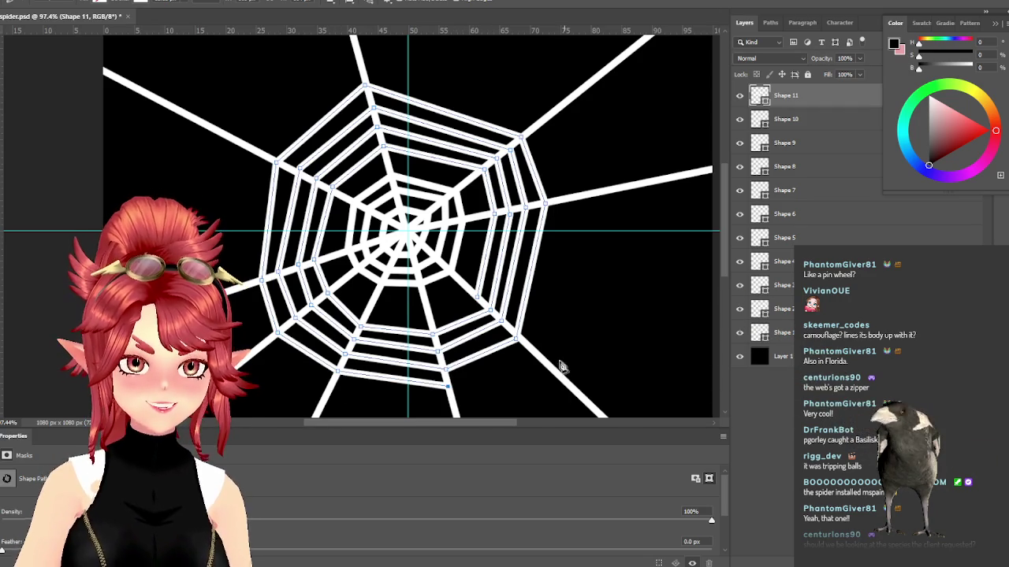
Step: Add another outer ring up the right, over the top, down the left and across the bottom
left_click(563, 201)
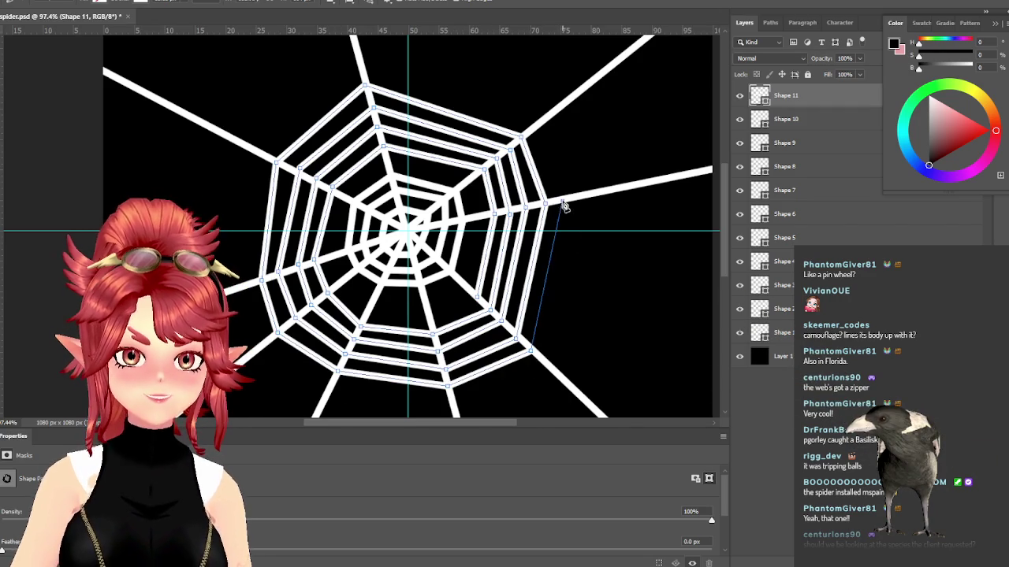
left_click(533, 130)
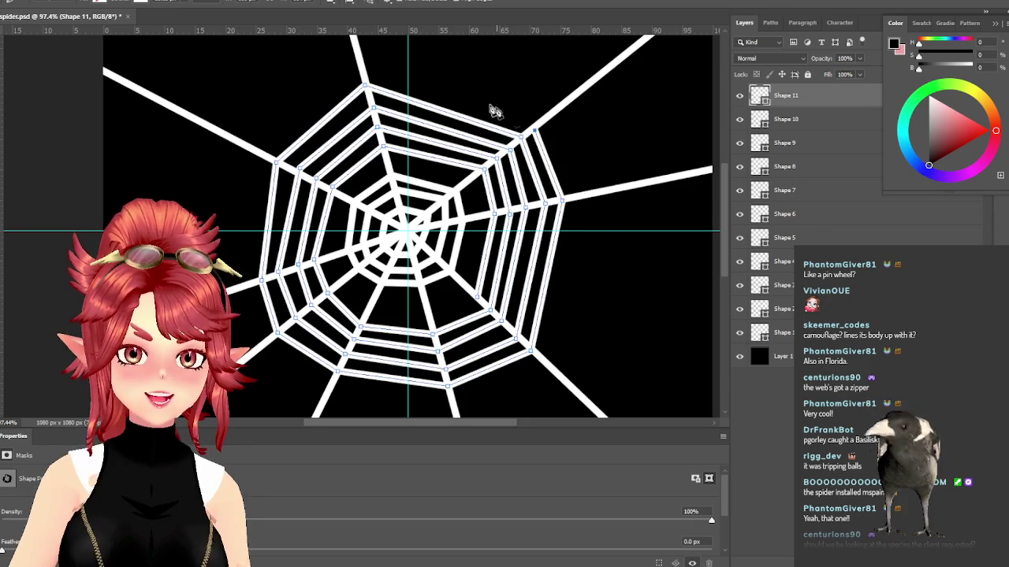
left_click(364, 70)
left_click(263, 151)
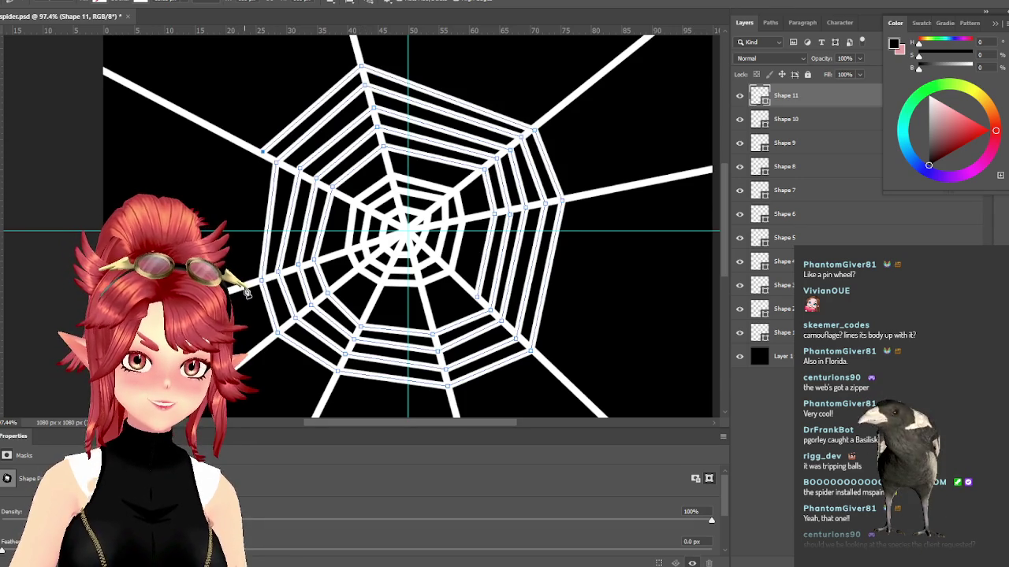
left_click(246, 286)
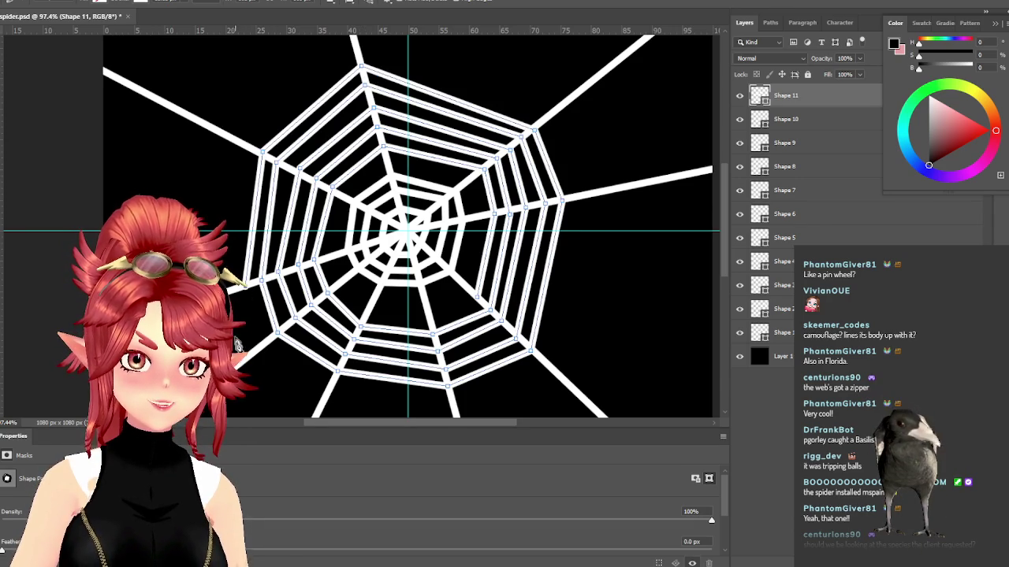
left_click(332, 389)
left_click(454, 408)
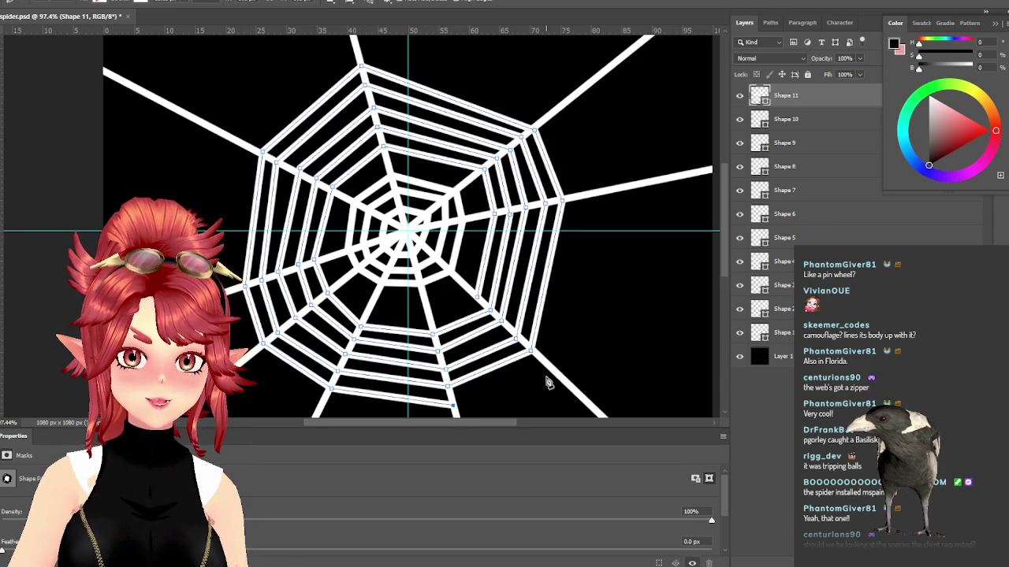
left_click(545, 365)
Step: Draw the widest ring from the right spokes over the top to the left and lower-left spokes
left_click(580, 200)
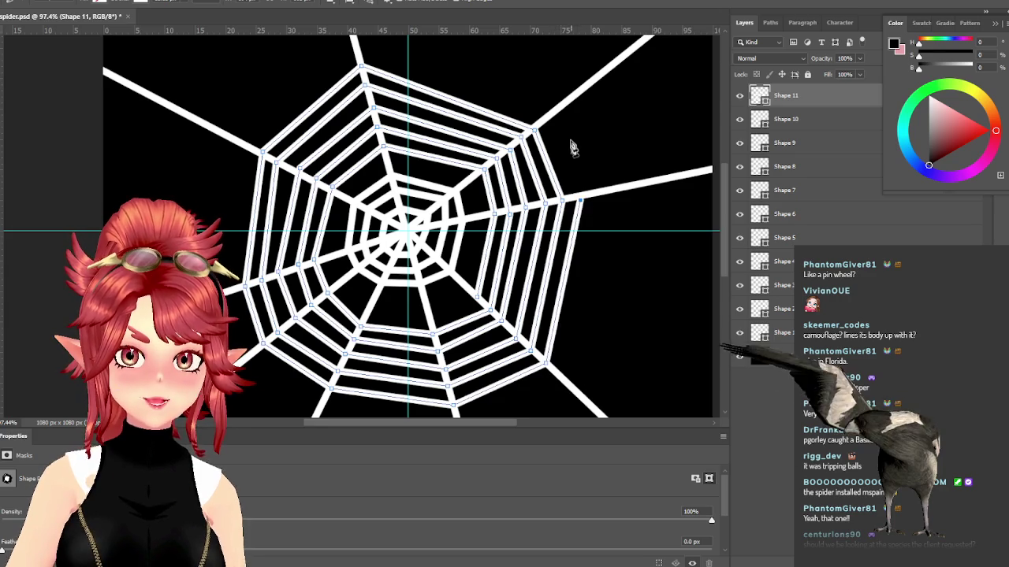
left_click(548, 116)
left_click(358, 50)
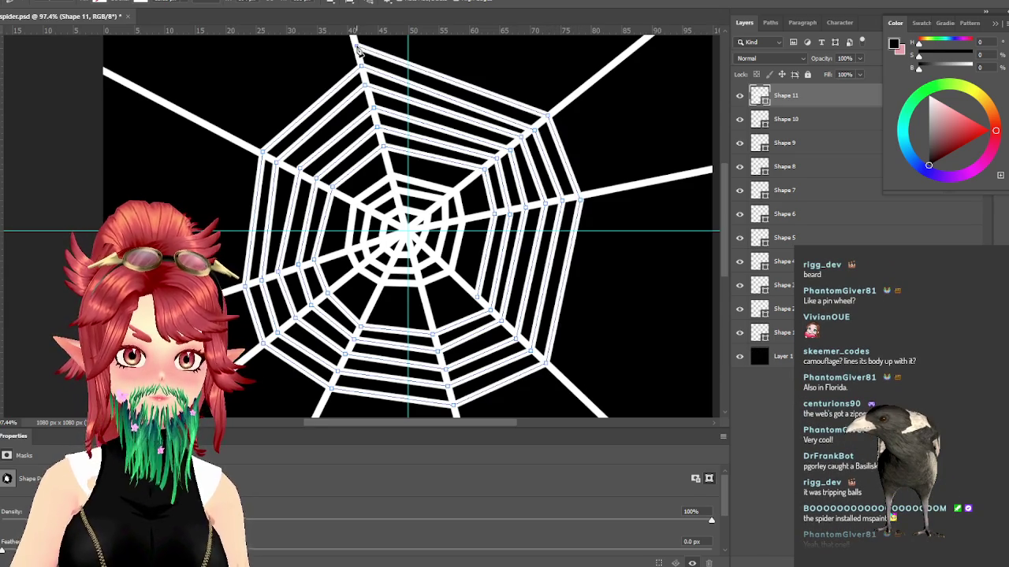
left_click(243, 145)
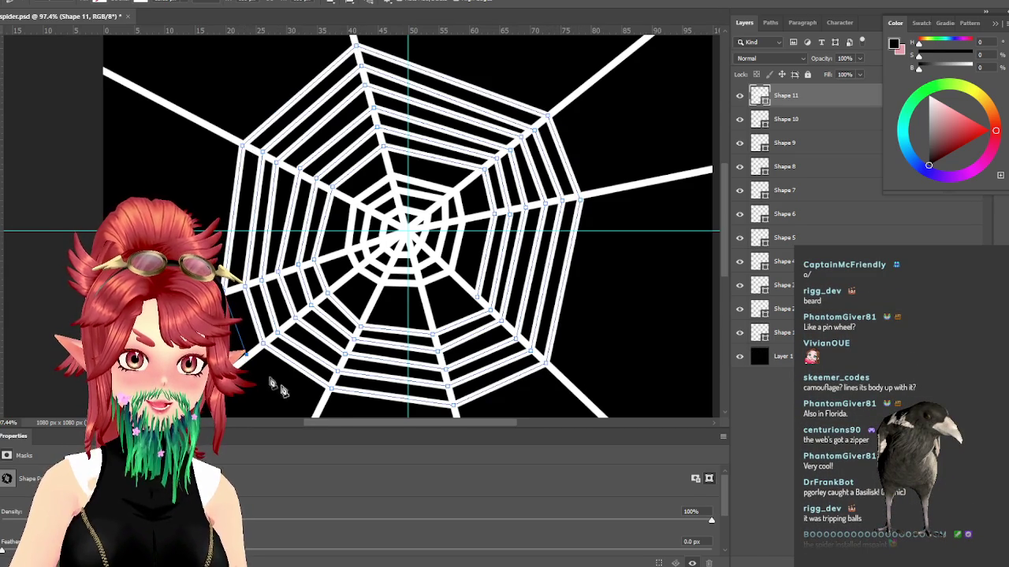
left_click(322, 406)
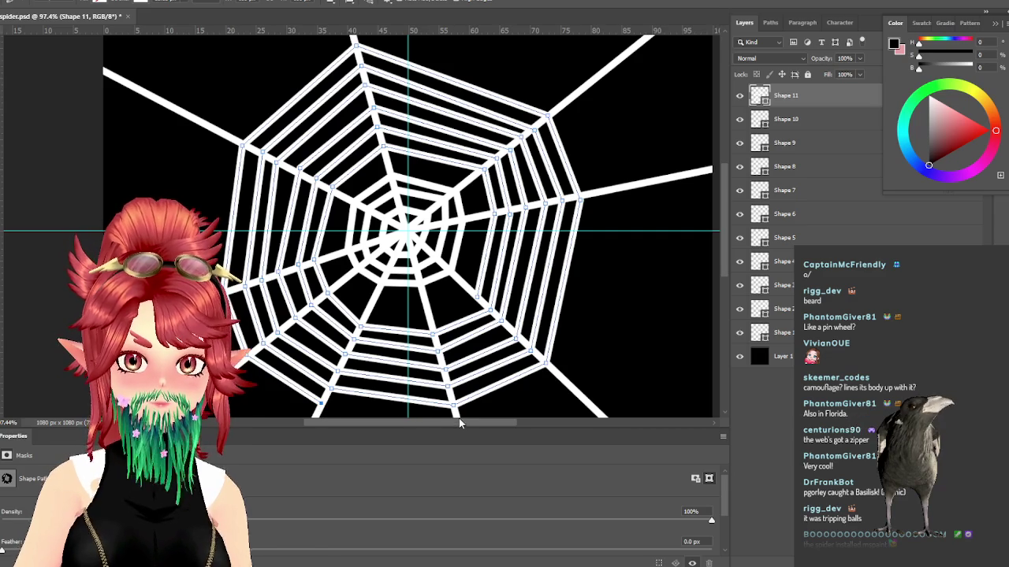
scroll(487, 350, "down", 2)
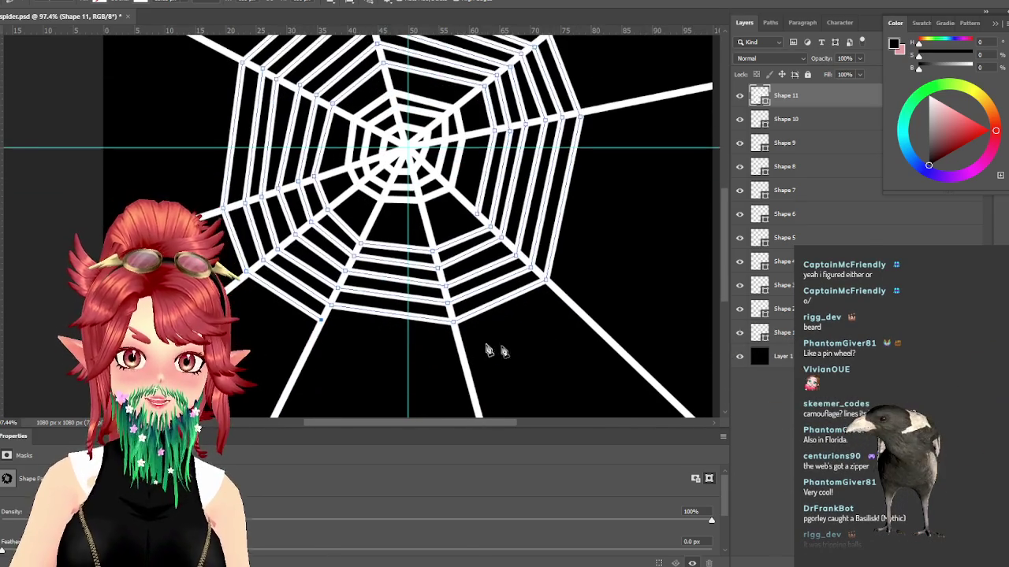
Step: Carry the current outer ring from the lower spoke around through the right, top and upper-left spokes
left_click(458, 342)
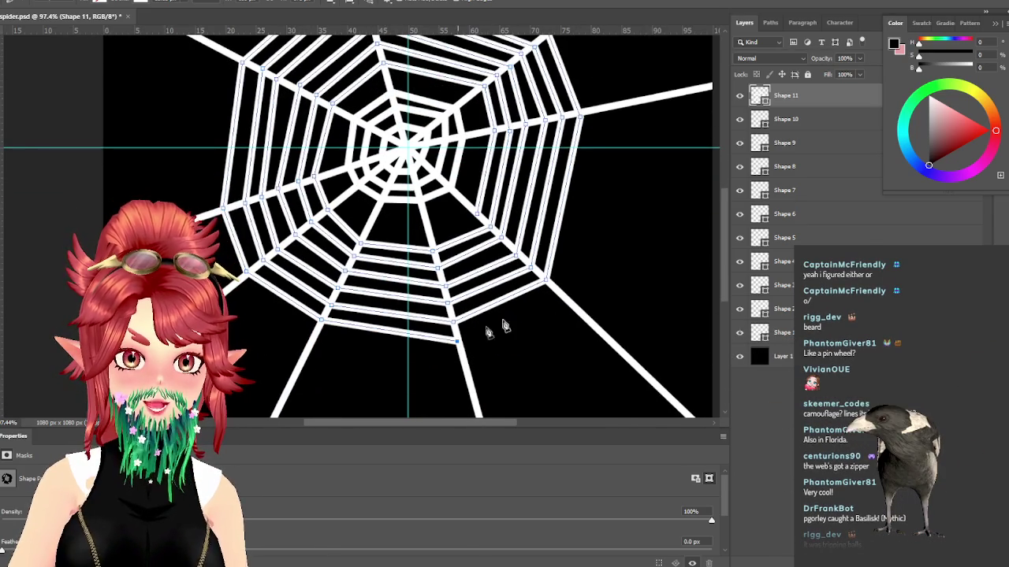
left_click(562, 297)
left_click(599, 112)
scroll(614, 198, "up", 1)
scroll(592, 176, "up", 2)
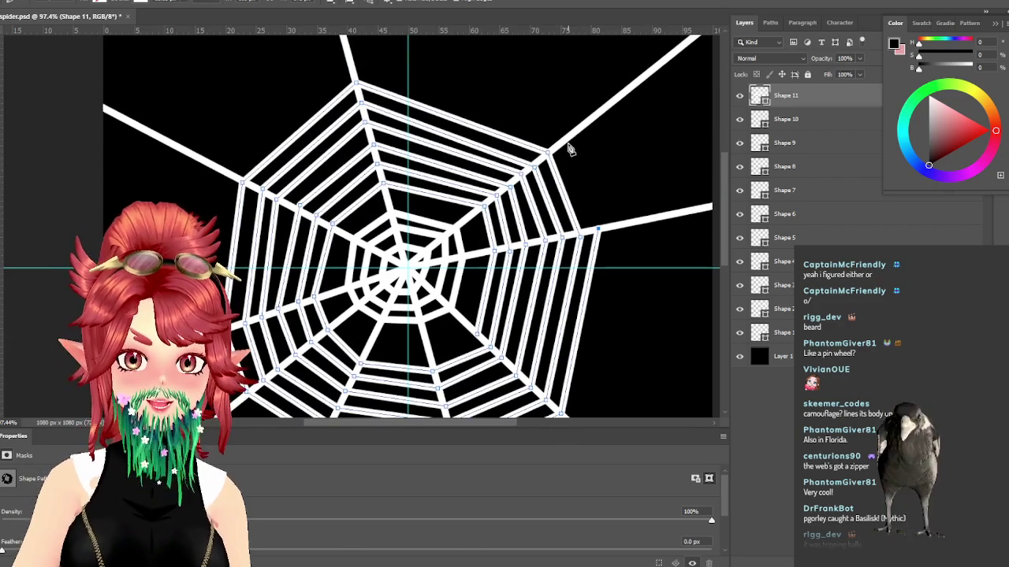
left_click(565, 145)
left_click(350, 59)
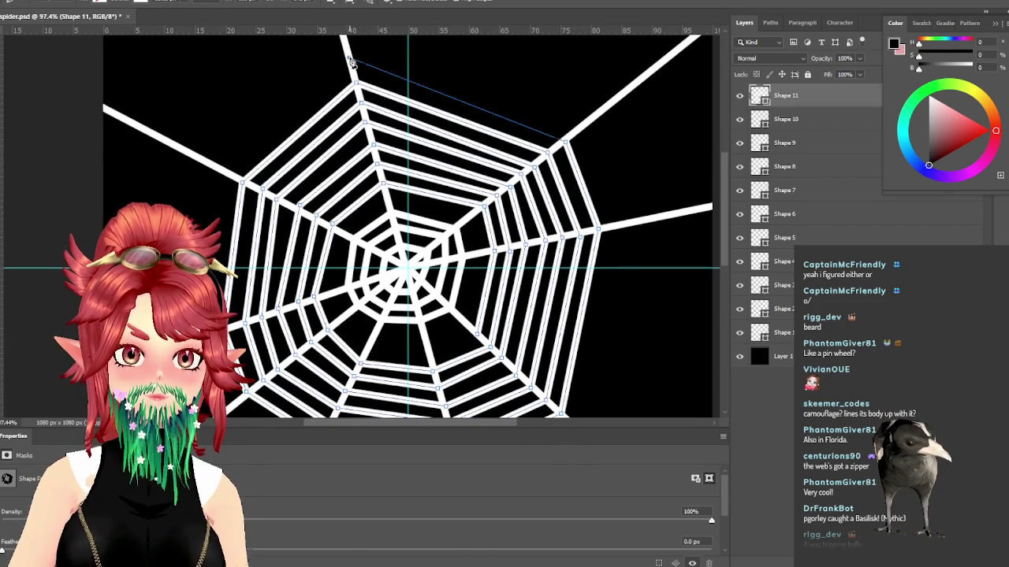
left_click(225, 171)
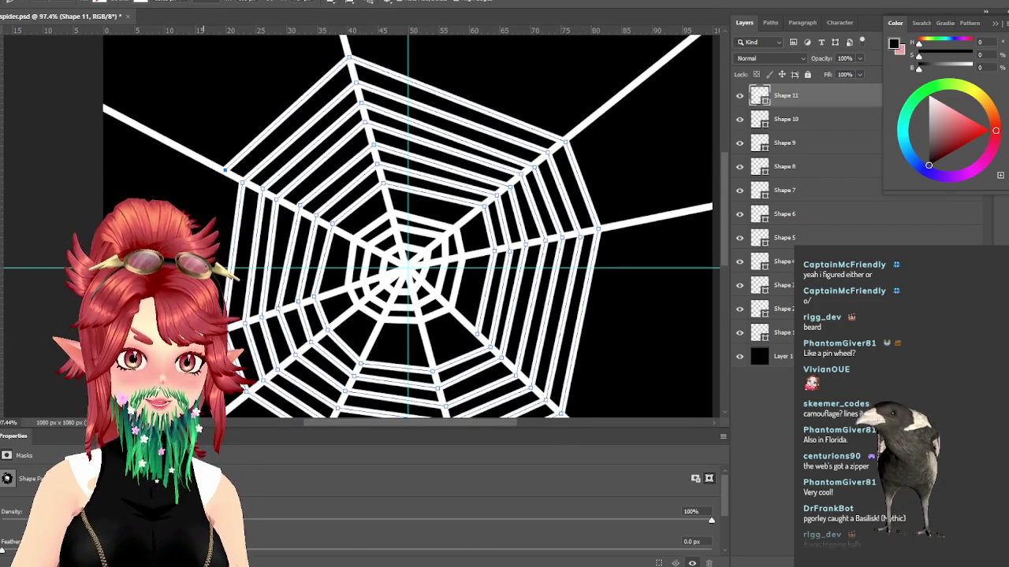
scroll(407, 225, "down", 3)
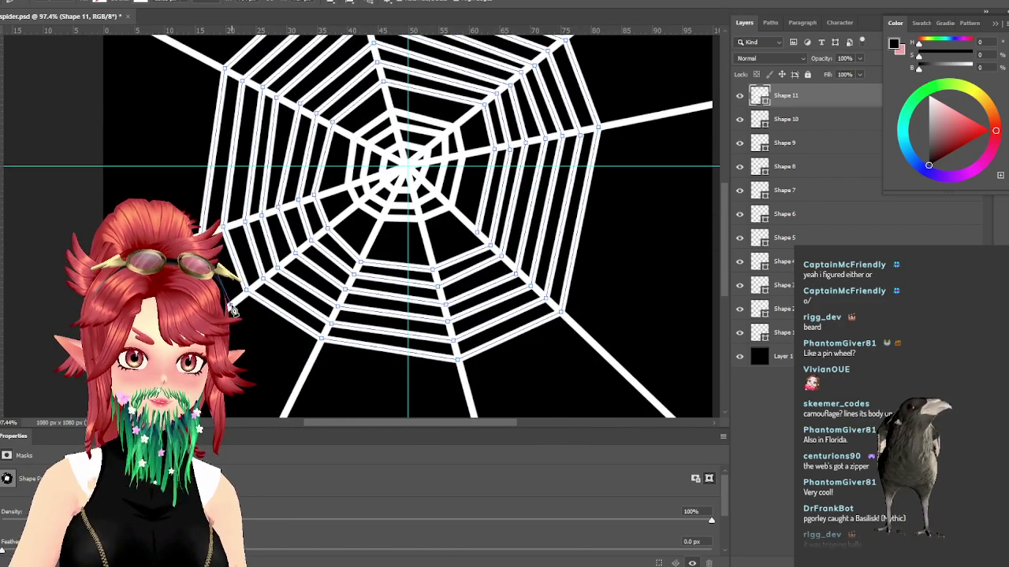
Step: Draw a larger ring from below the web round the right and top spokes down the left side
left_click(313, 361)
left_click(463, 380)
left_click(575, 331)
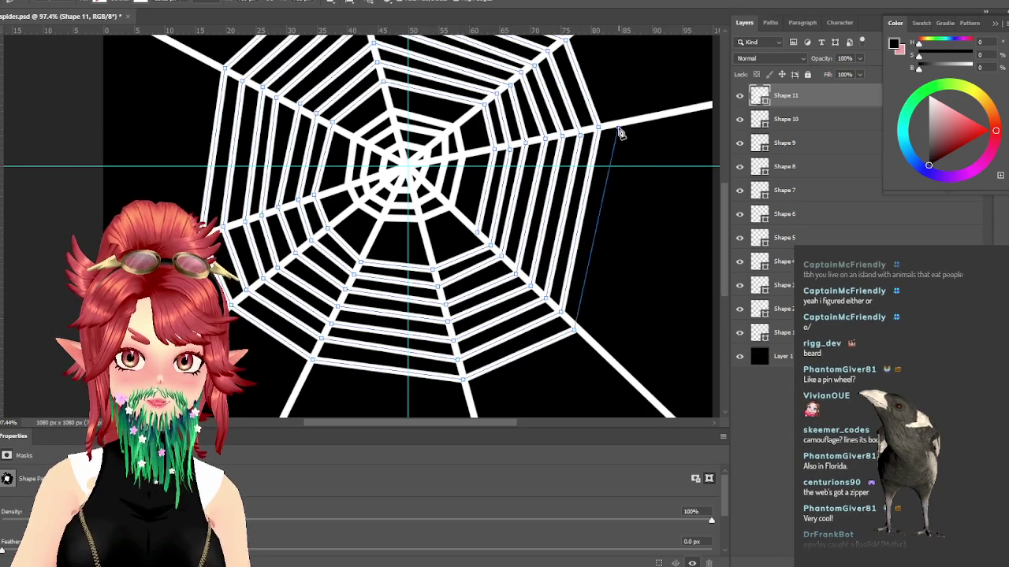
left_click(620, 132)
scroll(628, 187, "up", 1)
scroll(623, 191, "up", 1)
scroll(630, 200, "up", 1)
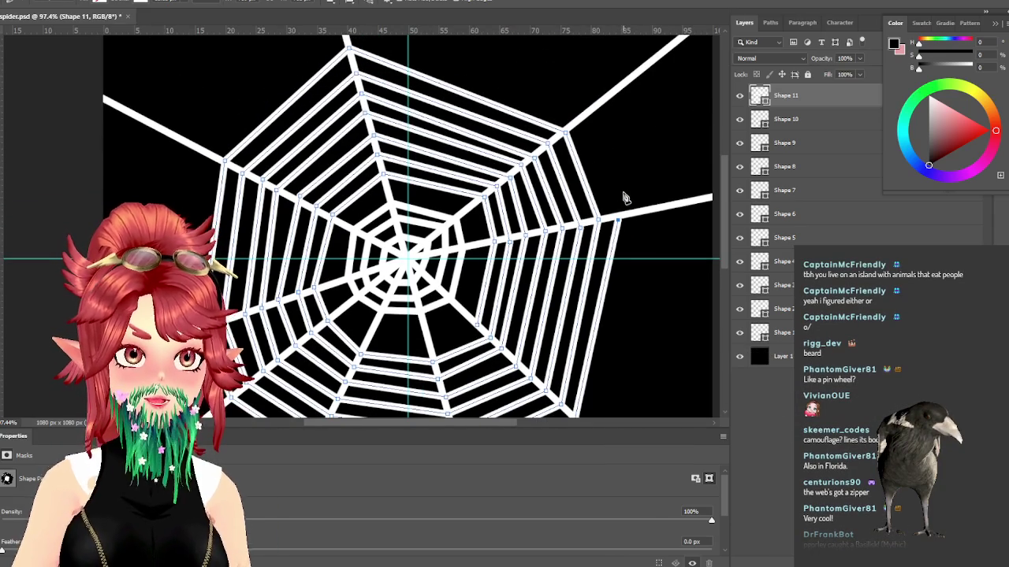
left_click(581, 119)
scroll(487, 201, "up", 2)
scroll(480, 197, "up", 1)
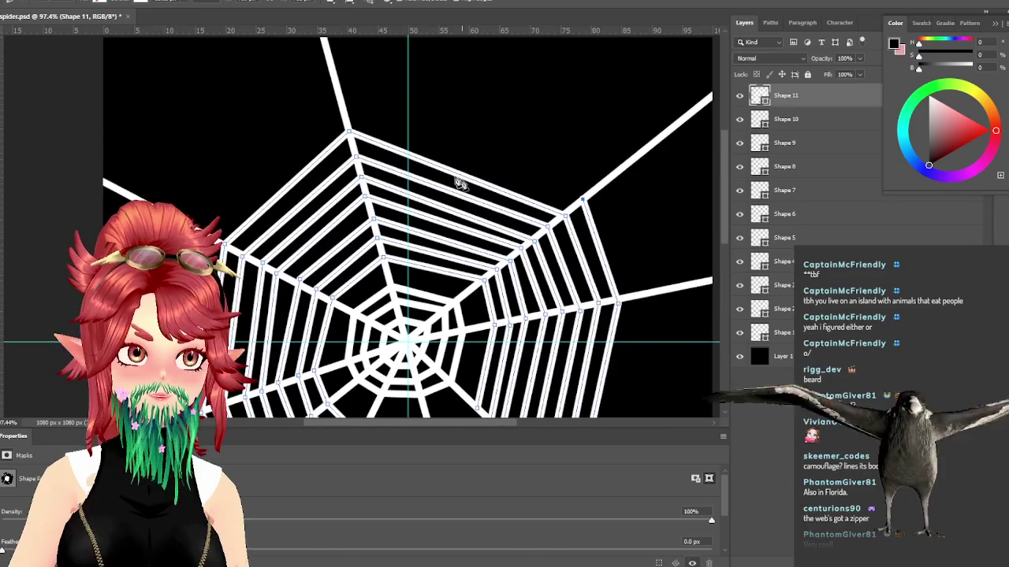
left_click(344, 109)
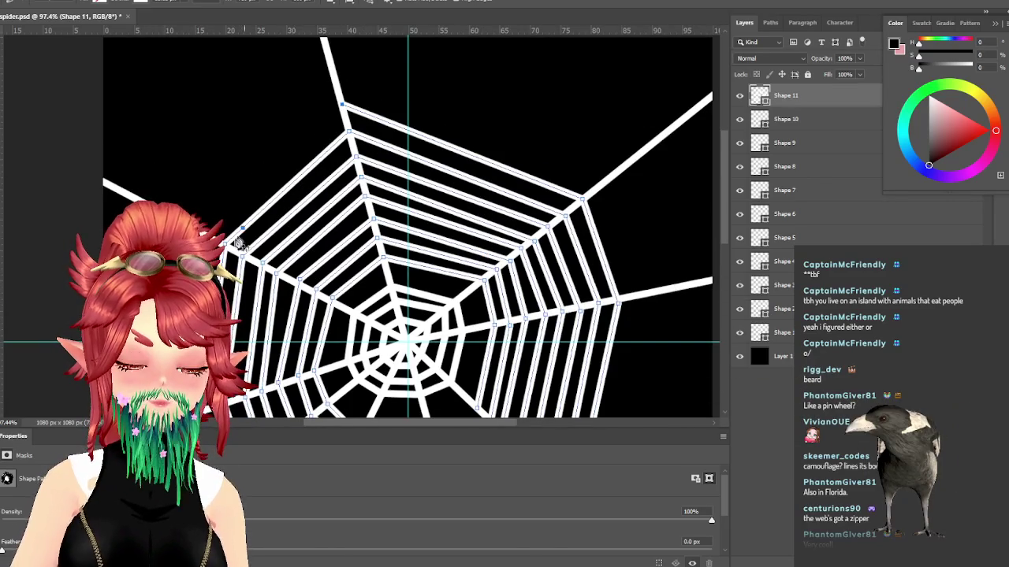
left_click(223, 251)
scroll(223, 250, "down", 2)
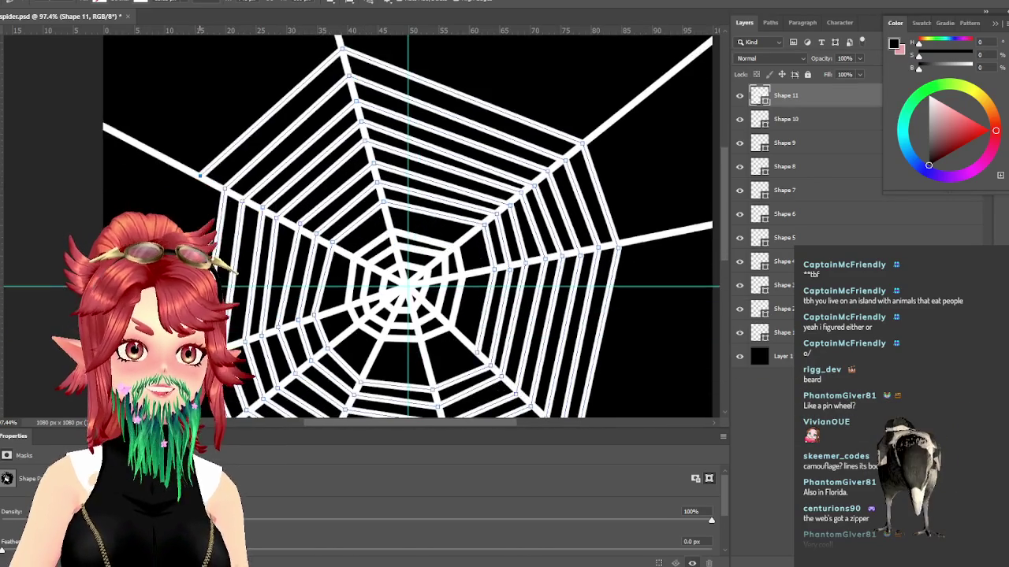
scroll(223, 250, "down", 4)
left_click(182, 219)
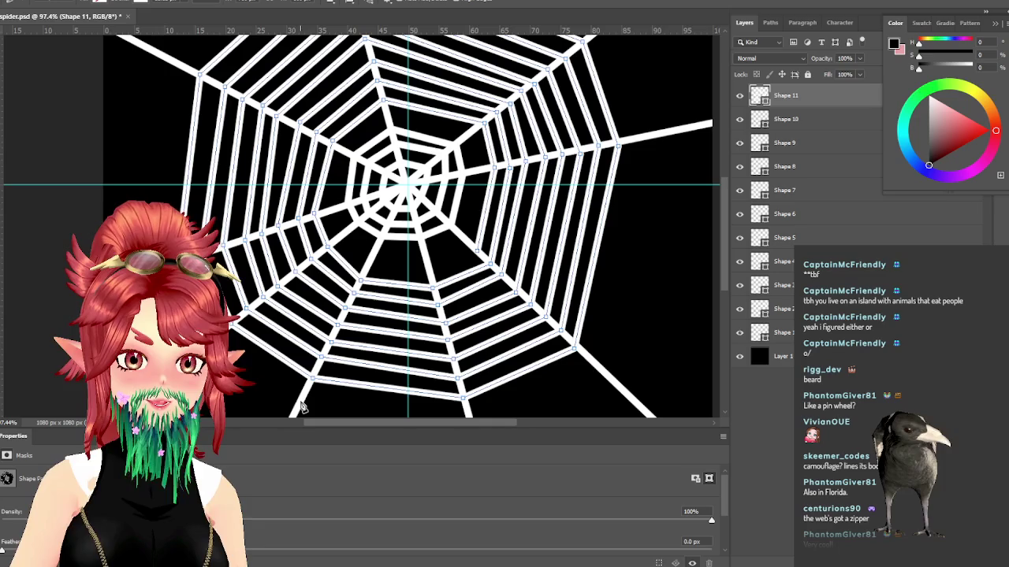
scroll(429, 392, "down", 2)
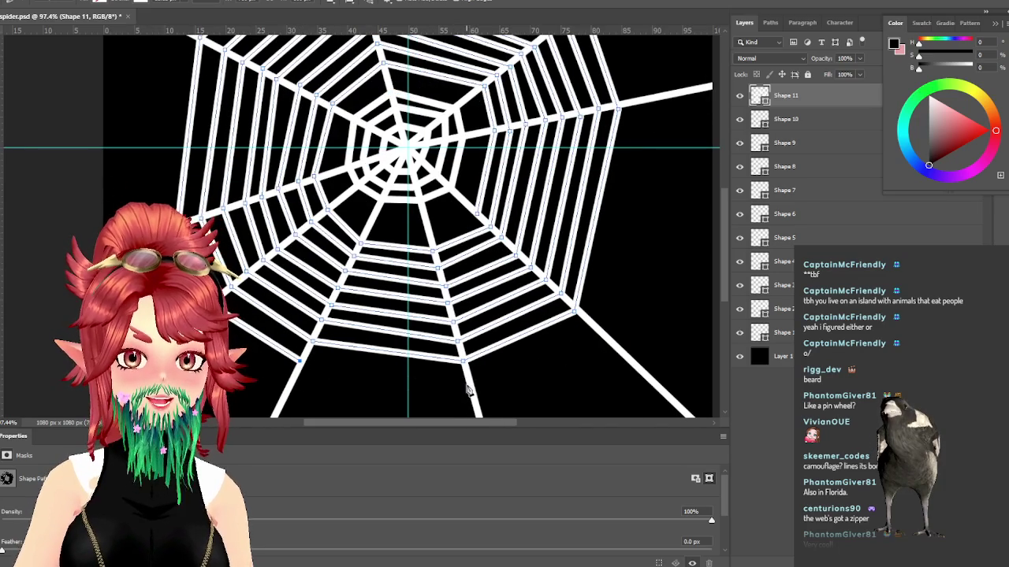
Step: Add the next larger ring from the bottom spoke around to the upper-left spoke
left_click(472, 387)
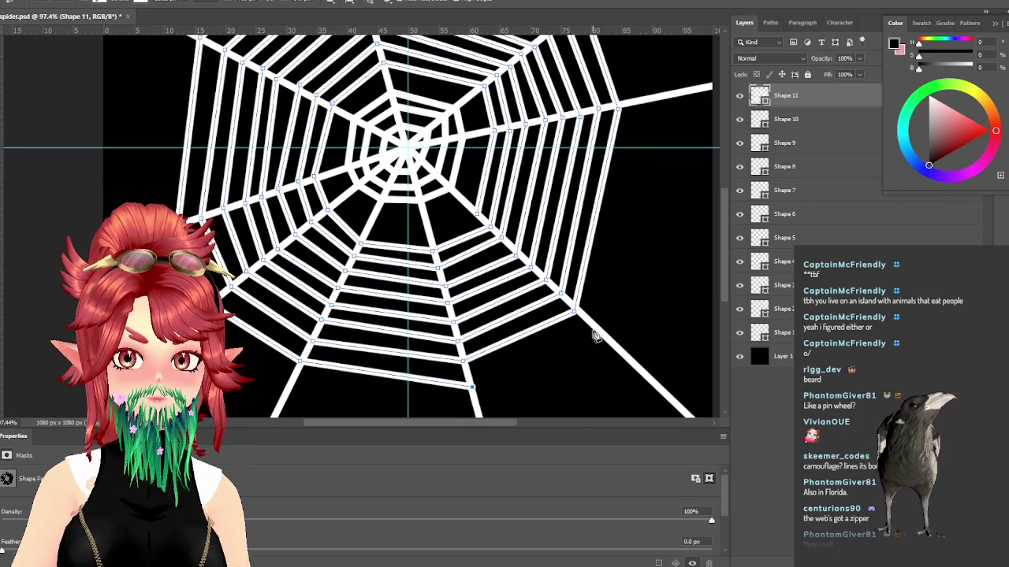
left_click(599, 331)
scroll(646, 284, "up", 2)
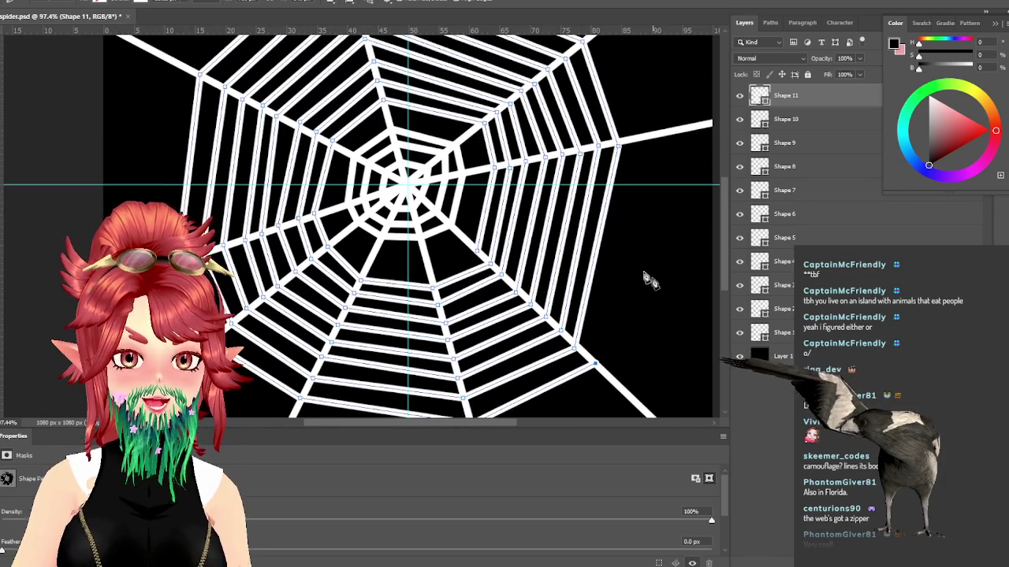
left_click(646, 145)
scroll(605, 156, "up", 7)
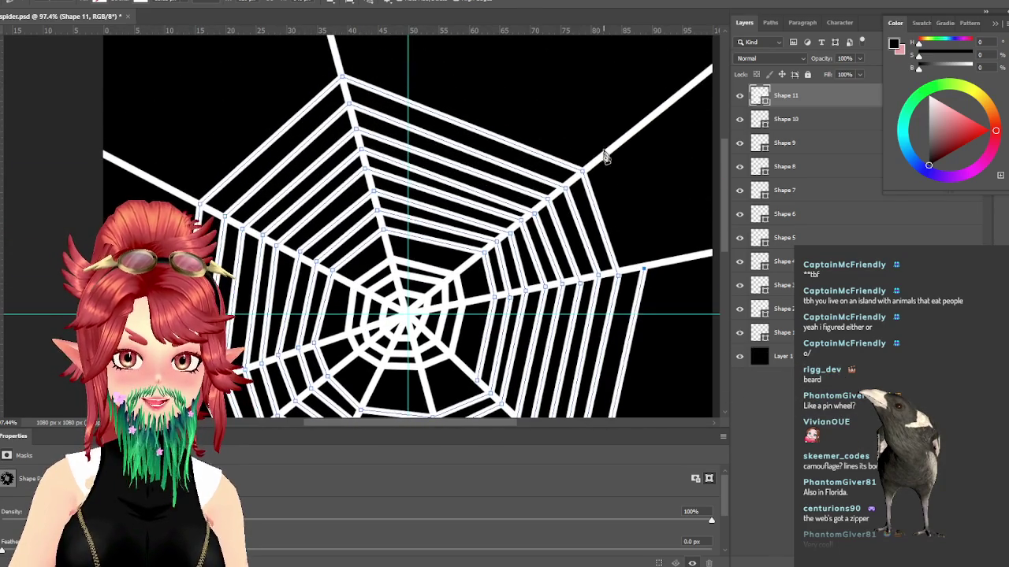
left_click(604, 160)
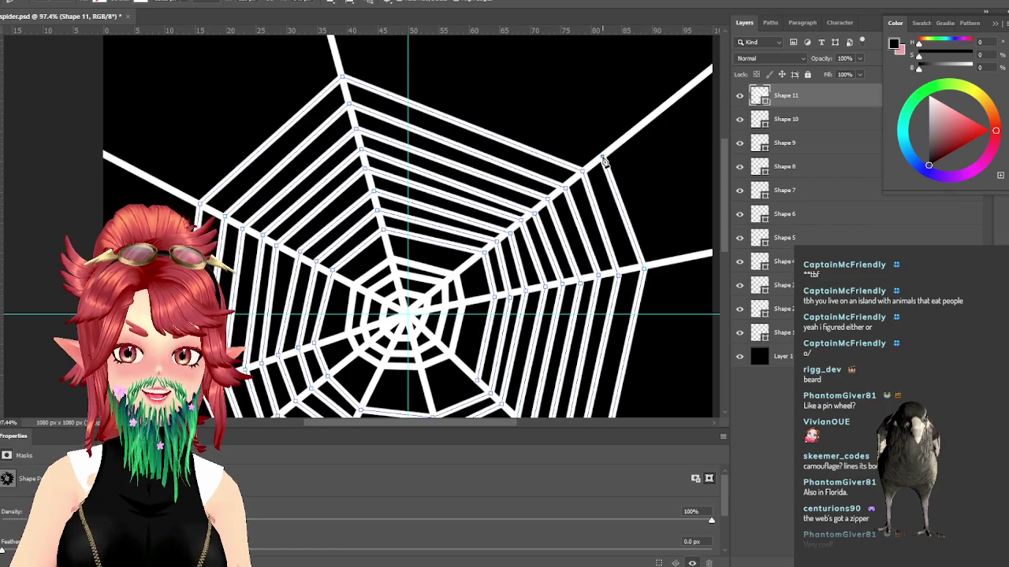
left_click(336, 46)
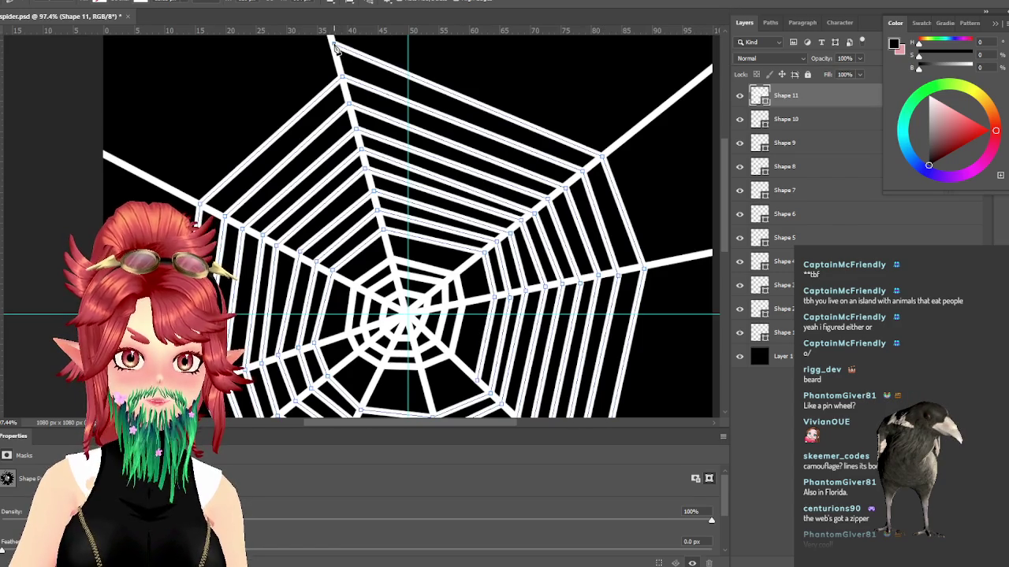
left_click(172, 187)
scroll(173, 187, "down", 1)
scroll(172, 188, "down", 4)
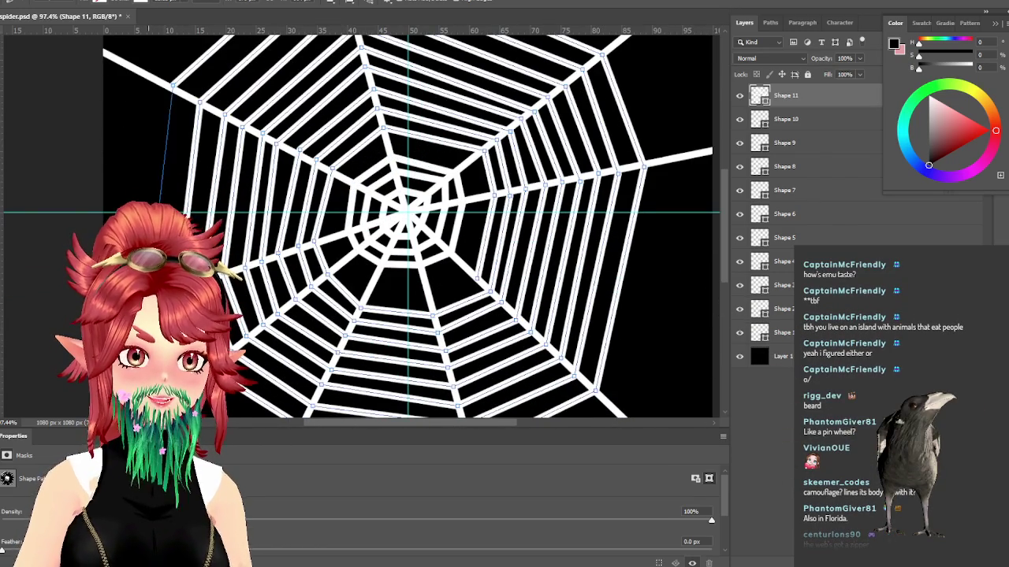
scroll(162, 207, "down", 2)
scroll(162, 207, "down", 1)
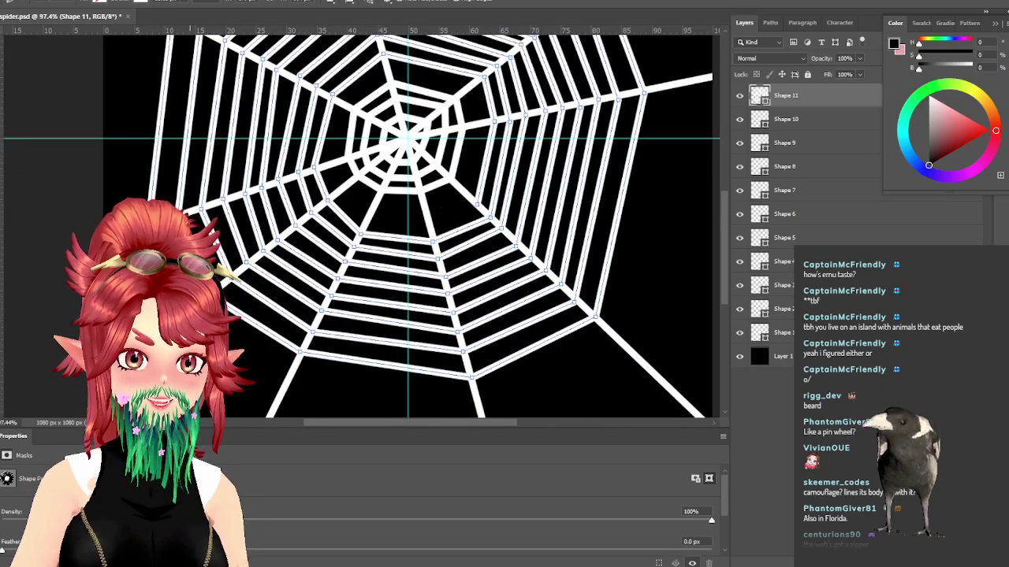
Step: Draw the outermost ring from the bottom up the right side to the top spoke, reaching the canvas edges
left_click(291, 380)
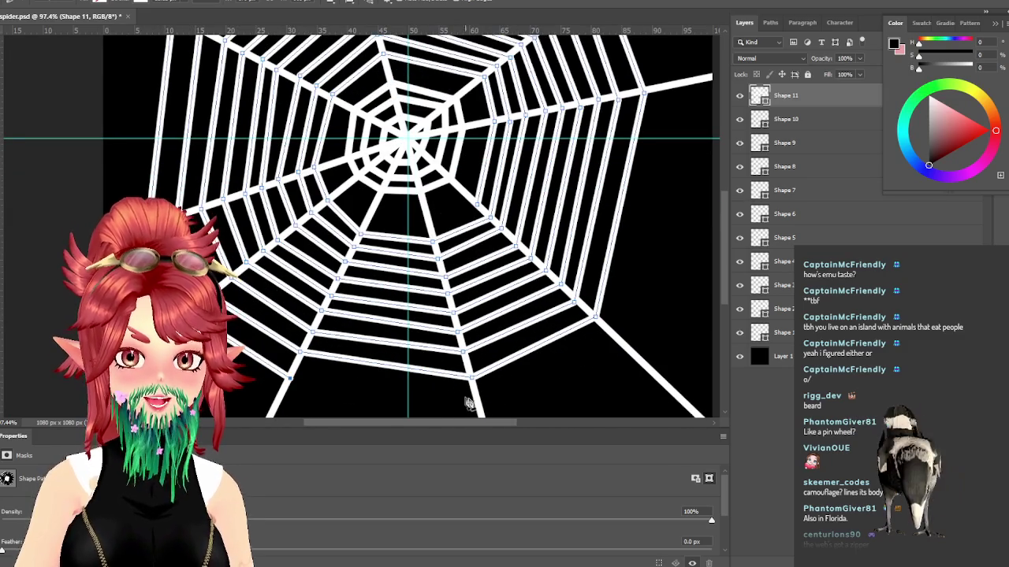
left_click(477, 409)
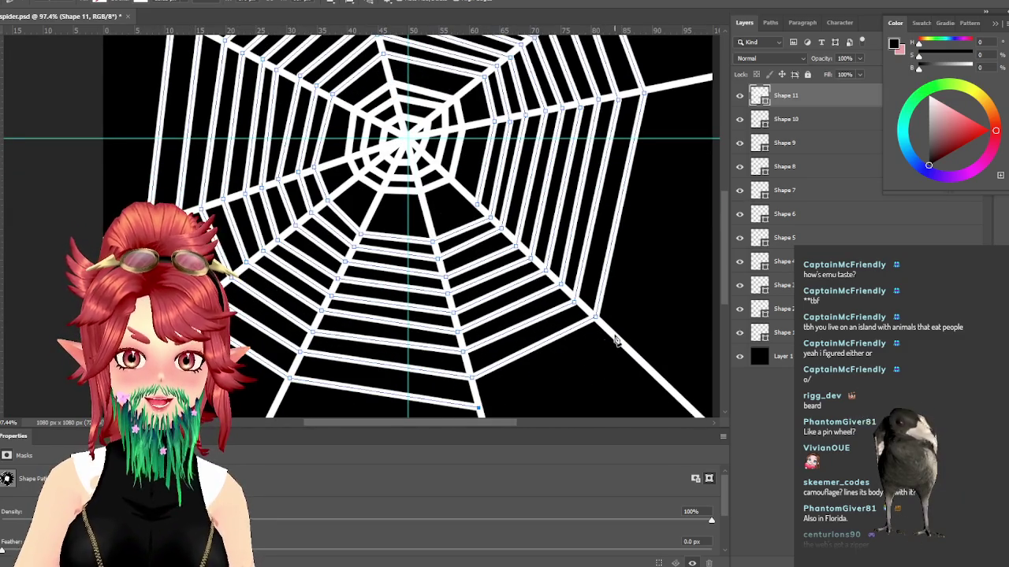
left_click(617, 339)
scroll(654, 342, "up", 2)
scroll(654, 342, "up", 1)
left_click(670, 163)
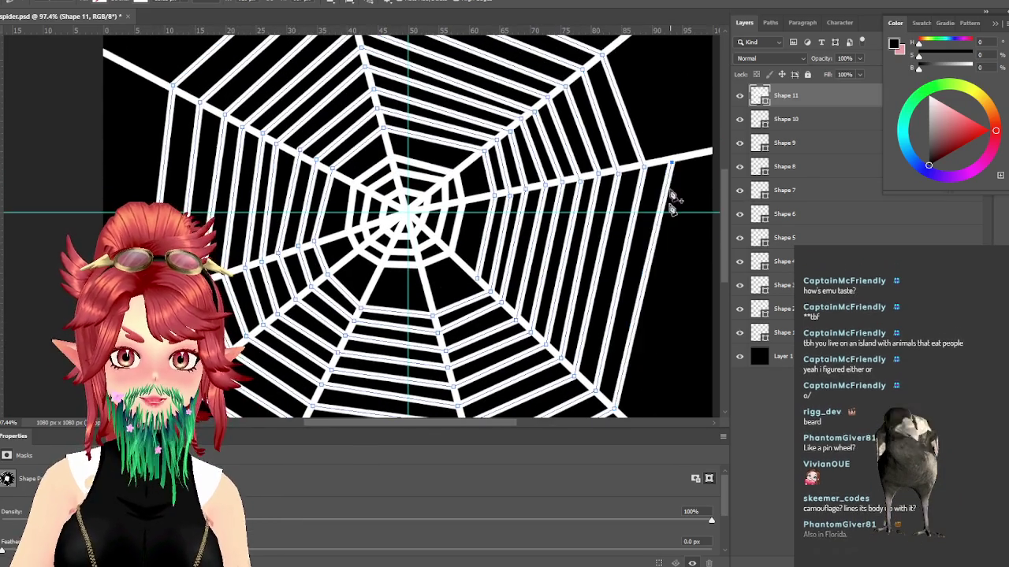
scroll(671, 209, "up", 3)
left_click(600, 139)
left_click(623, 124)
scroll(602, 157, "up", 3)
left_click(333, 100)
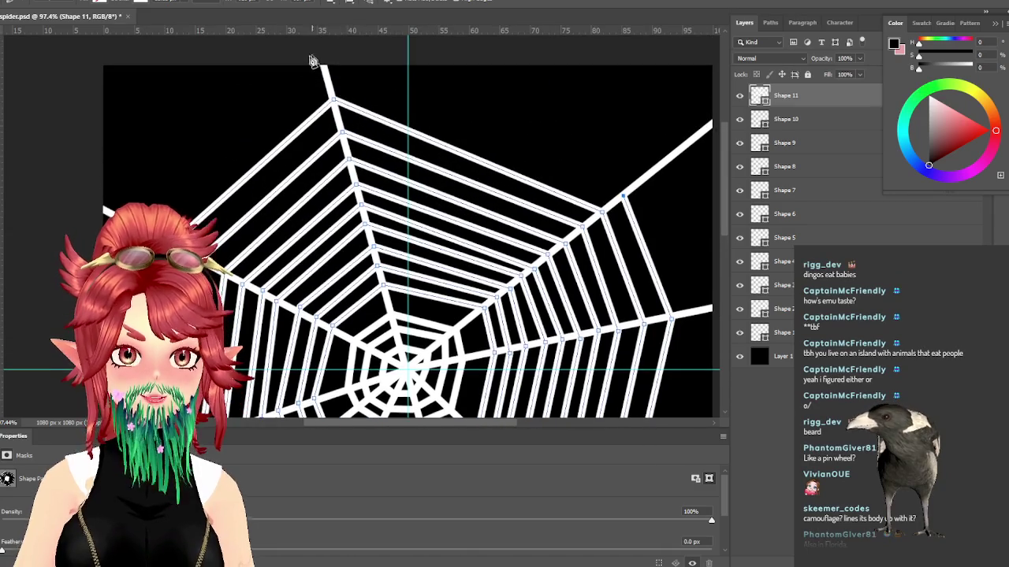
left_click(622, 195)
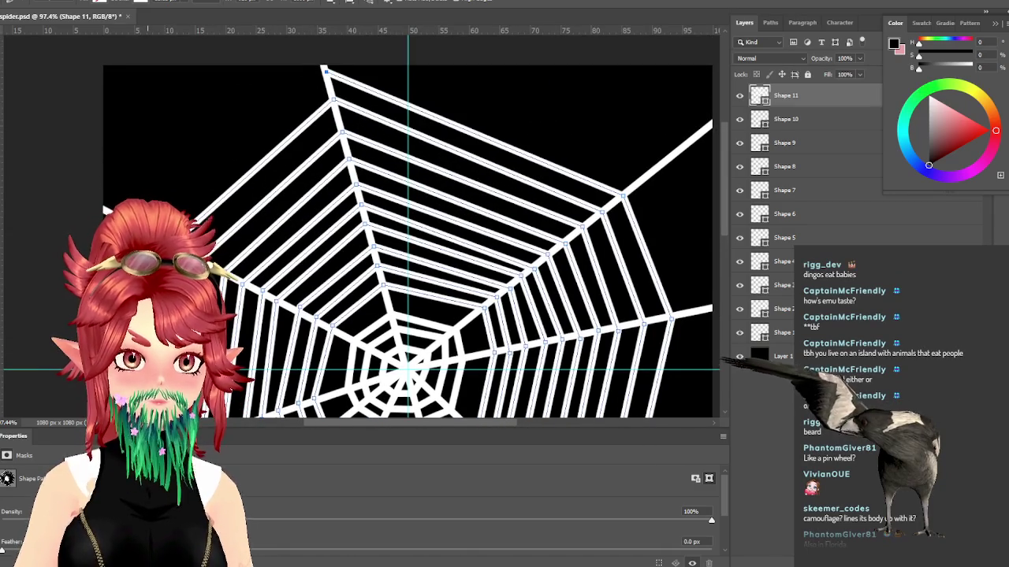
scroll(407, 224, "down", 5)
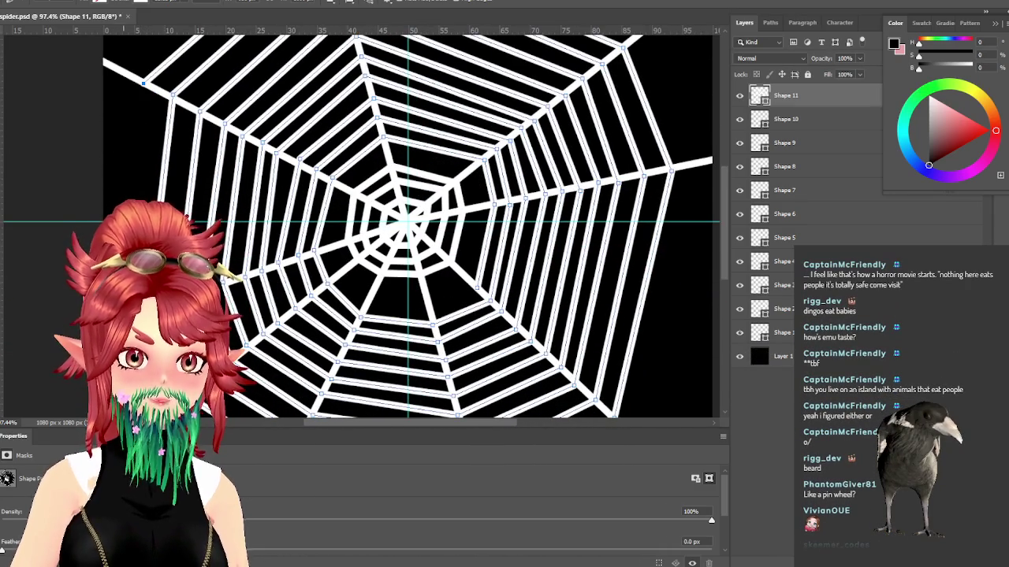
scroll(408, 225, "down", 1)
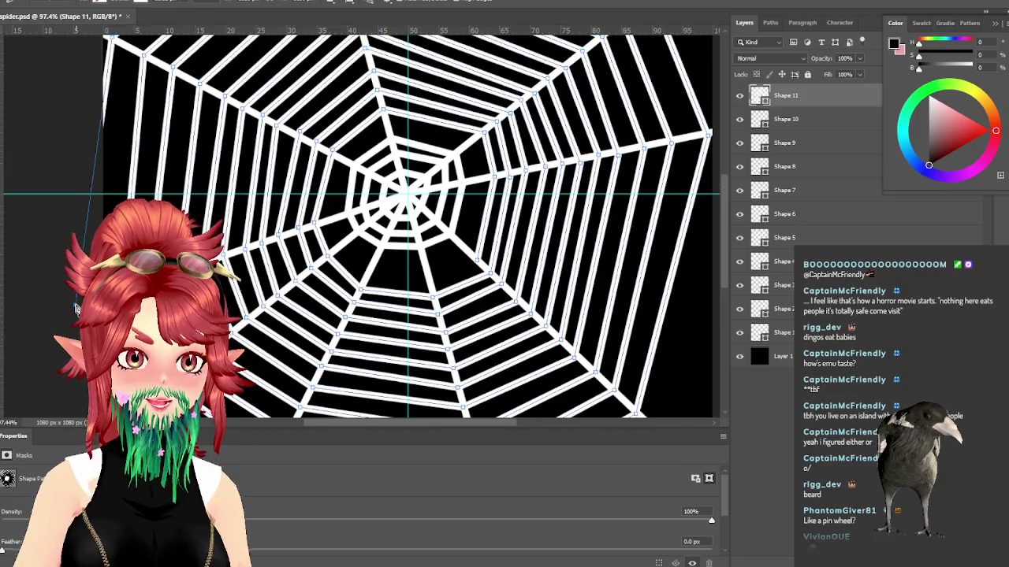
scroll(407, 224, "down", 4)
scroll(503, 397, "down", 1)
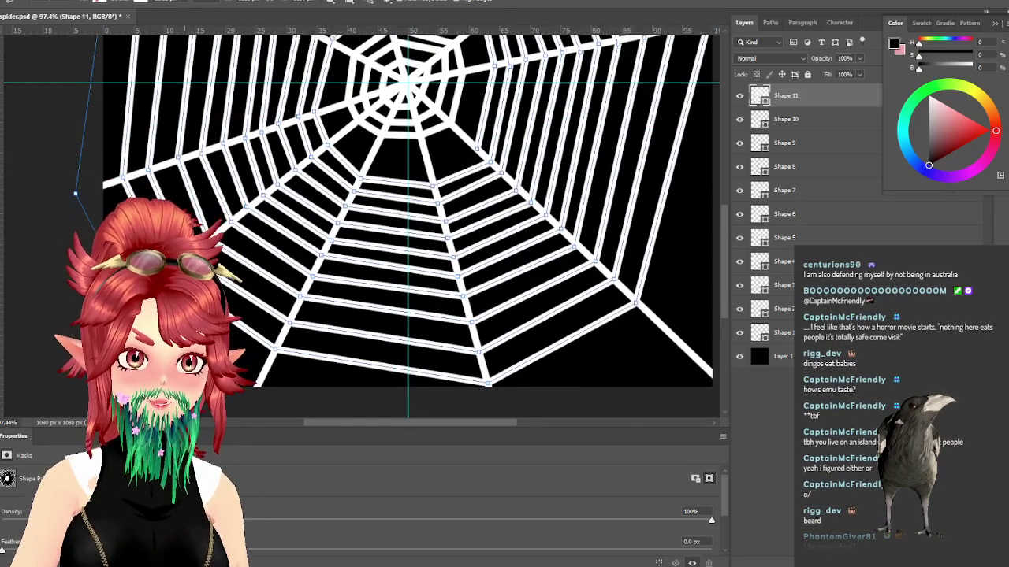
Step: Place outer-ring corners along the web's bottom edge and at the upper left, outside the canvas
scroll(503, 397, "down", 1)
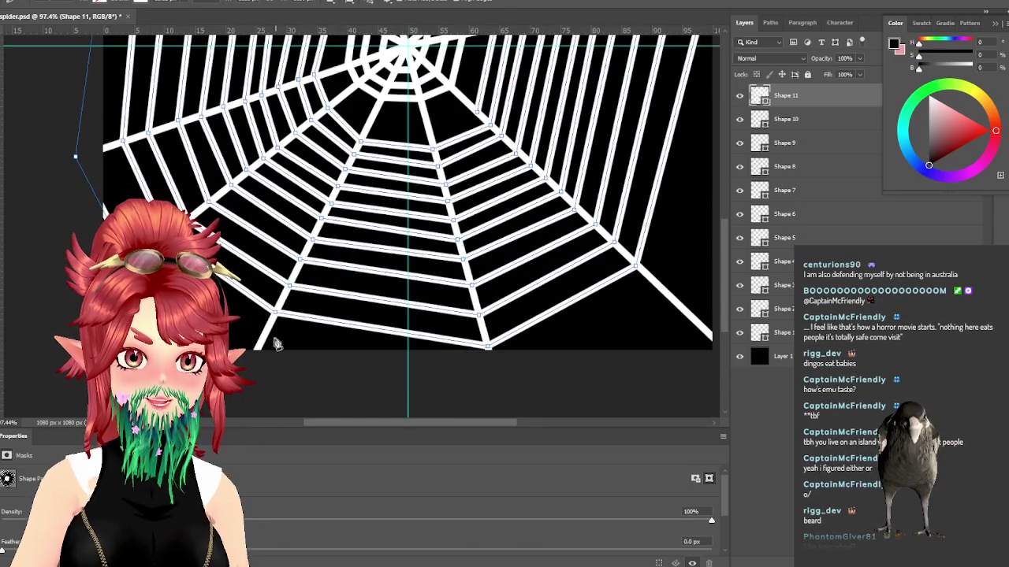
left_click(494, 384)
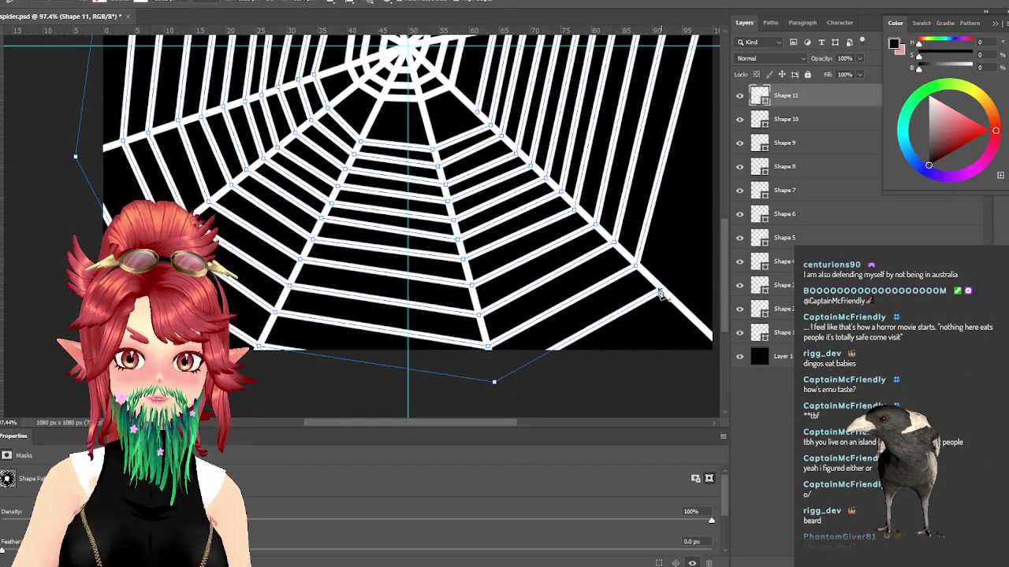
scroll(662, 295, "up", 2)
scroll(666, 304, "up", 3)
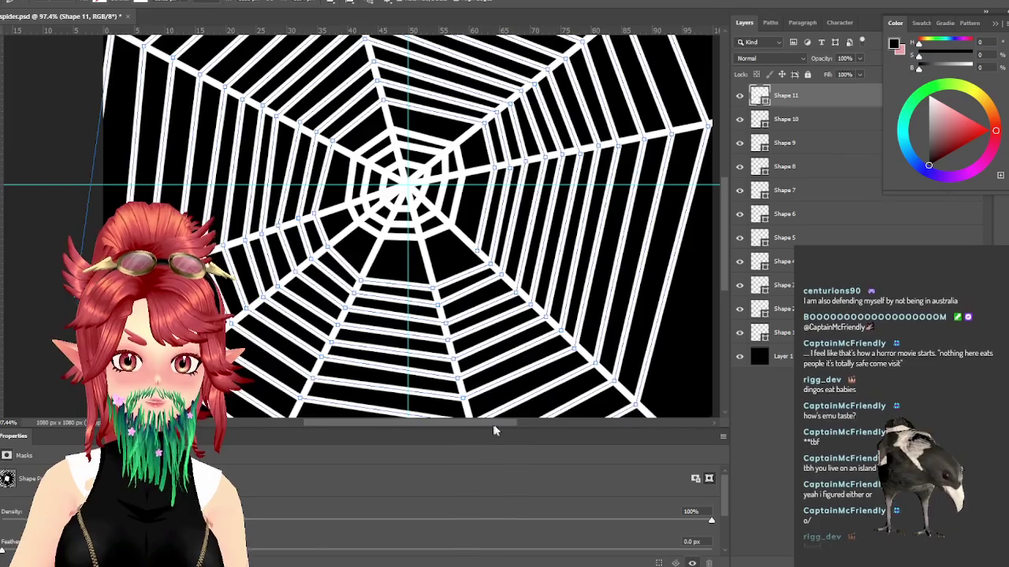
left_click_drag(496, 426, 547, 376)
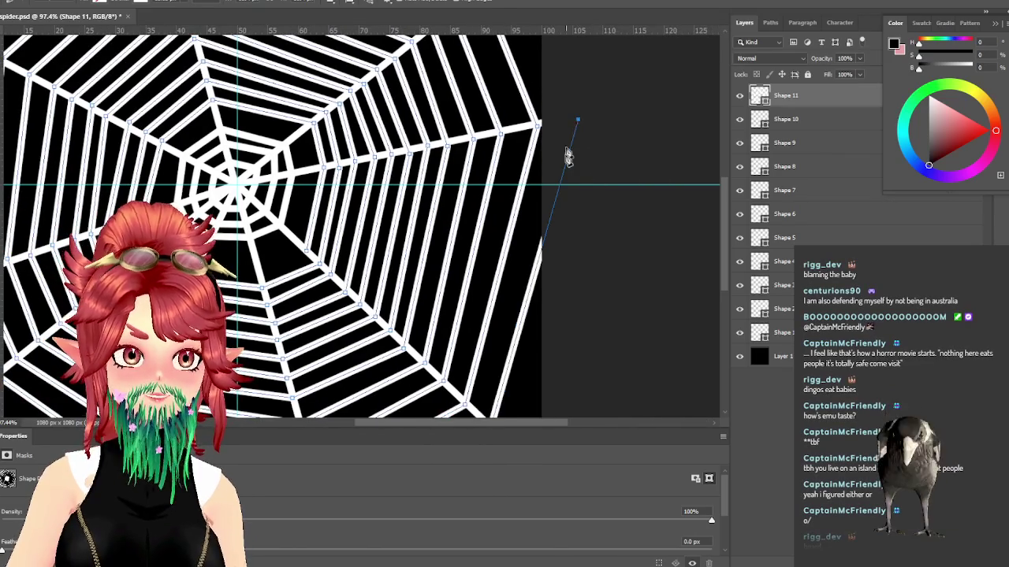
scroll(568, 157, "up", 2)
scroll(569, 171, "up", 2)
scroll(568, 173, "up", 1)
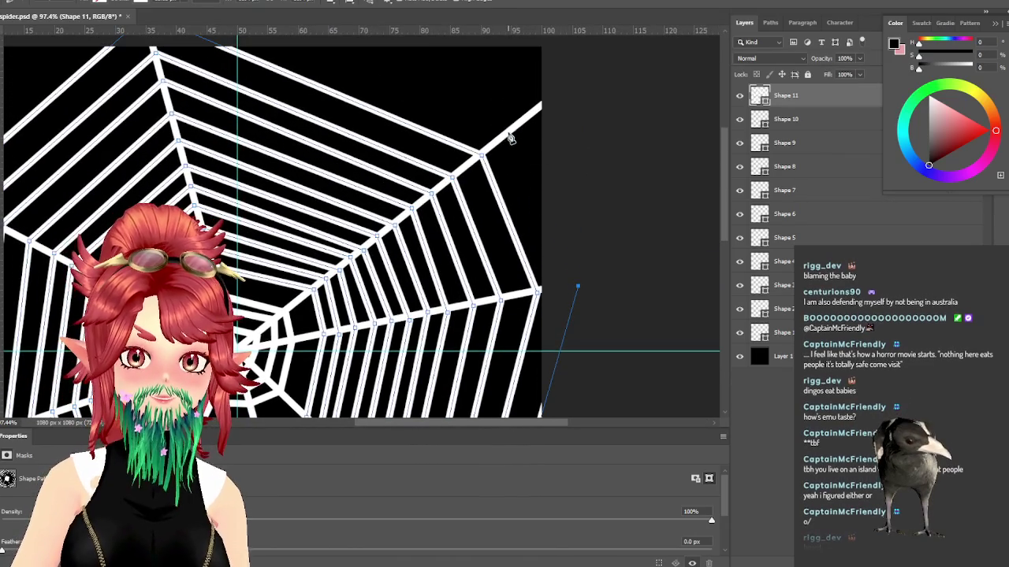
scroll(317, 164, "up", 1)
scroll(260, 119, "up", 2)
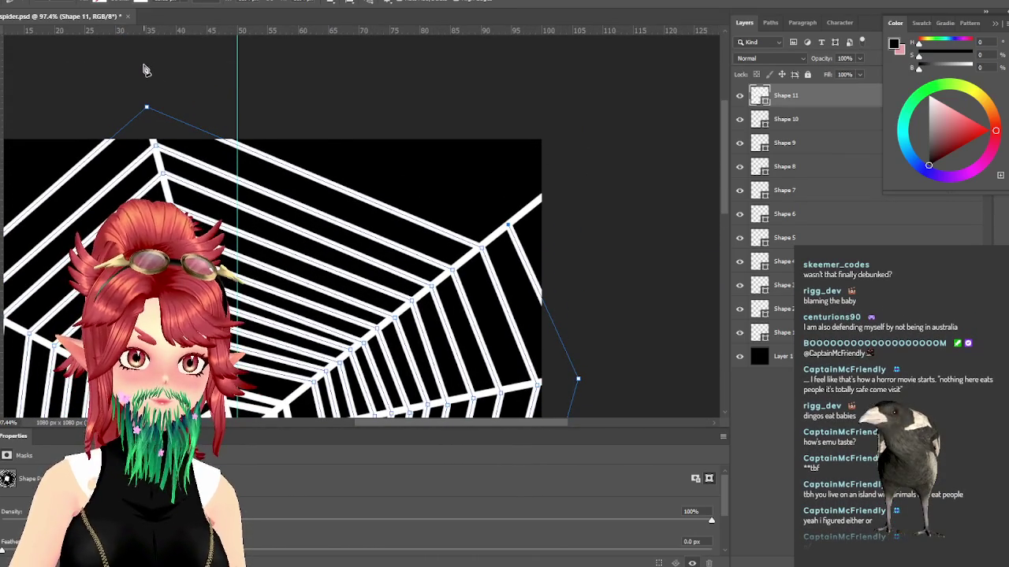
left_click_drag(383, 424, 268, 422)
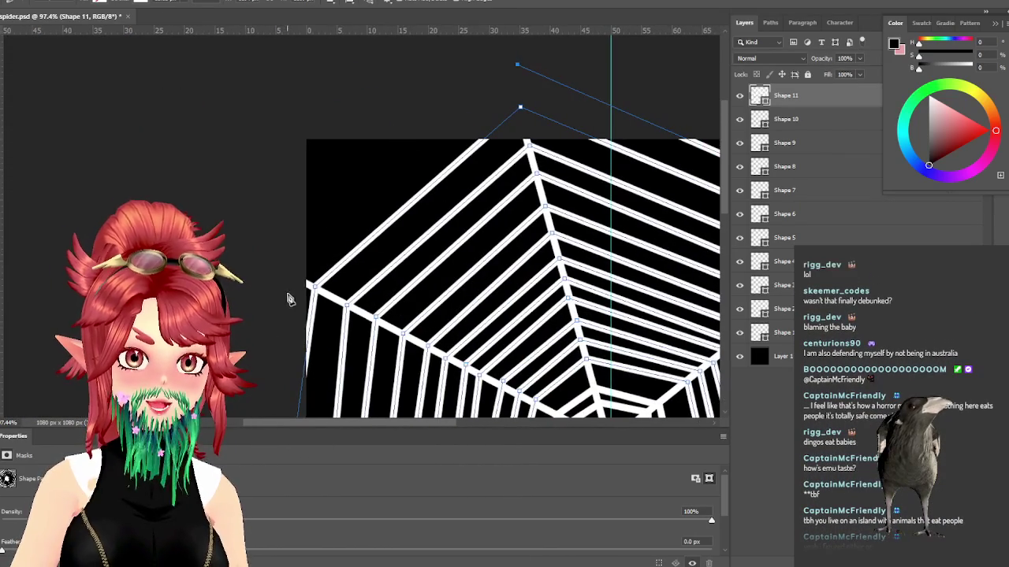
left_click(289, 277)
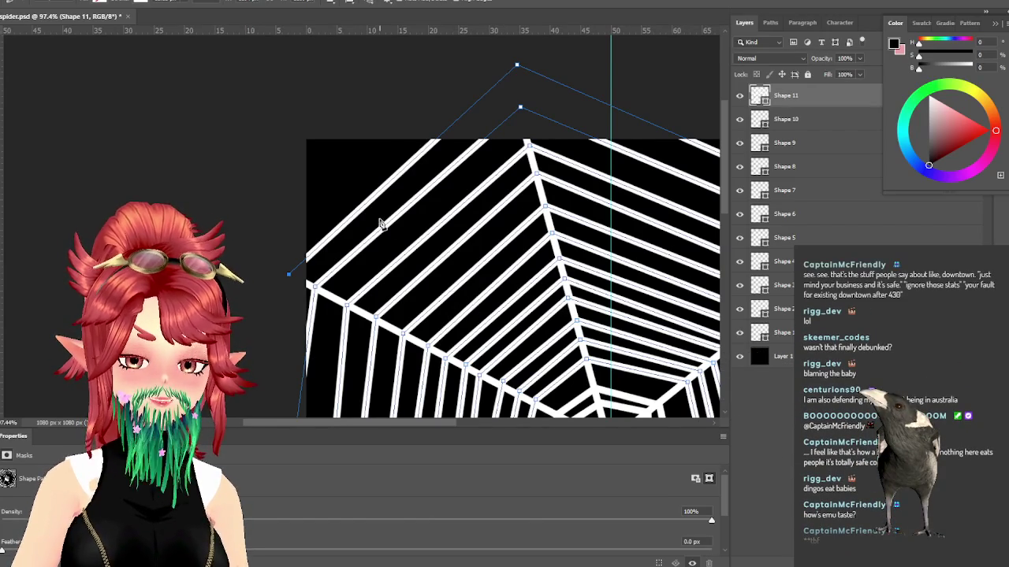
Step: Add the next corner of the outermost ring beyond the canvas edge
scroll(347, 224, "down", 3)
scroll(343, 224, "down", 3)
scroll(343, 225, "down", 2)
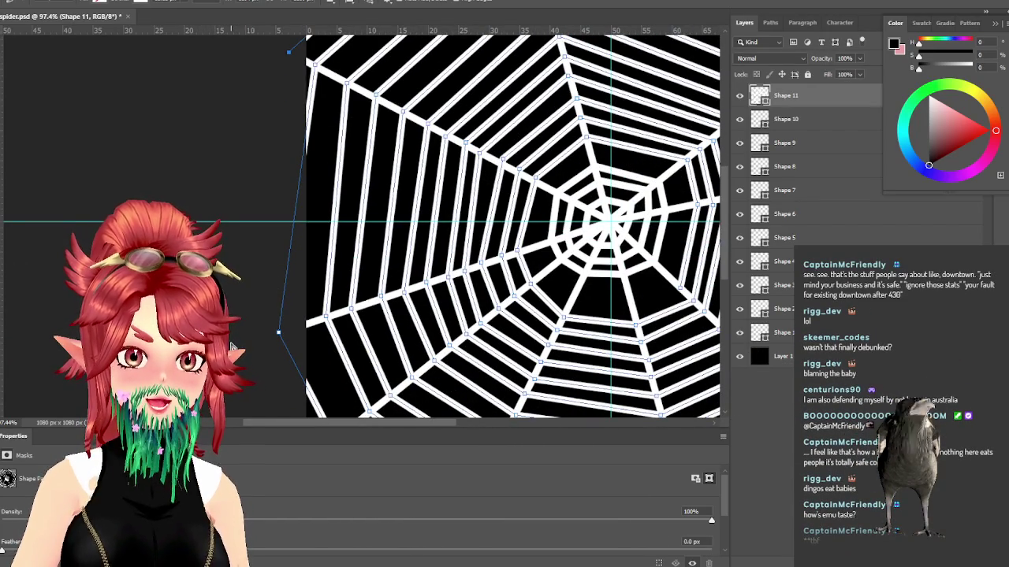
scroll(260, 347, "down", 2)
scroll(276, 347, "down", 2)
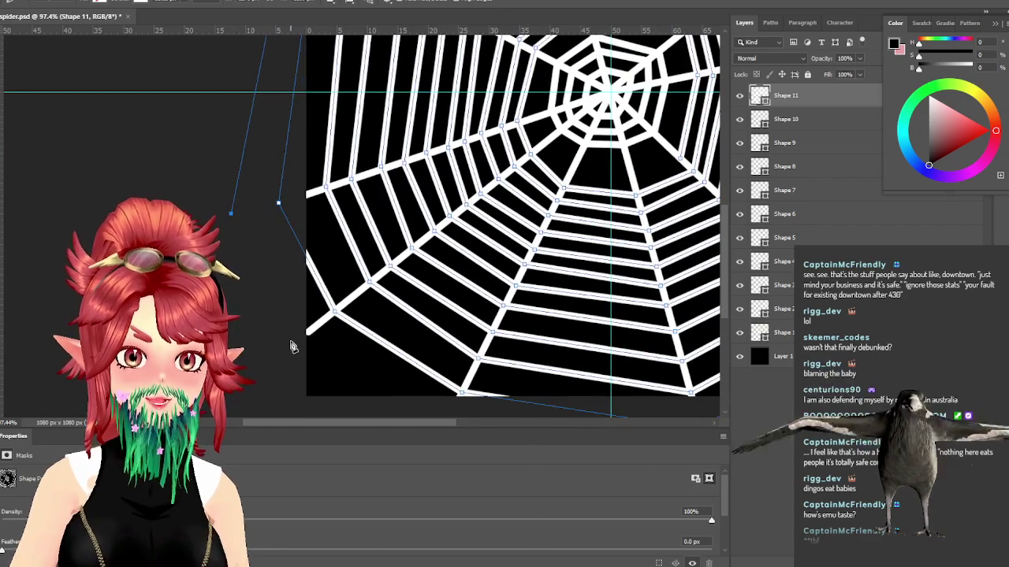
scroll(347, 349, "down", 2)
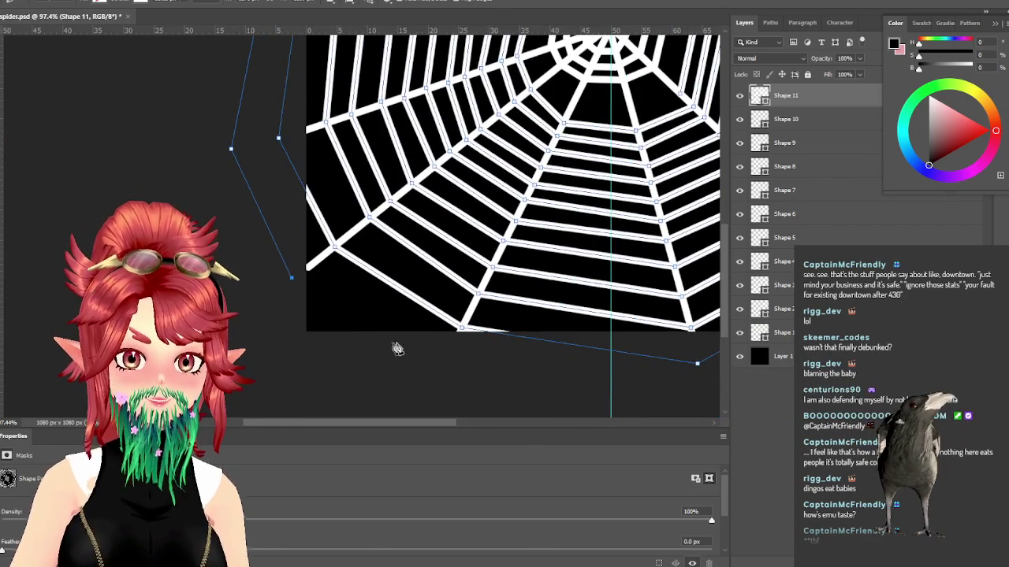
left_click(443, 372)
scroll(512, 362, "down", 1)
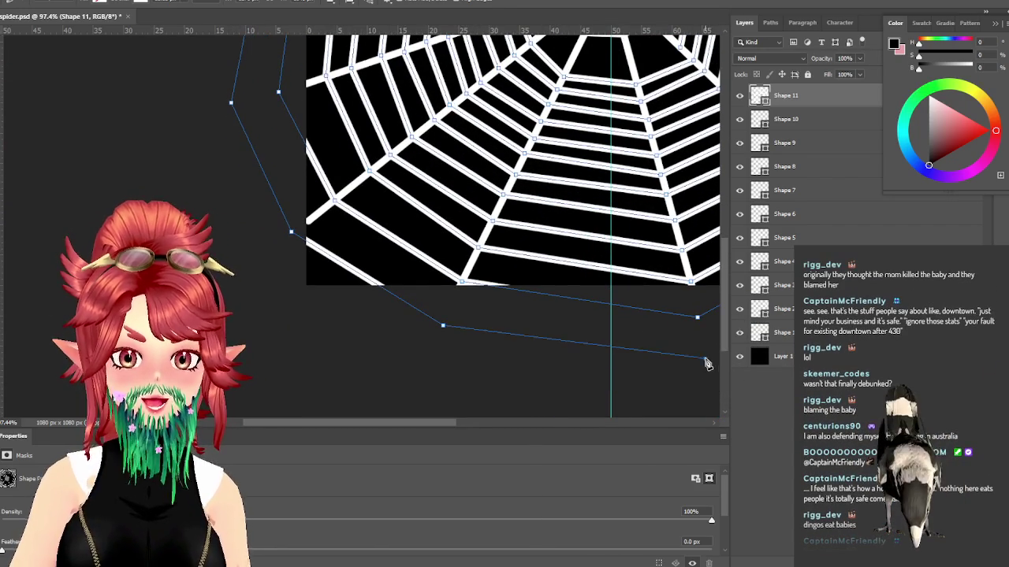
Step: Pan around the canvas and place the final outer-ring corner below the web
left_click_drag(441, 424, 586, 428)
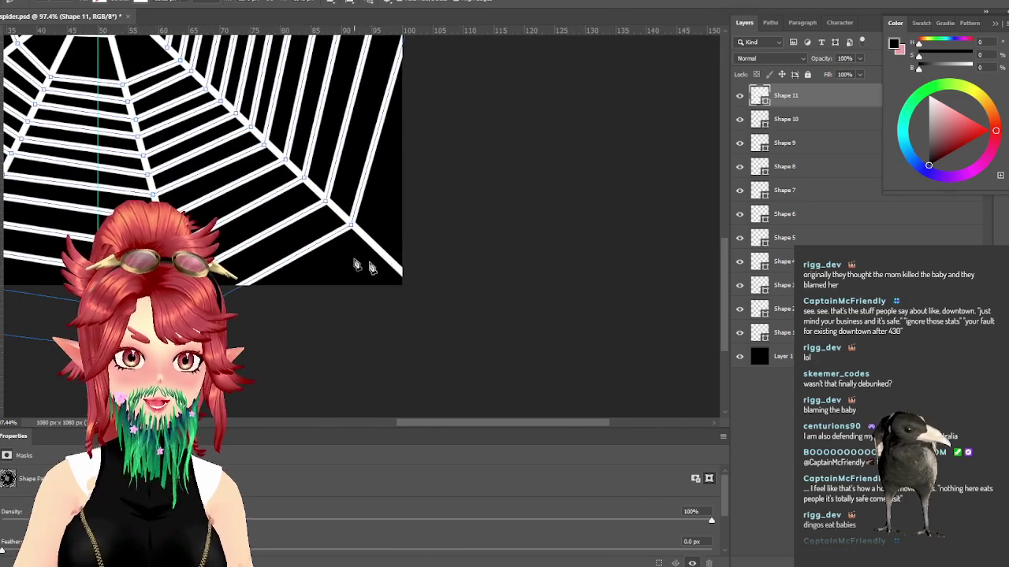
scroll(363, 243, "up", 2)
scroll(423, 223, "up", 2)
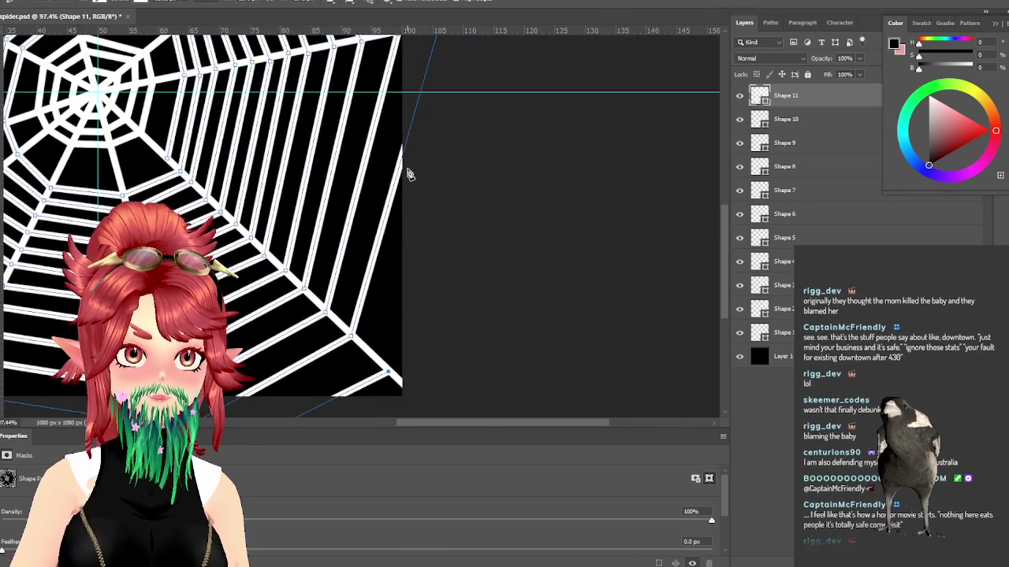
scroll(408, 171, "up", 1)
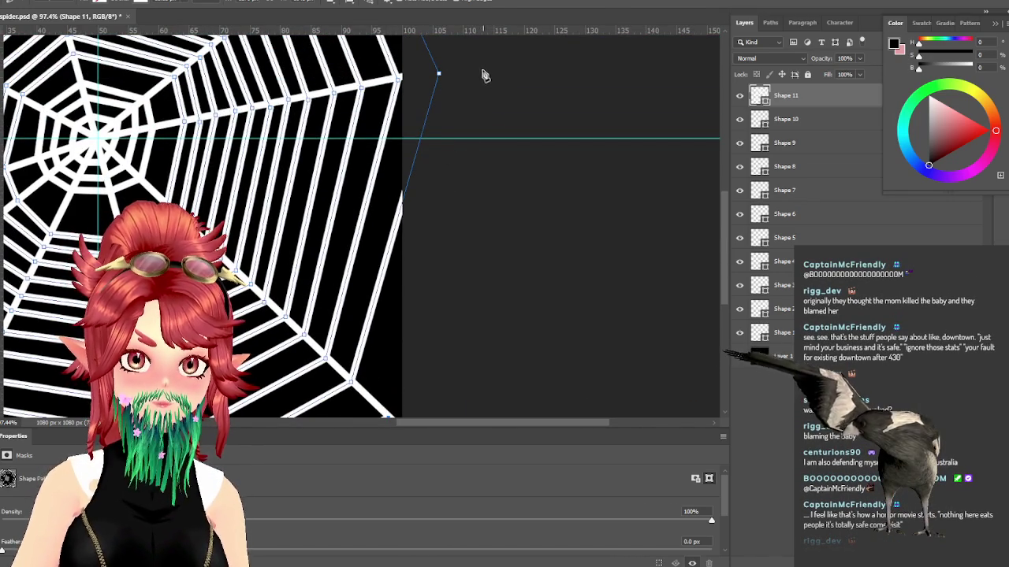
scroll(327, 118, "up", 2)
scroll(363, 130, "up", 3)
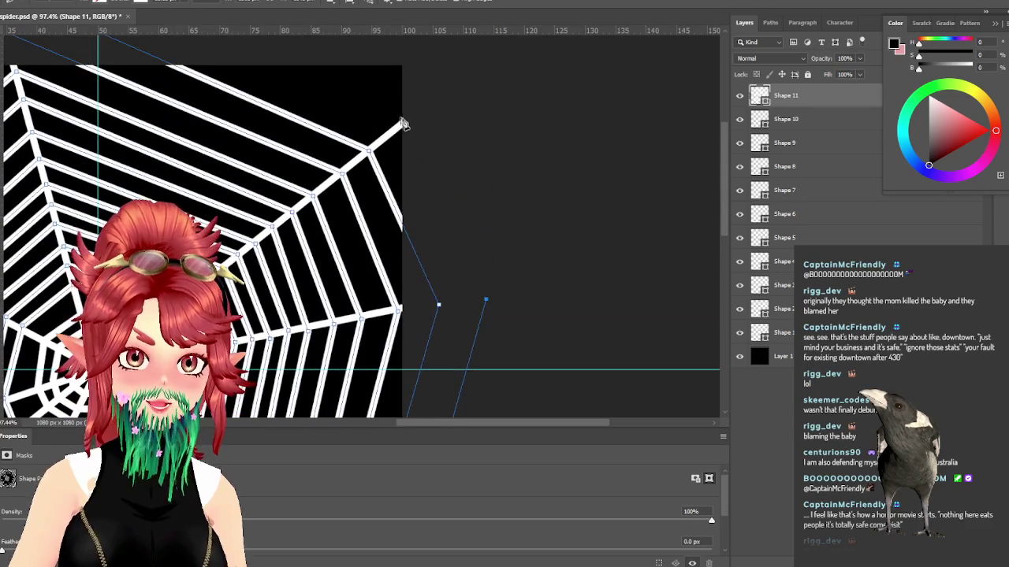
scroll(363, 115, "up", 1)
scroll(315, 101, "up", 1)
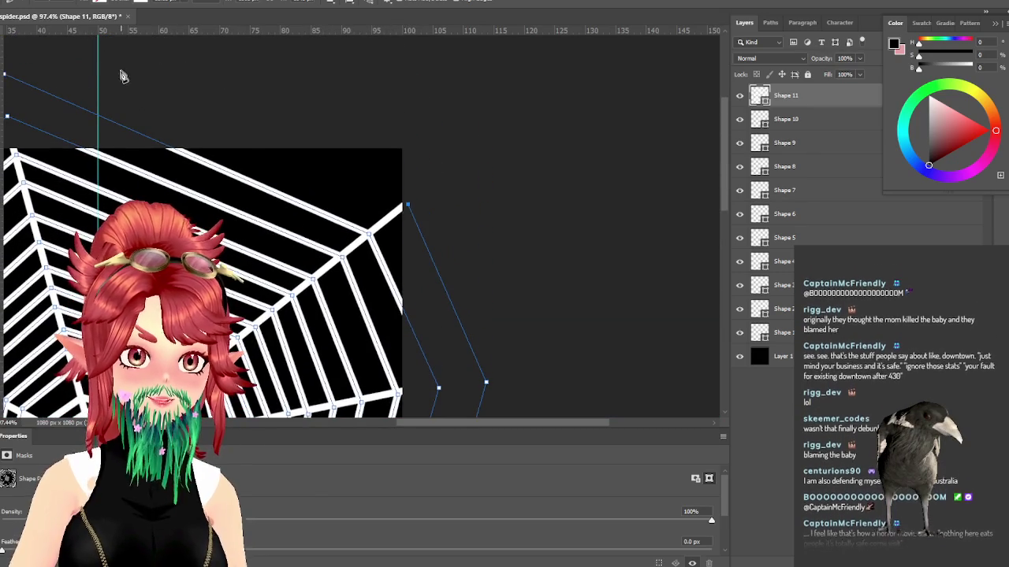
left_click_drag(439, 428, 368, 409)
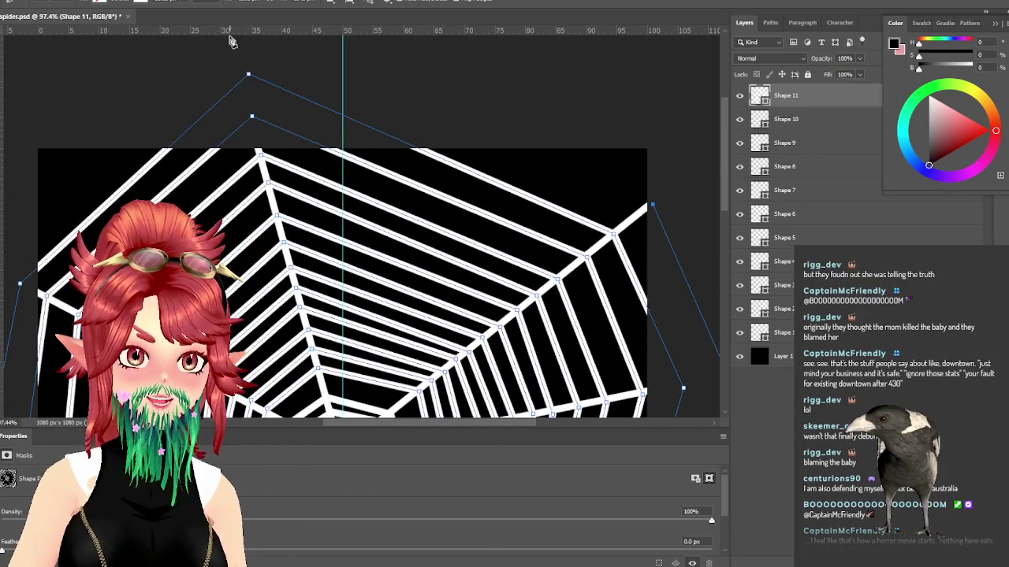
scroll(315, 123, "up", 1)
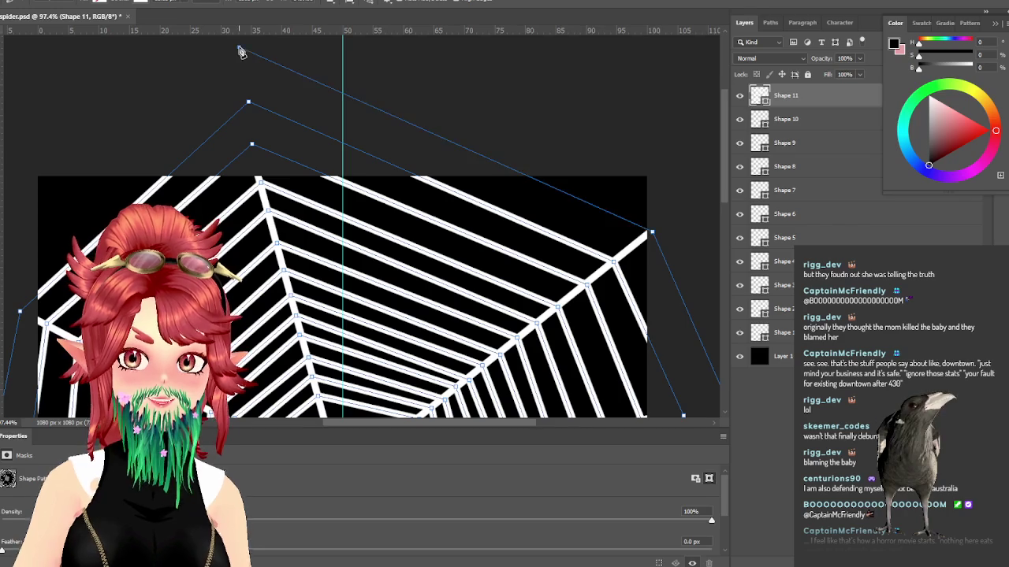
scroll(207, 197, "down", 1)
left_click_drag(377, 424, 327, 424)
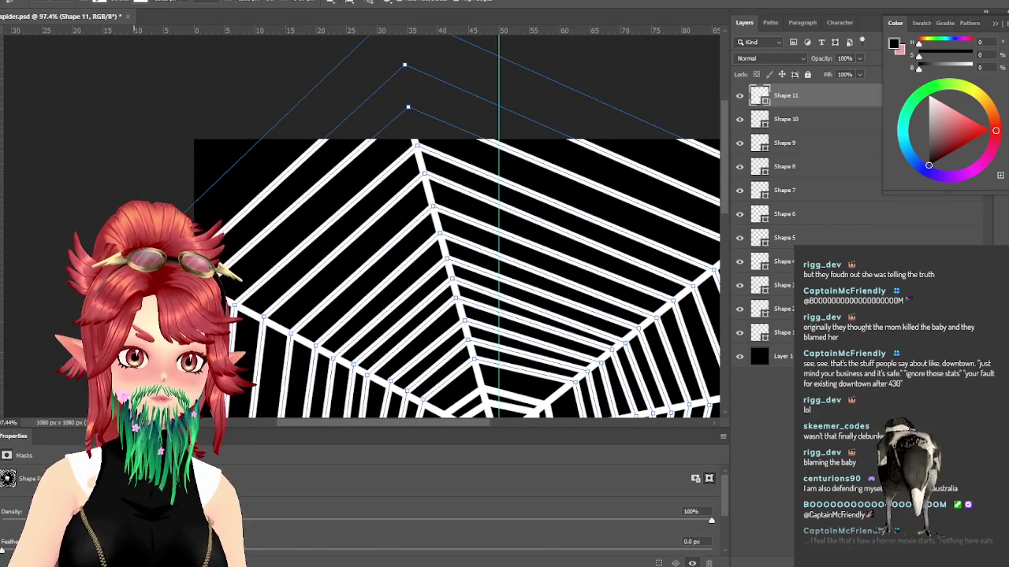
scroll(457, 228, "down", 8)
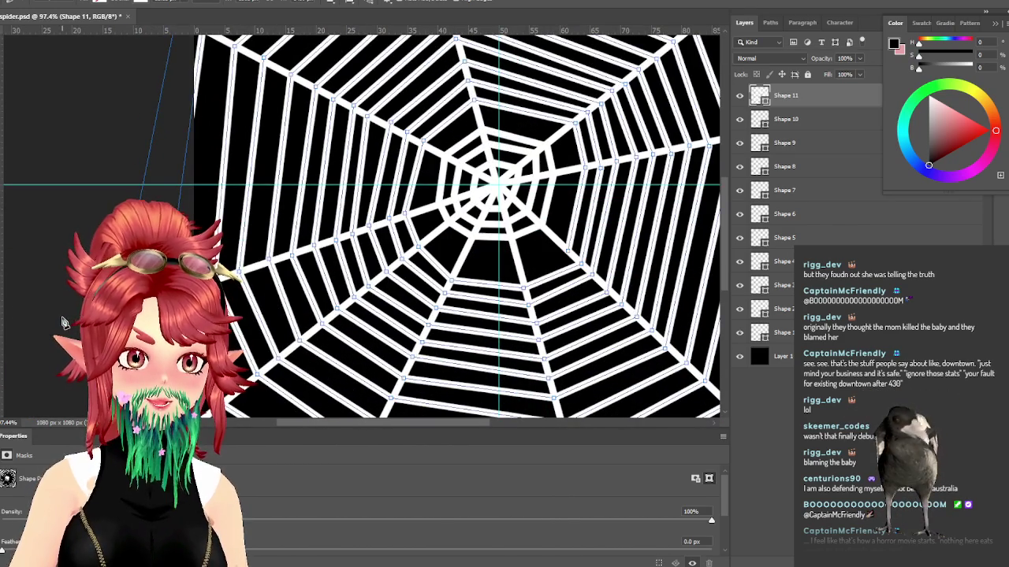
scroll(63, 324, "down", 3)
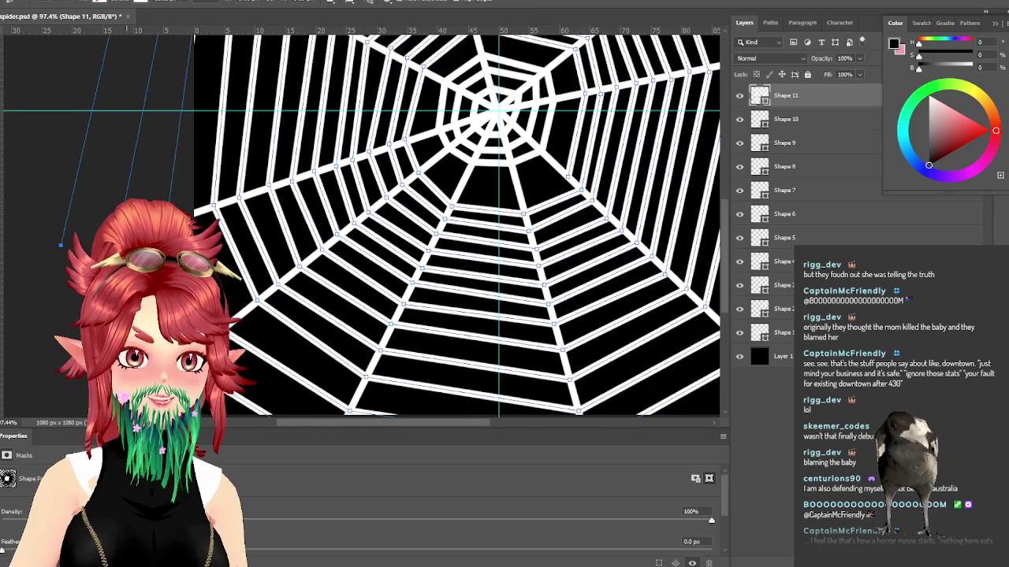
scroll(63, 323, "down", 5)
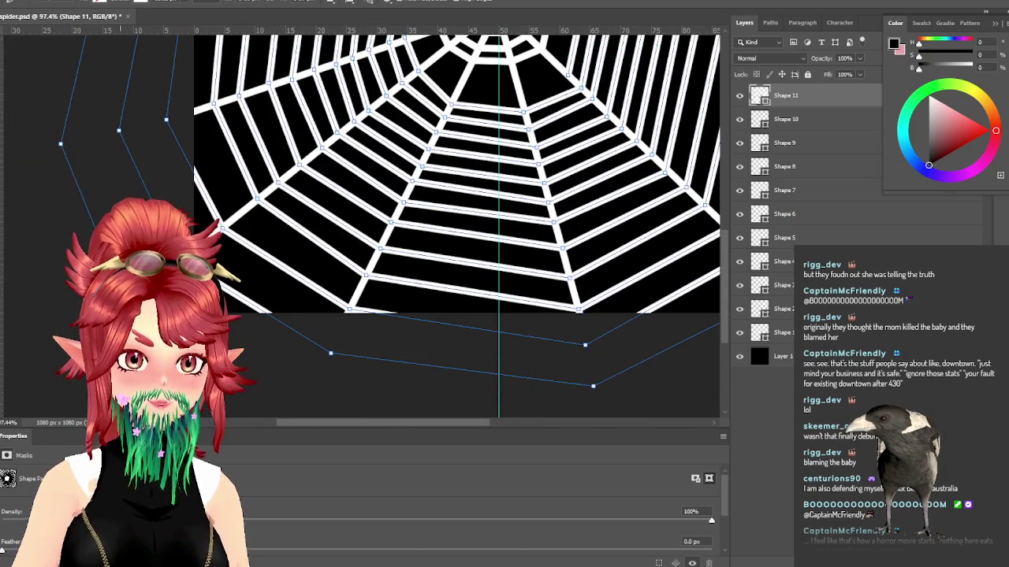
left_click(308, 401)
scroll(347, 398, "down", 1)
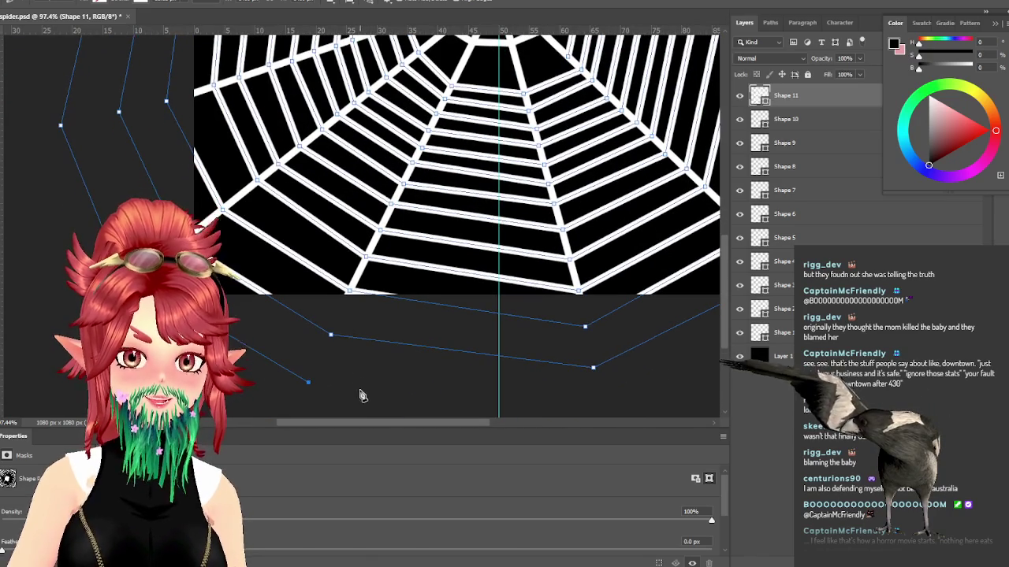
Step: Commit the finished outer ring, fit the canvas on screen, and select the Shape 2 layer
key("Return")
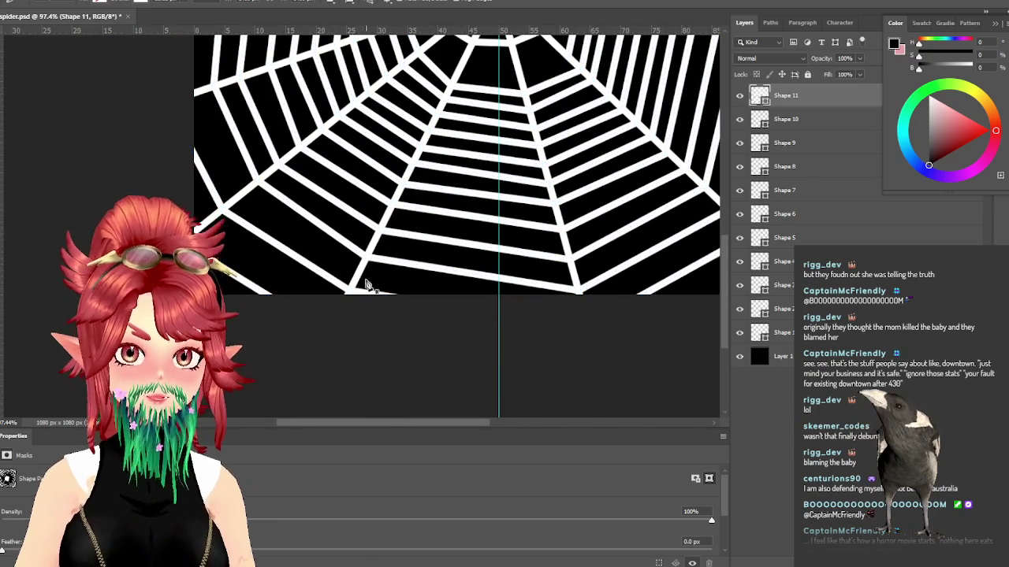
key("ctrl+0")
scroll(356, 290, "up", 1)
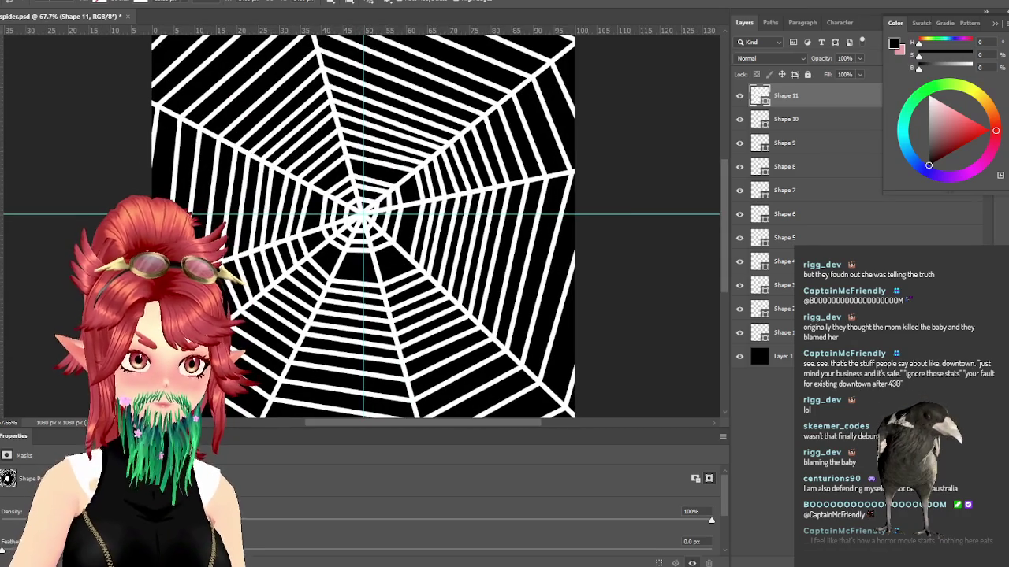
left_click(819, 309)
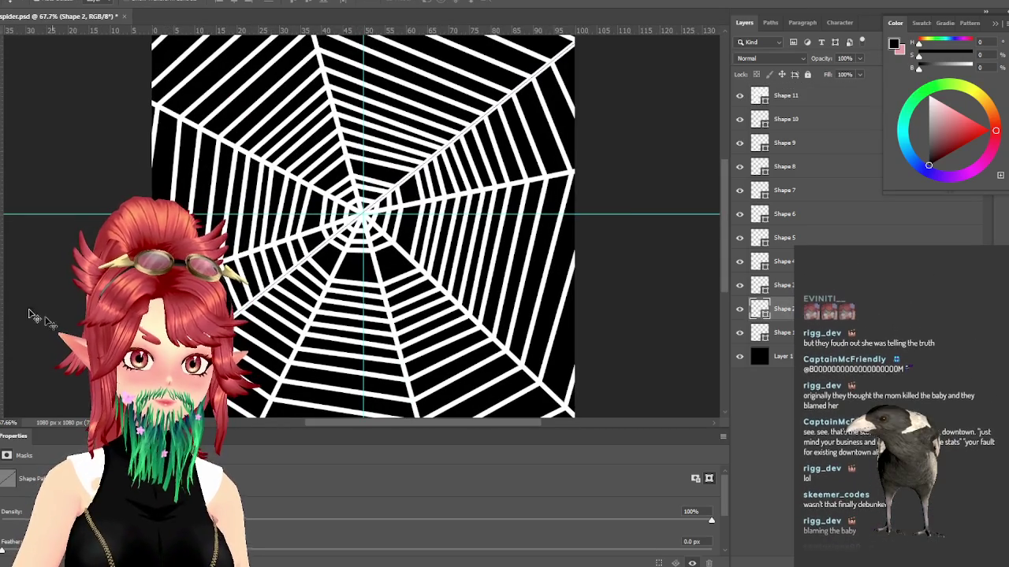
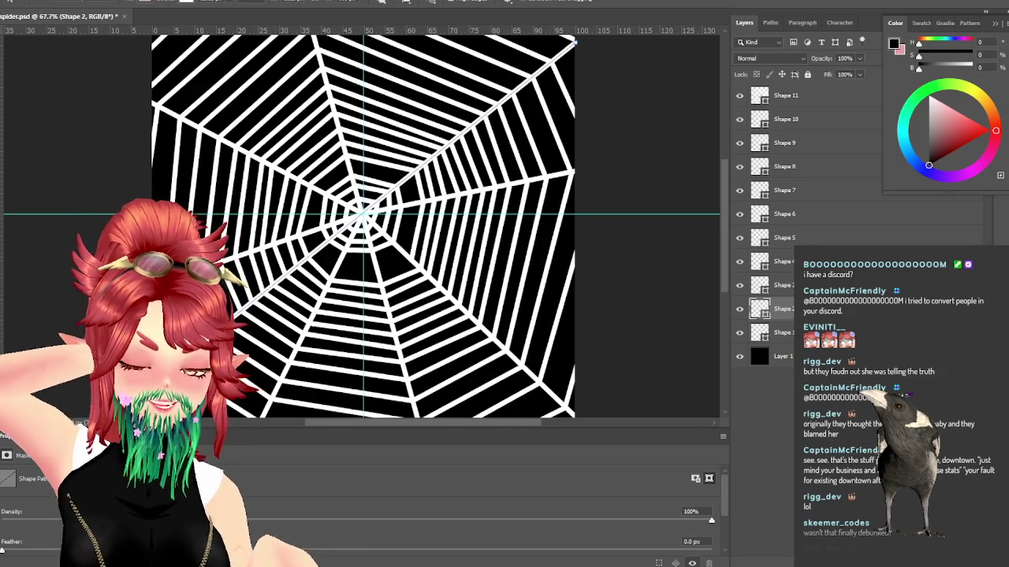
Step: Fit the canvas in view and toggle the black background to check transparency
scroll(642, 238, "down", 2)
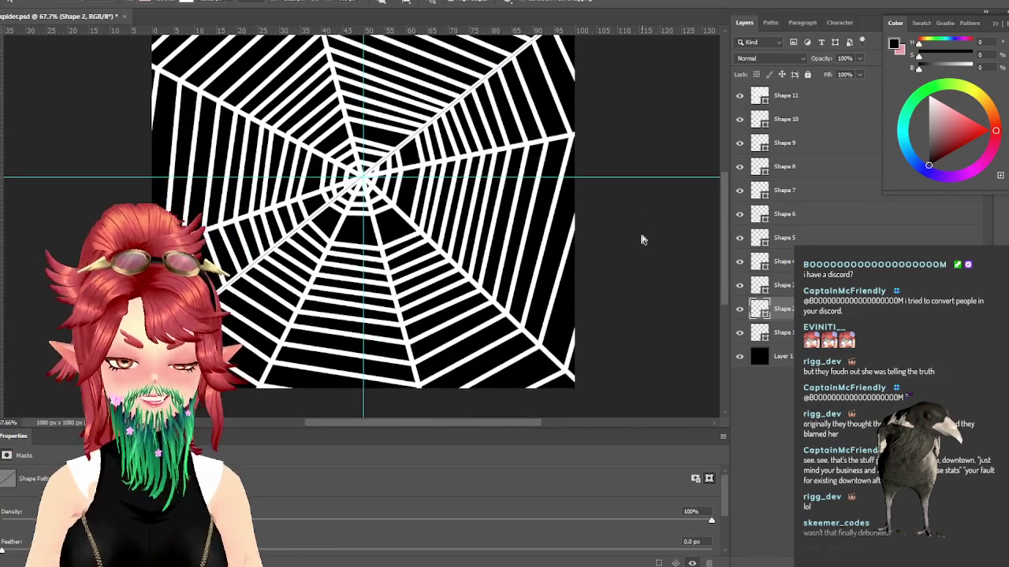
scroll(642, 238, "up", 2)
scroll(644, 243, "up", 2)
scroll(644, 241, "down", 3)
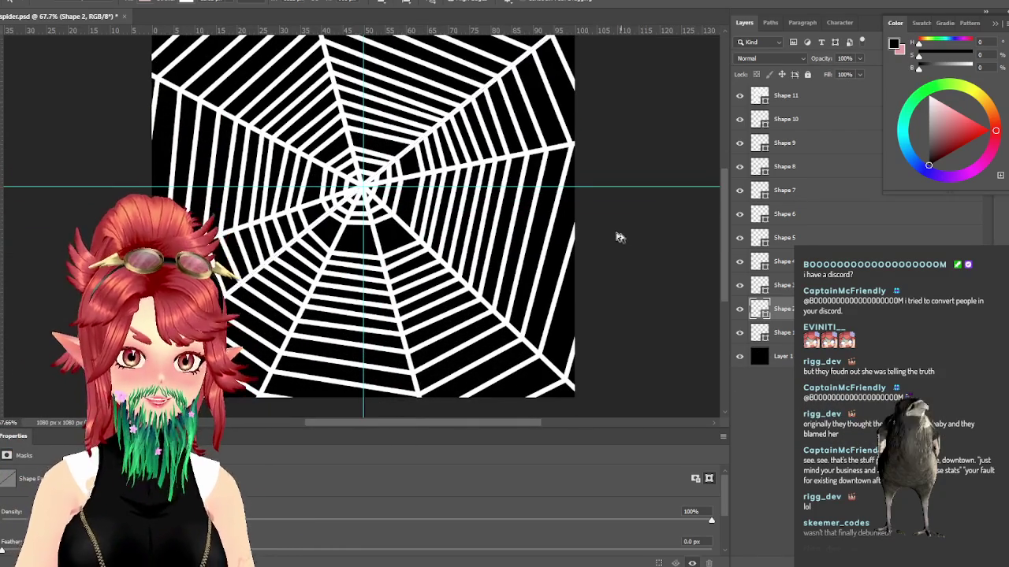
scroll(620, 240, "up", 3)
key("ctrl+0")
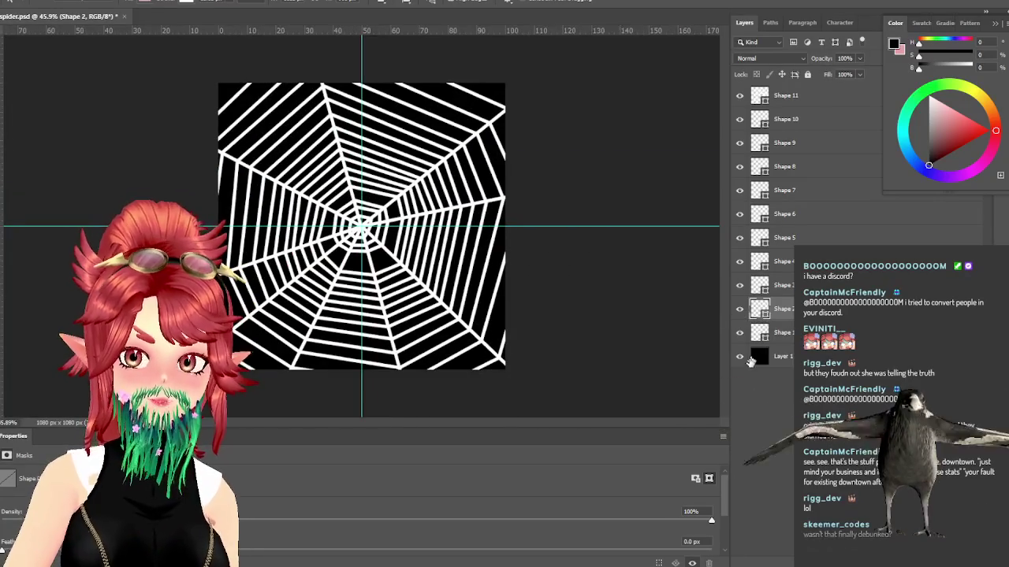
left_click(739, 356)
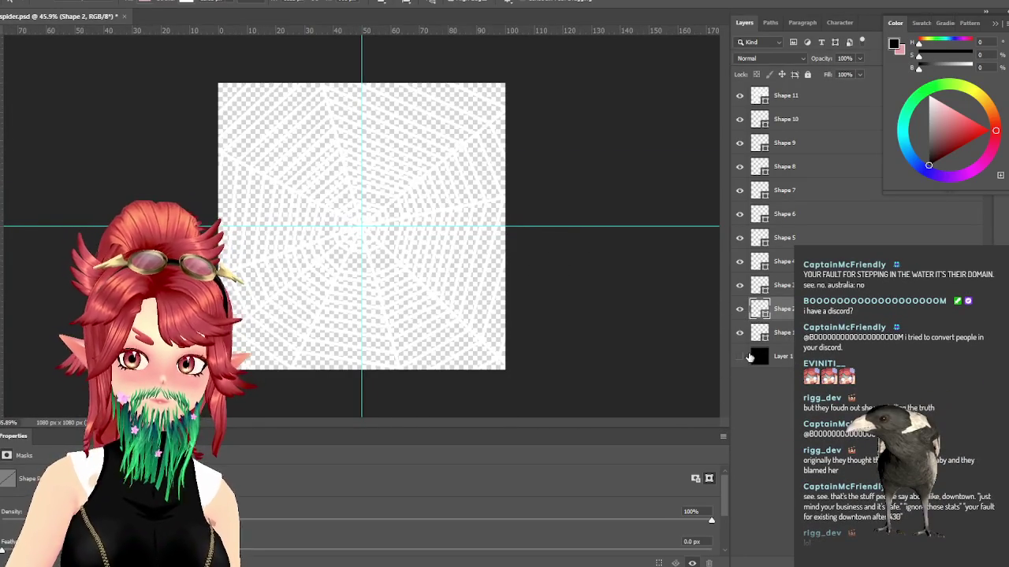
left_click(740, 356)
Step: Try merging all the web shape layers into one, then undo it
left_click(784, 332)
left_click(788, 96, "shift")
right_click(798, 101)
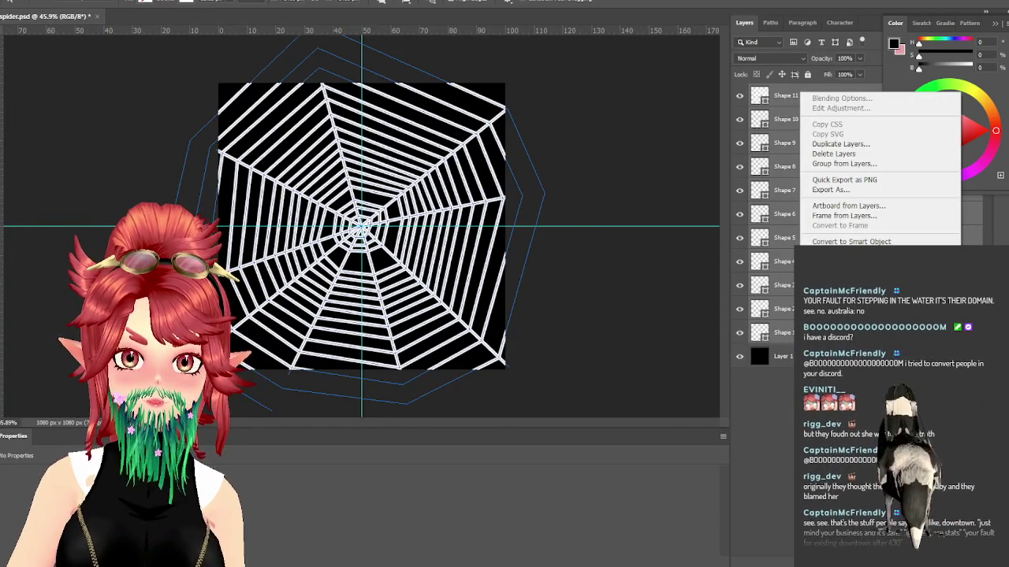
left_click(843, 418)
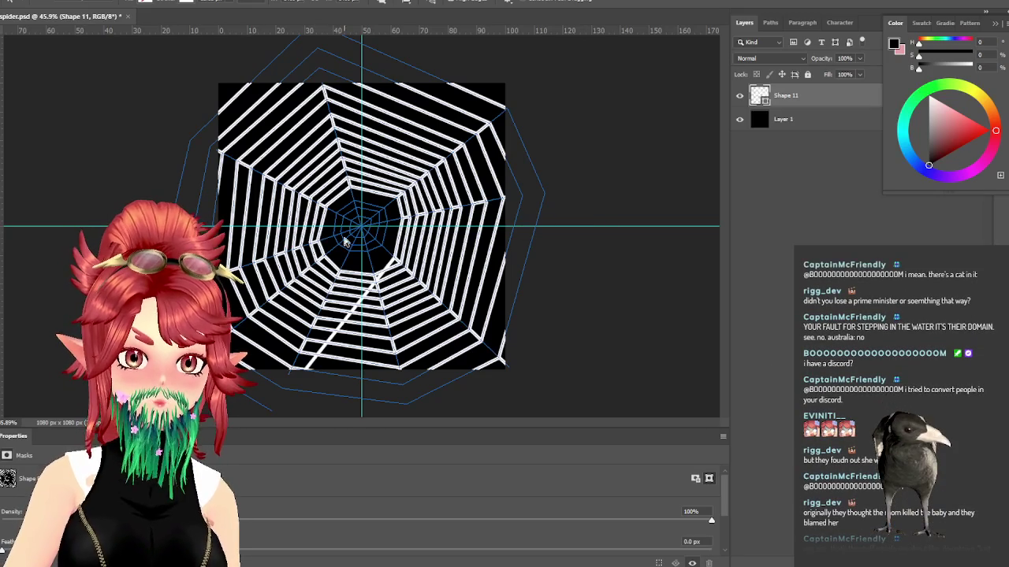
key("ctrl+z")
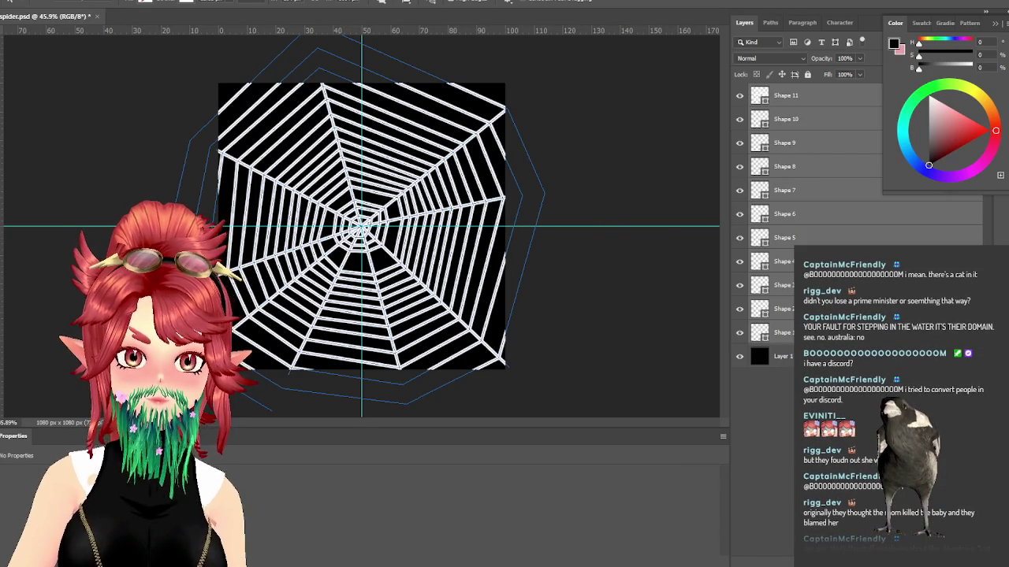
key("ctrl+z")
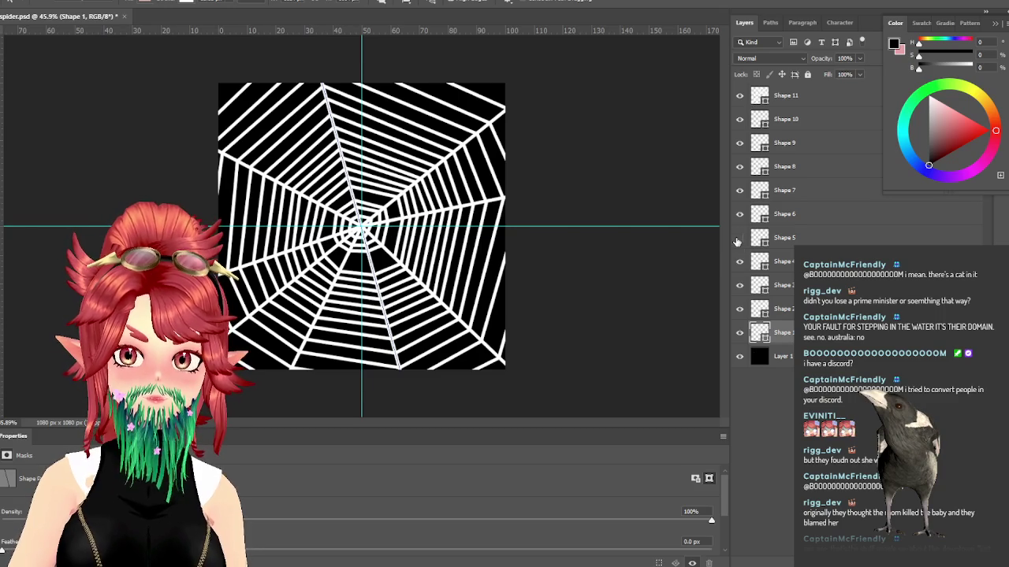
Step: Try merging Shapes 8–10 into one layer, then undo the merge
left_click(740, 238)
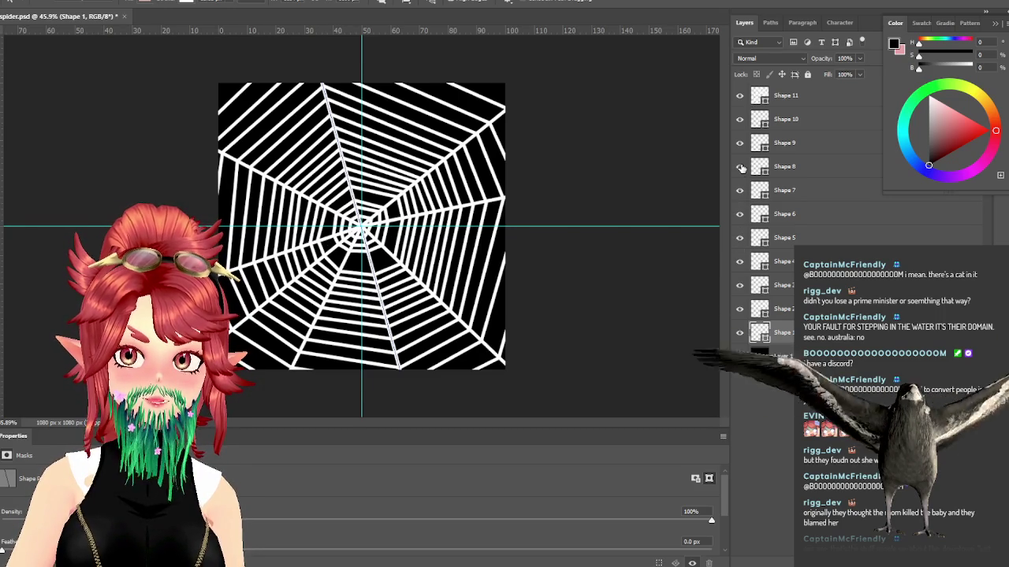
left_click(741, 146)
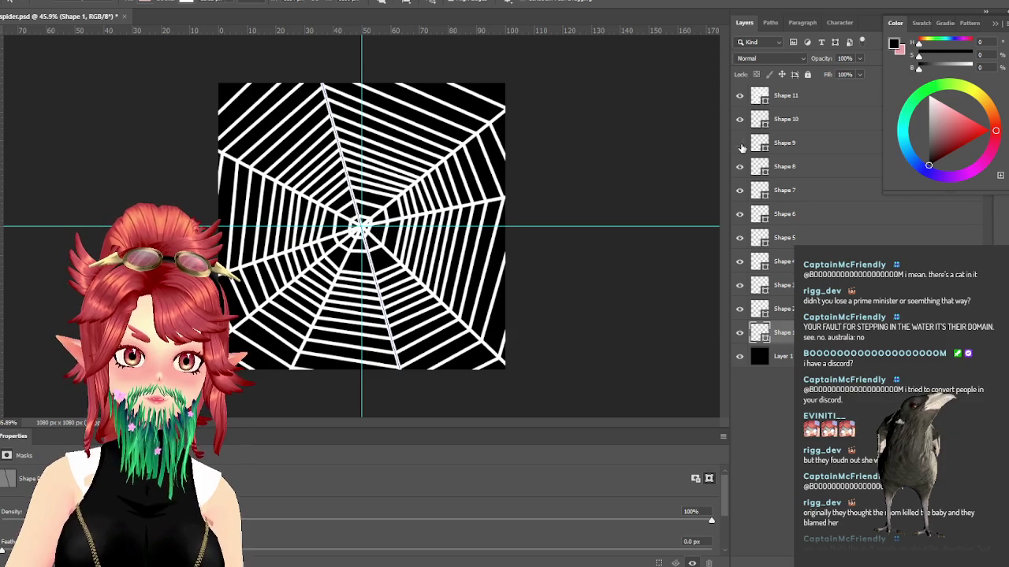
left_click(785, 167)
left_click(792, 126, "shift")
right_click(793, 130)
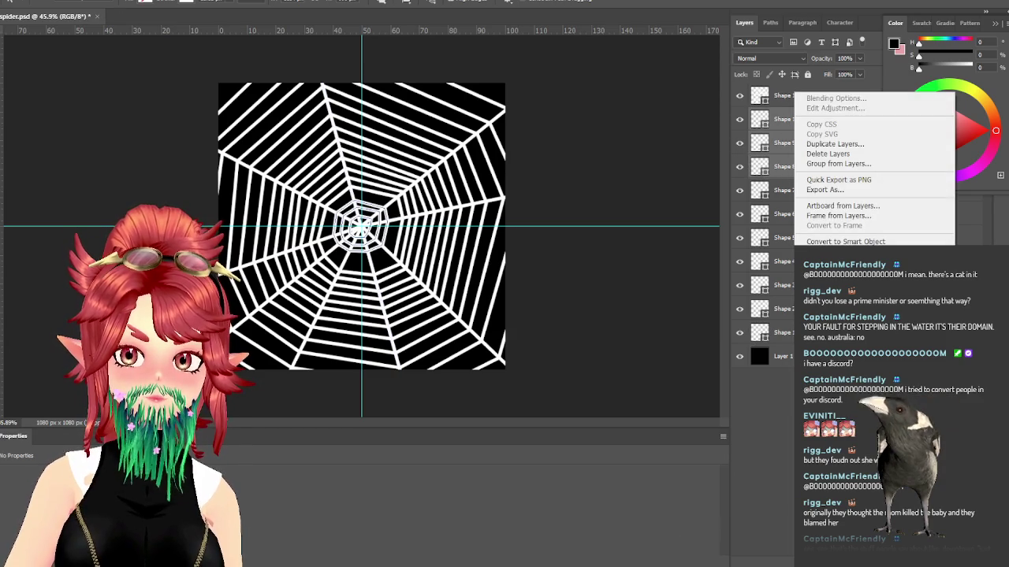
left_click(828, 410)
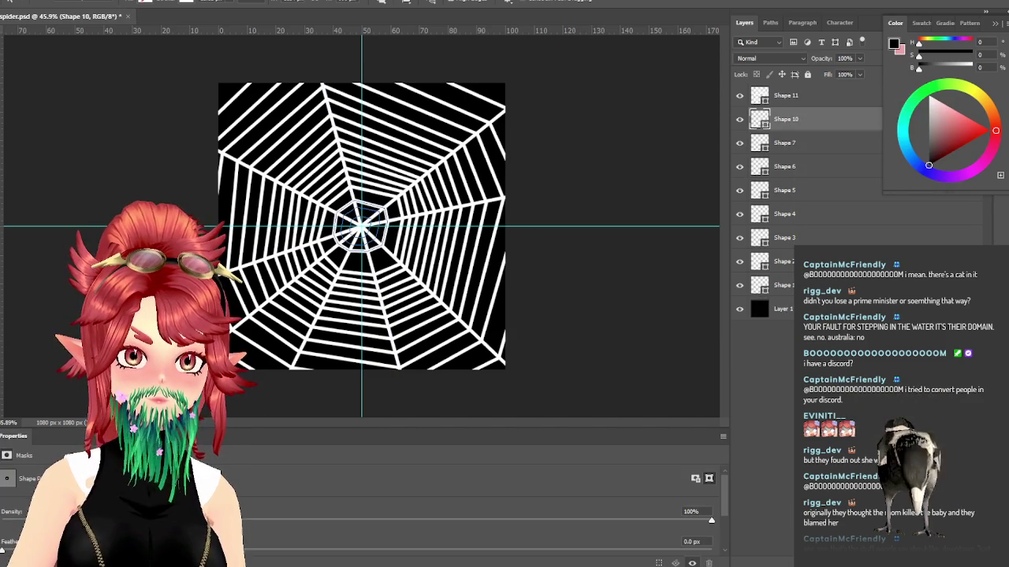
key("ctrl+z")
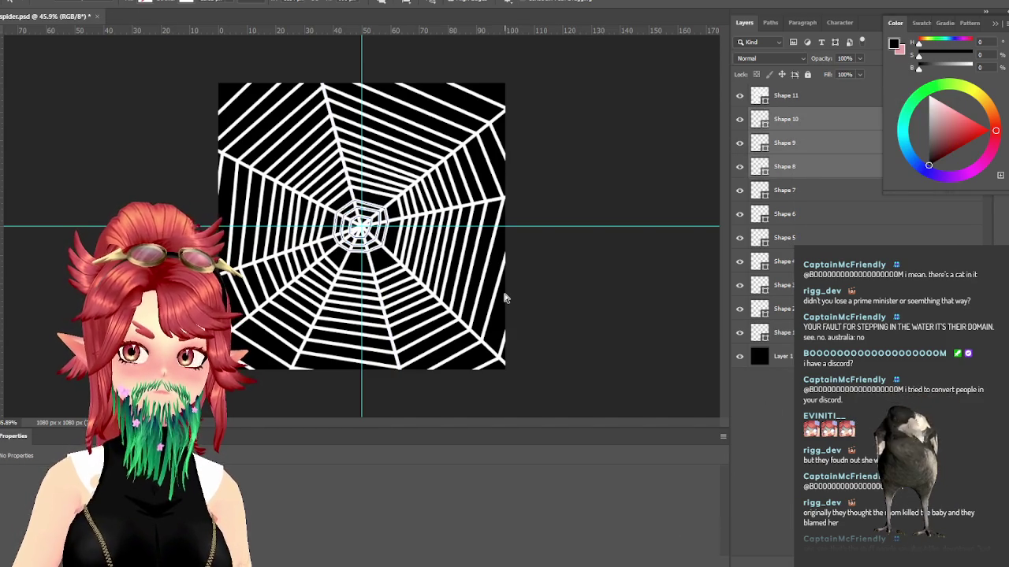
Step: Merge Shapes 1–7 into a single Shape 7 layer
left_click(794, 191)
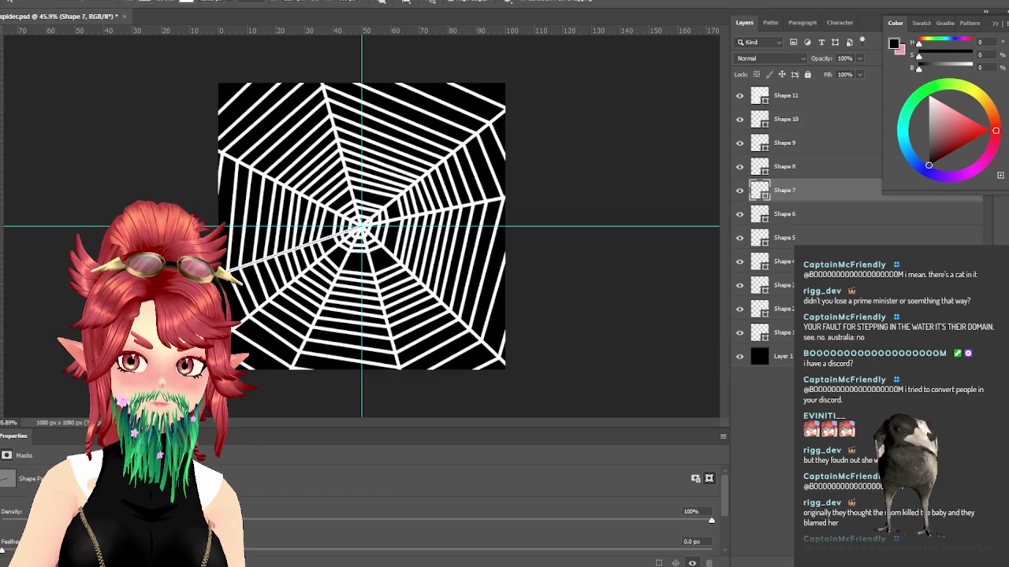
left_click(780, 332, "shift")
right_click(797, 93)
left_click(835, 418)
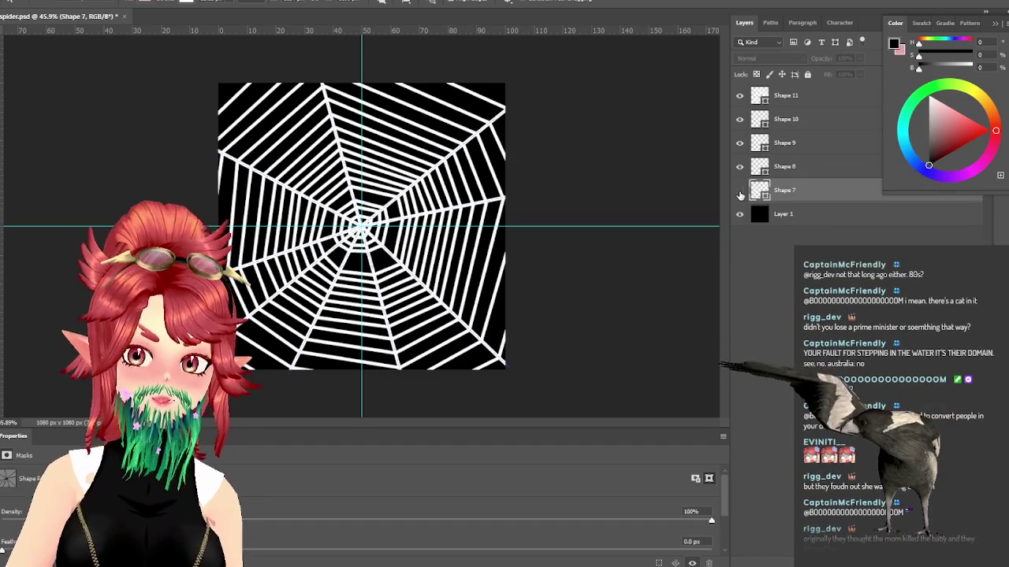
Step: Check the spokes and rings, then merge Shape 7 into Shape 8
left_click(739, 192)
left_click(739, 192)
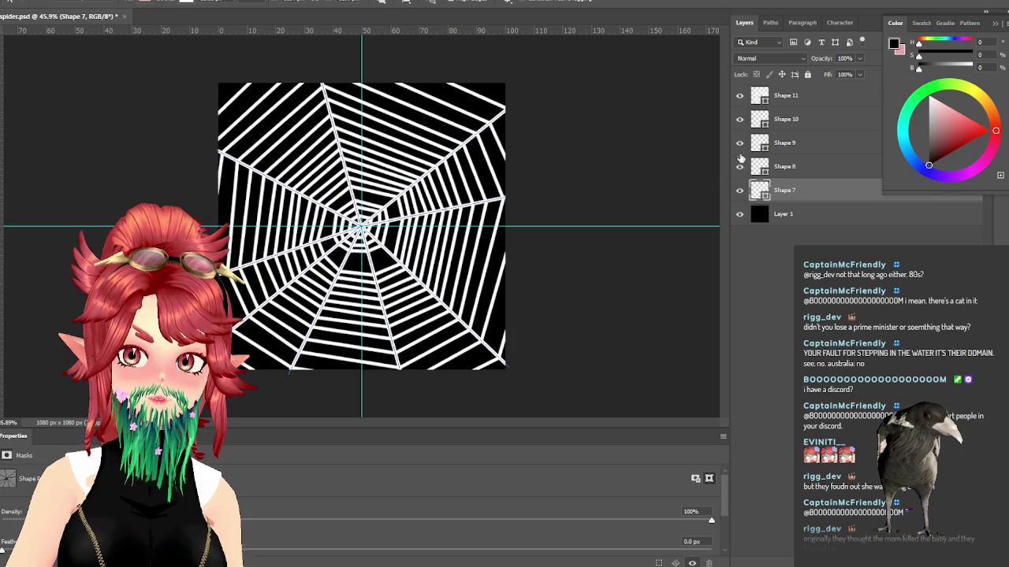
left_click(740, 123)
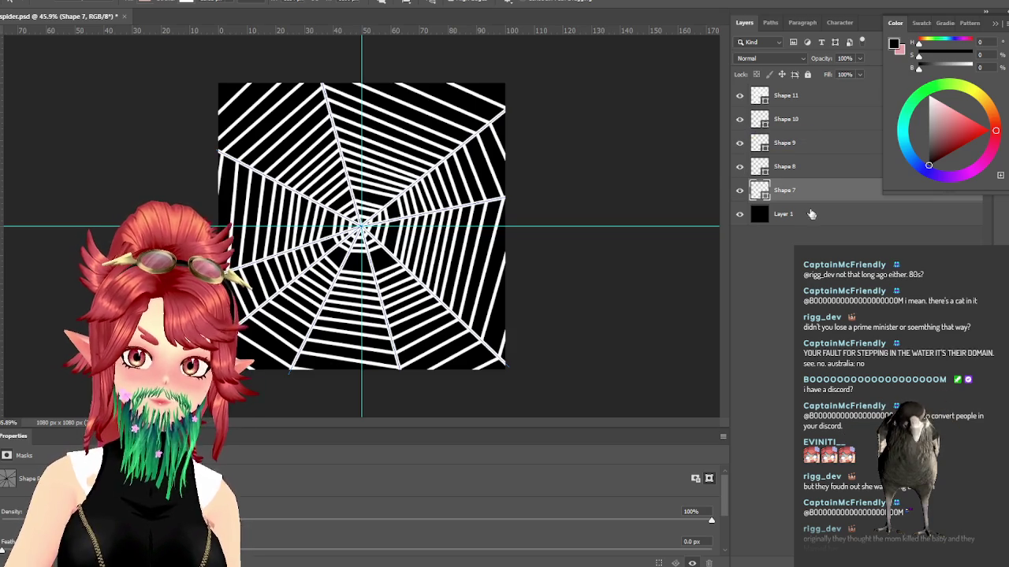
left_click(797, 175, "ctrl")
right_click(798, 175)
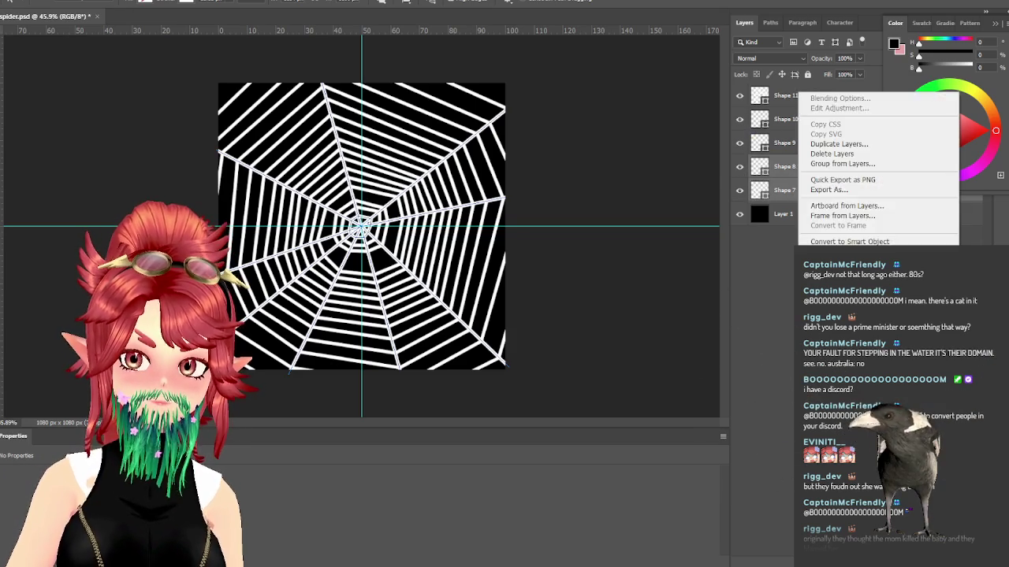
left_click(827, 237)
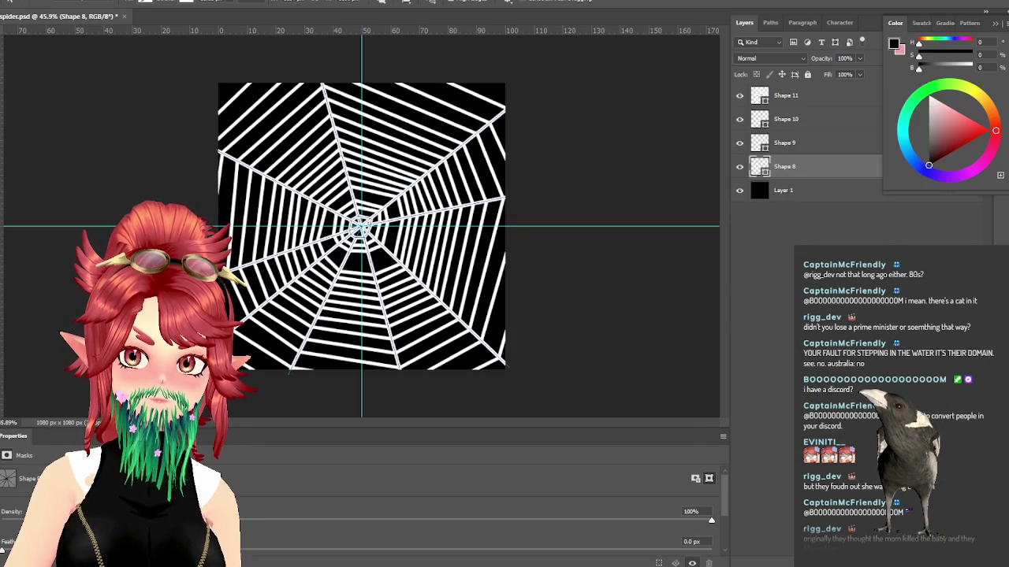
key("ctrl+z")
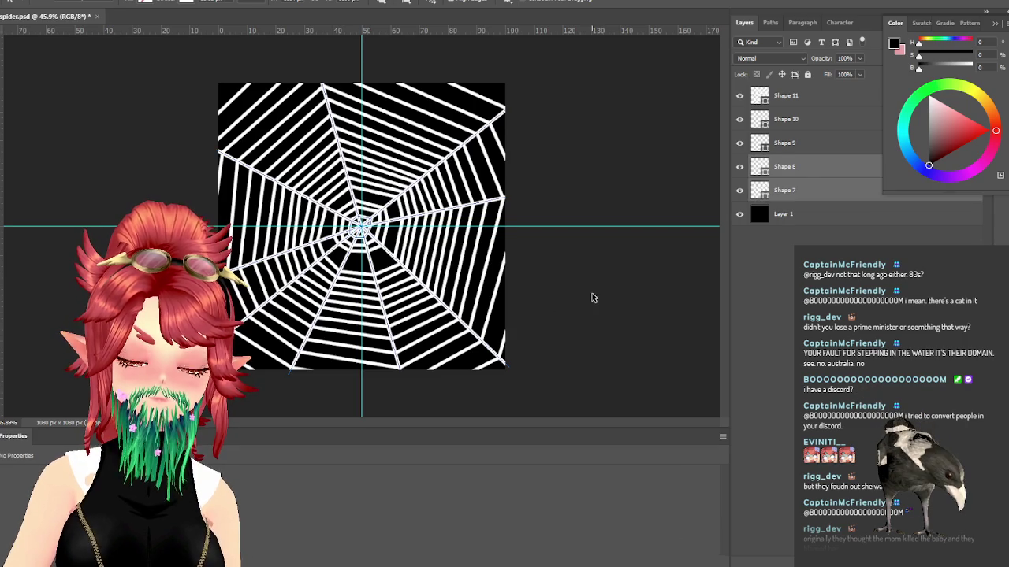
right_click(784, 177)
left_click(828, 236)
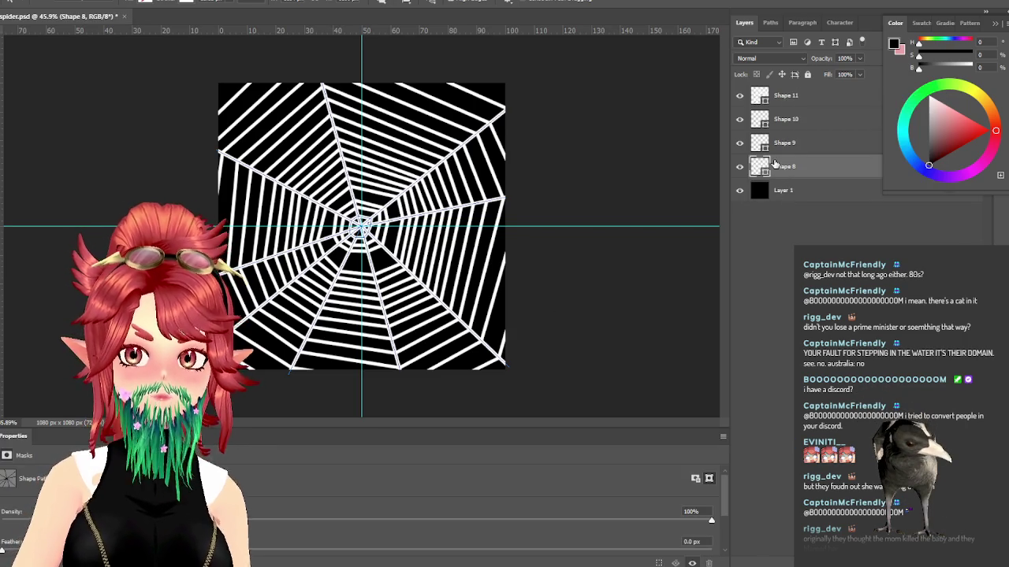
Step: Try merging Shapes 8 and 9, undo it, and leave them separate
left_click(785, 145, "shift")
right_click(787, 146)
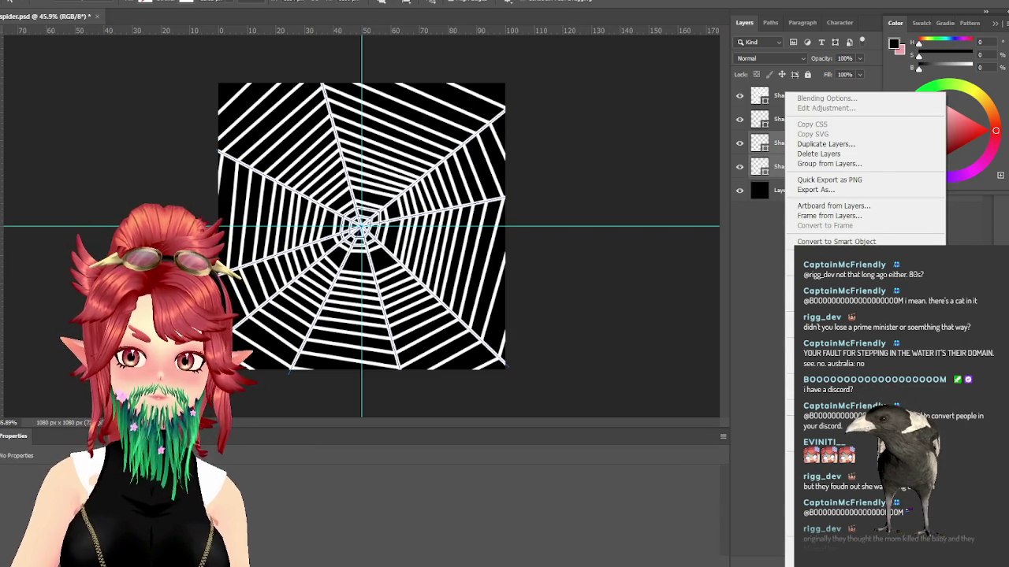
left_click(827, 441)
key("ctrl+z")
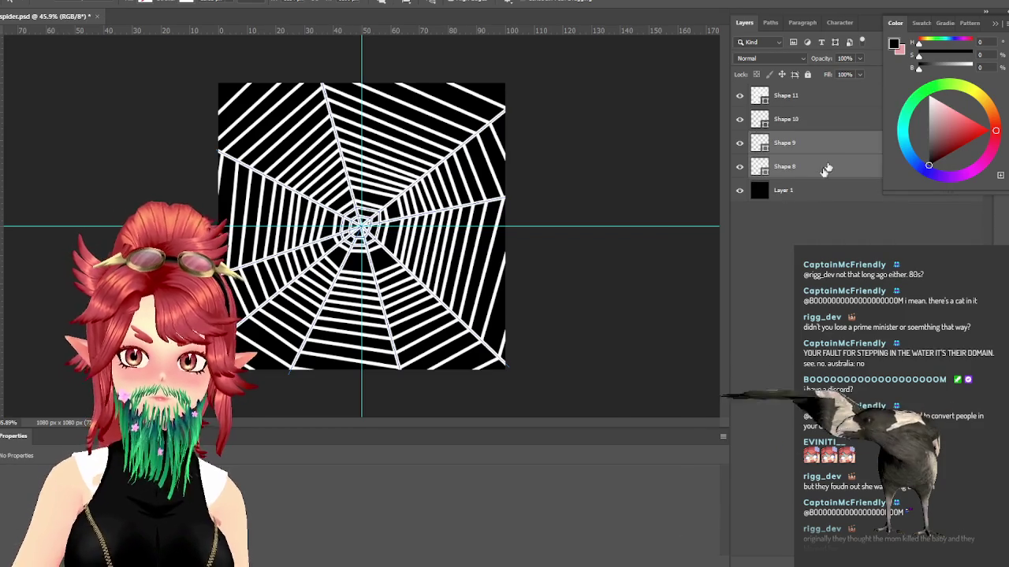
right_click(791, 185)
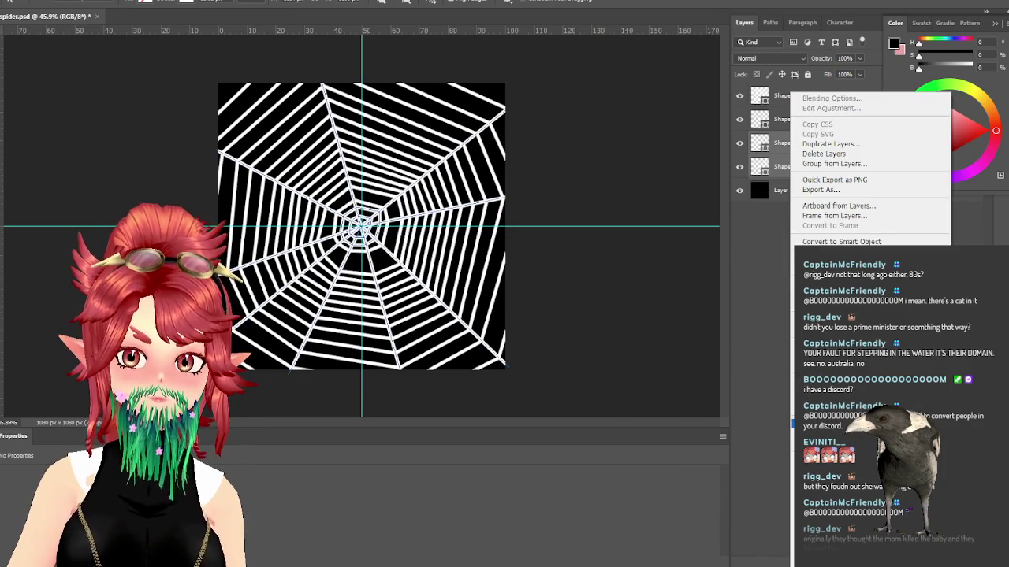
key("Escape")
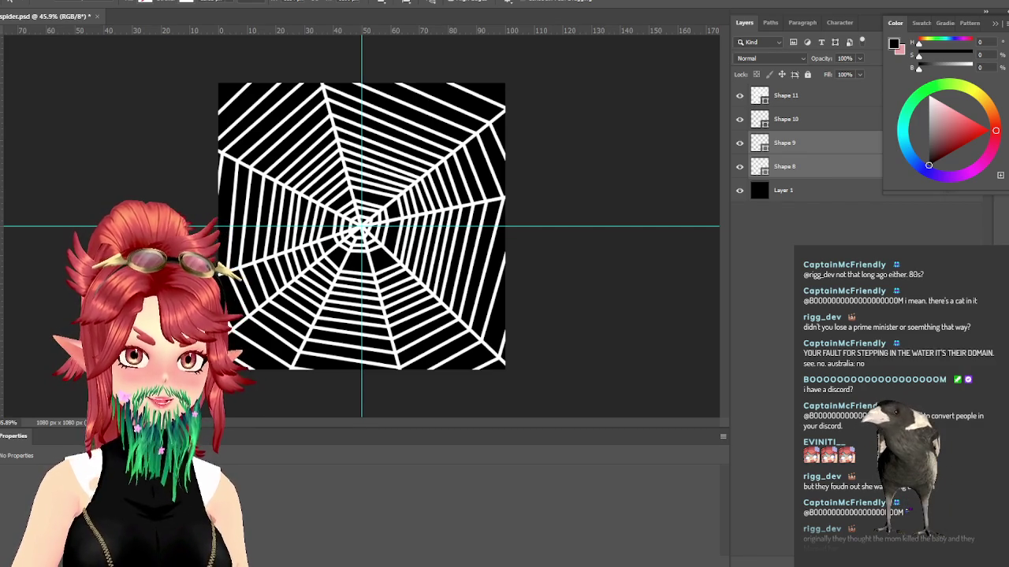
Step: Switch from Photoshop to the Chrome window with the spider web image results
key("alt+Tab")
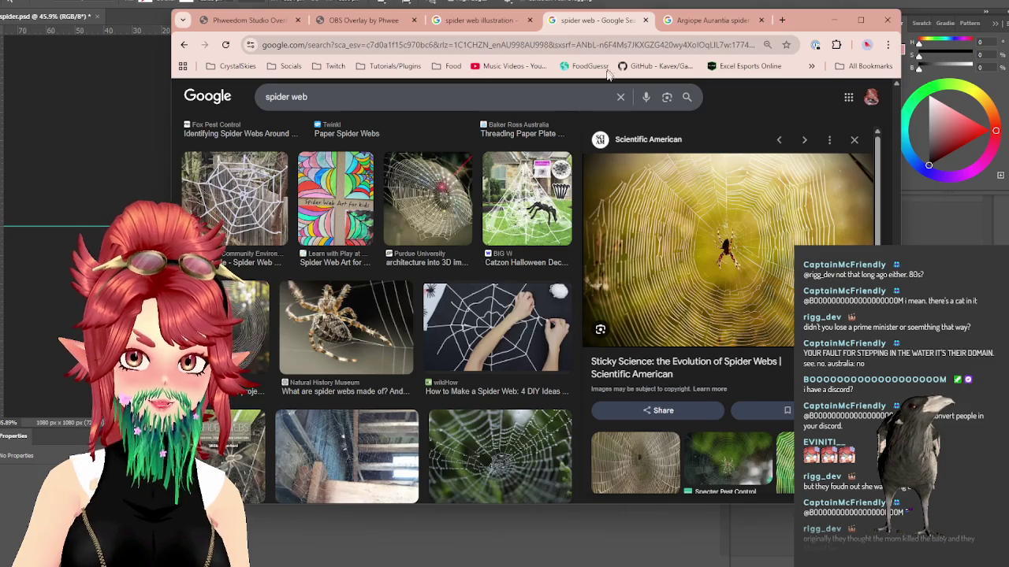
Step: Search Google in a new tab for 'australia prime minister killed by animal?'
left_click(782, 20)
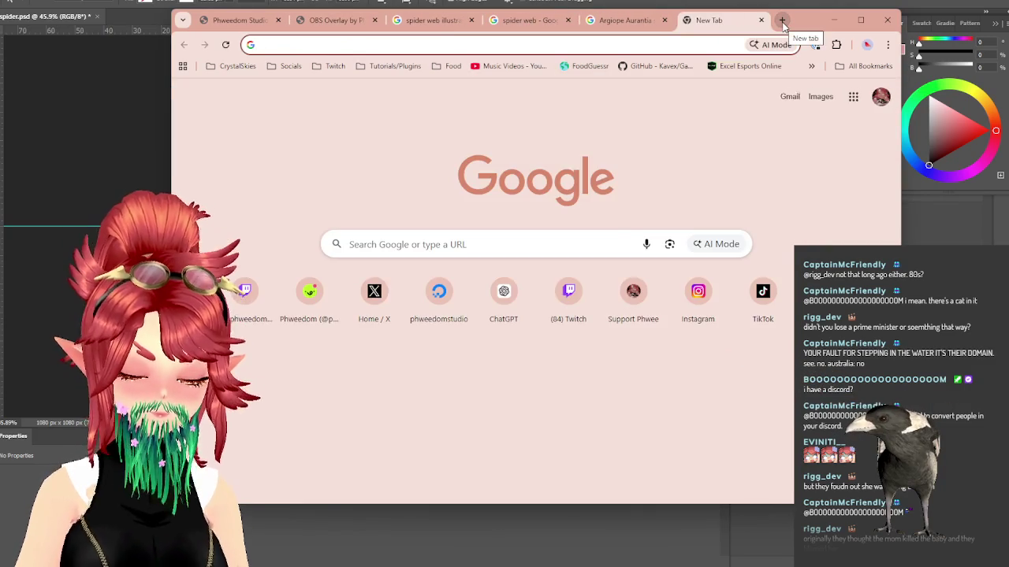
type("australia prime m")
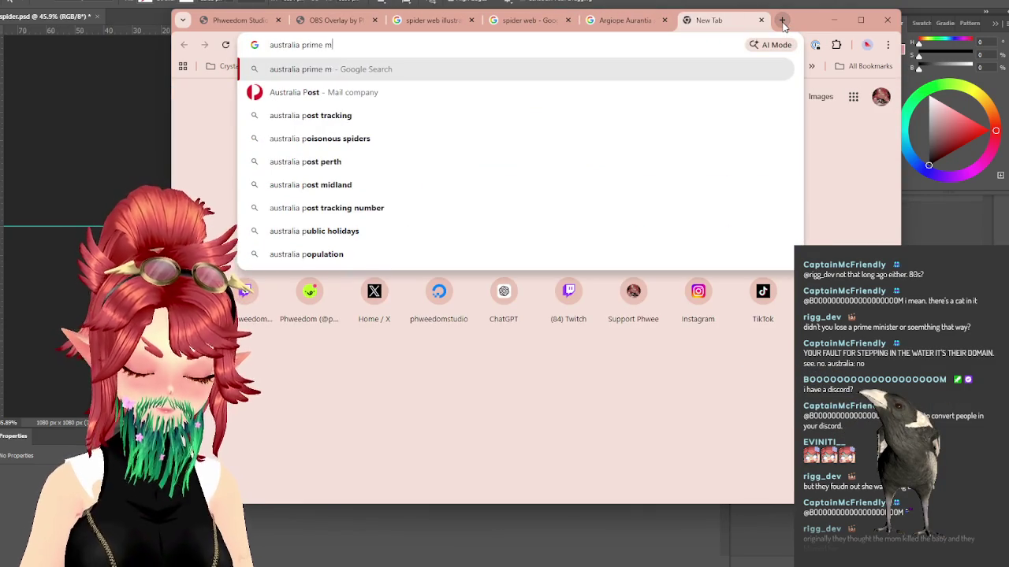
type("inister")
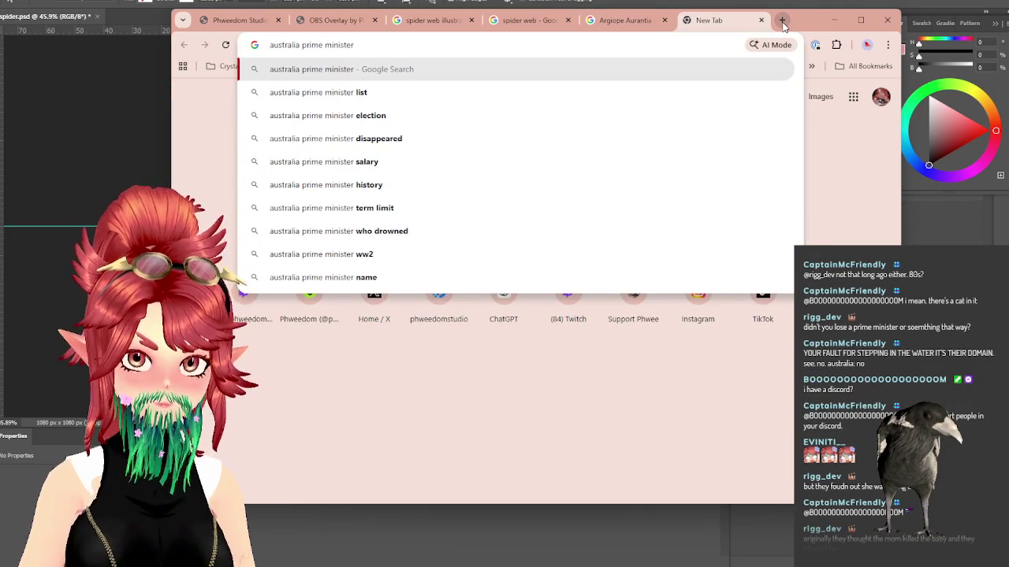
type(" killed by anim")
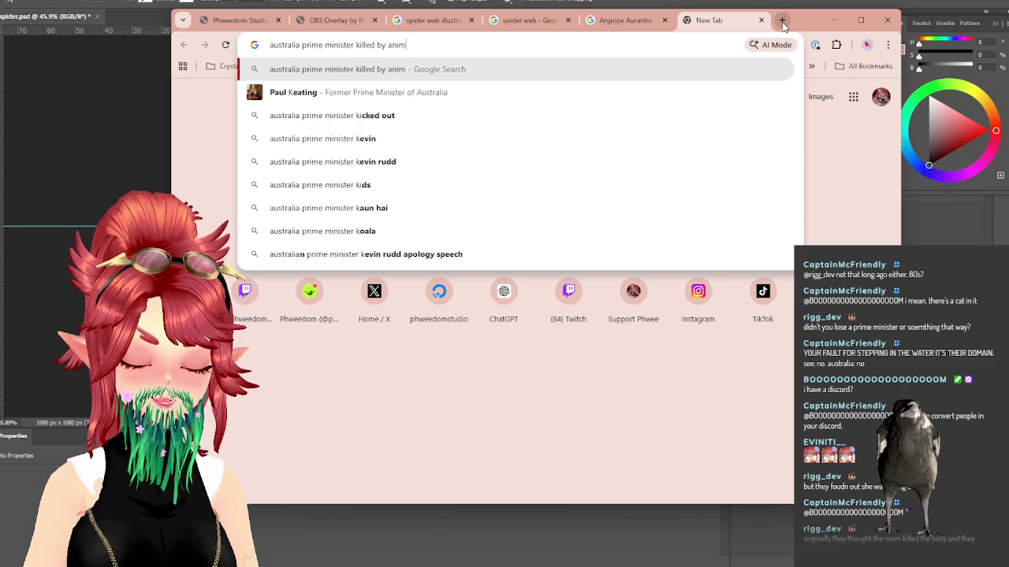
type("al?")
key("Return")
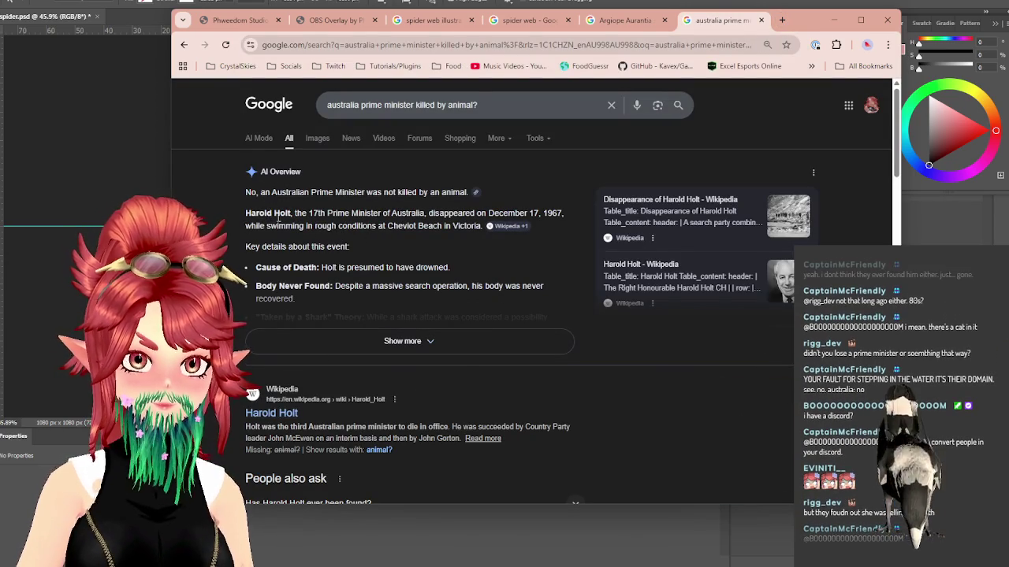
Step: Expand the Harold Holt AI Overview and highlight the disappearance and shark theory passages
left_click_drag(245, 213, 305, 213)
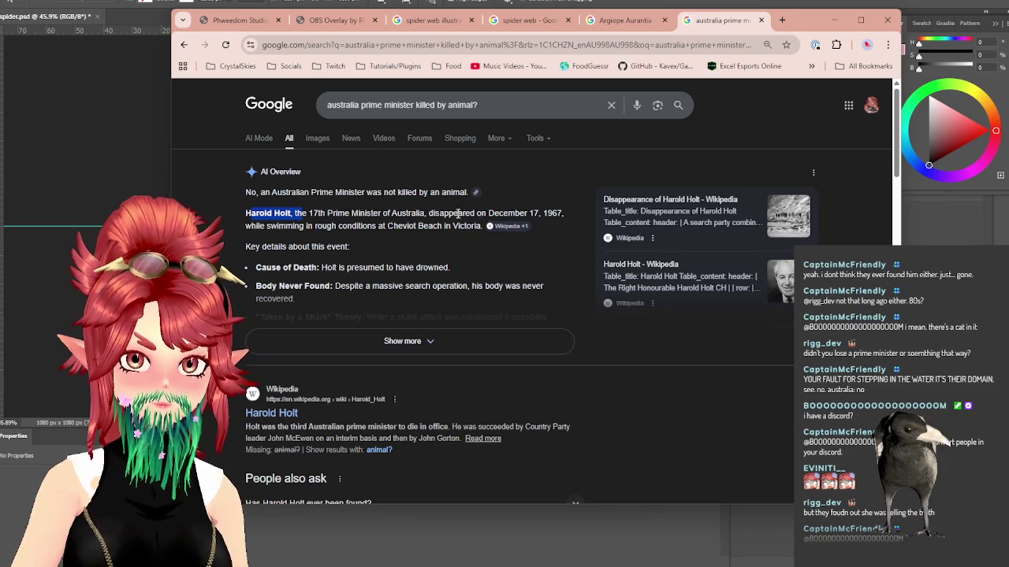
left_click_drag(454, 213, 544, 218)
left_click_drag(258, 225, 481, 226)
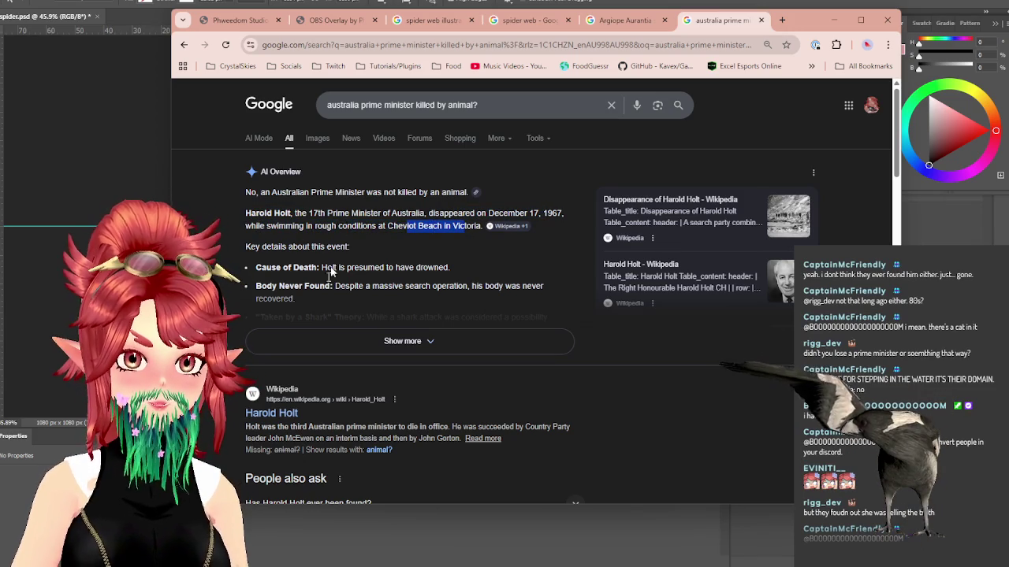
left_click(341, 344)
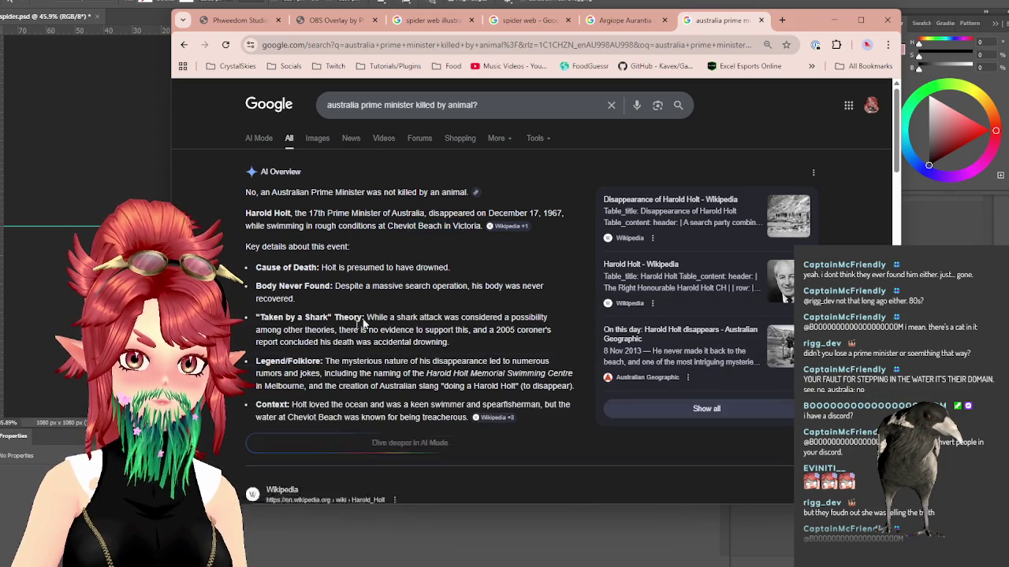
left_click_drag(387, 286, 468, 286)
left_click_drag(300, 317, 418, 318)
left_click_drag(256, 318, 365, 318)
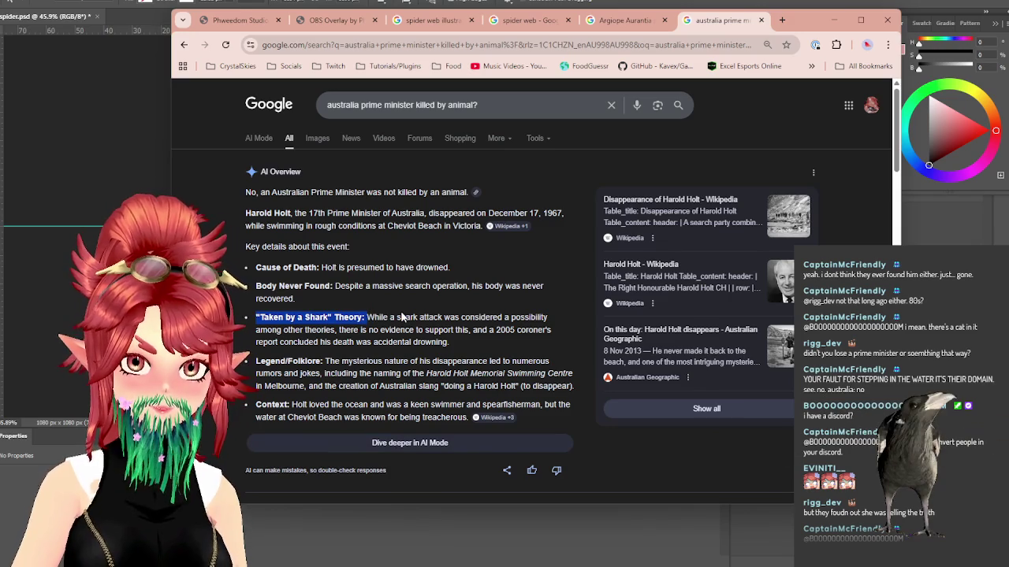
mouse_move(350, 330)
left_mouse_down()
mouse_move(554, 338)
mouse_move(516, 331)
left_mouse_up()
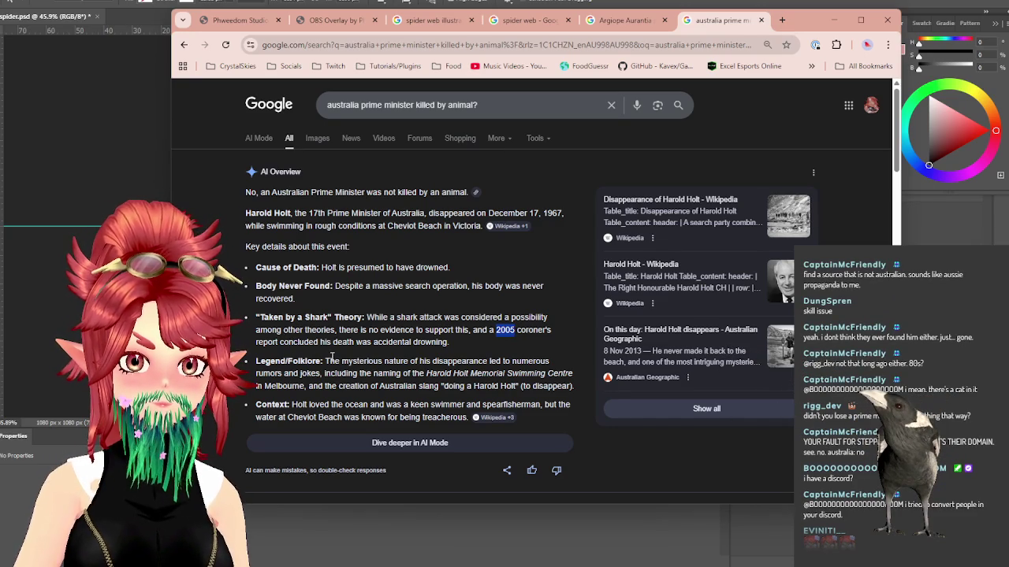
Step: Highlight the folklore, memorial, keen swimmer and treacherous Cheviot Beach passages
left_click_drag(374, 363, 506, 360)
left_click_drag(337, 373, 444, 387)
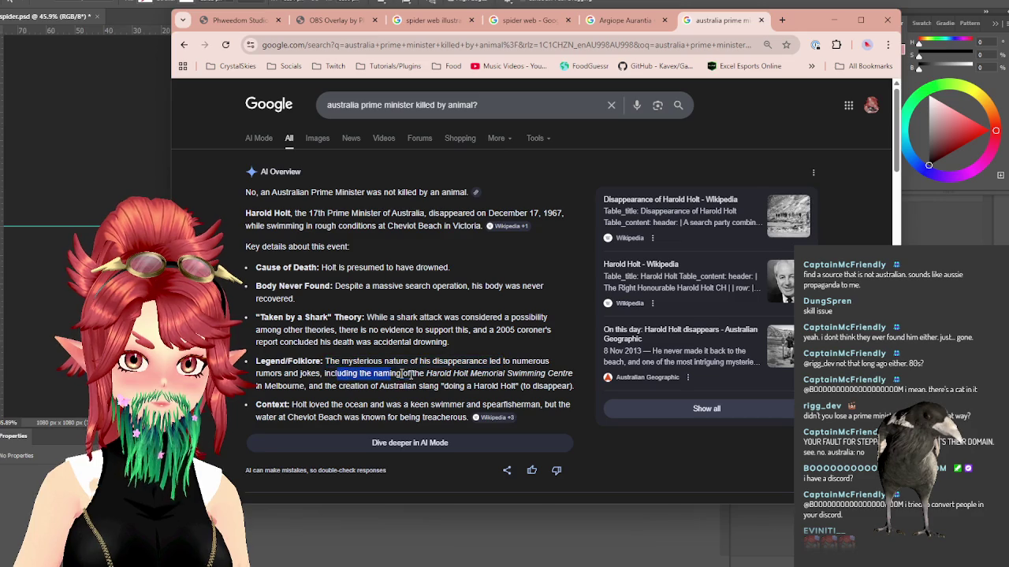
left_click_drag(326, 386, 518, 385)
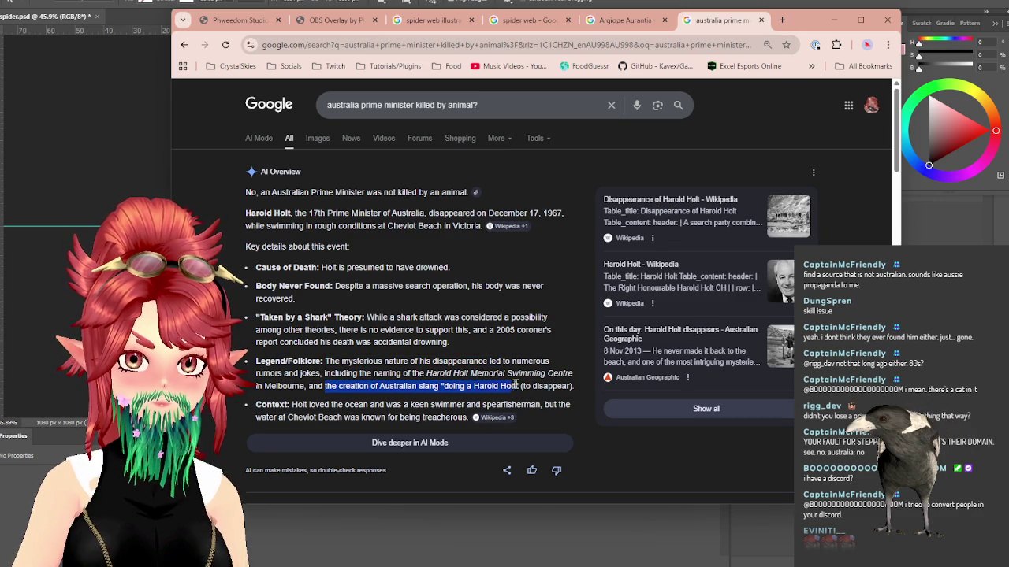
mouse_move(303, 406)
left_mouse_down()
mouse_move(536, 406)
mouse_move(516, 406)
left_mouse_up()
mouse_move(316, 417)
left_mouse_down()
mouse_move(424, 416)
mouse_move(343, 406)
mouse_move(541, 404)
mouse_move(375, 405)
left_mouse_up()
left_click(357, 416)
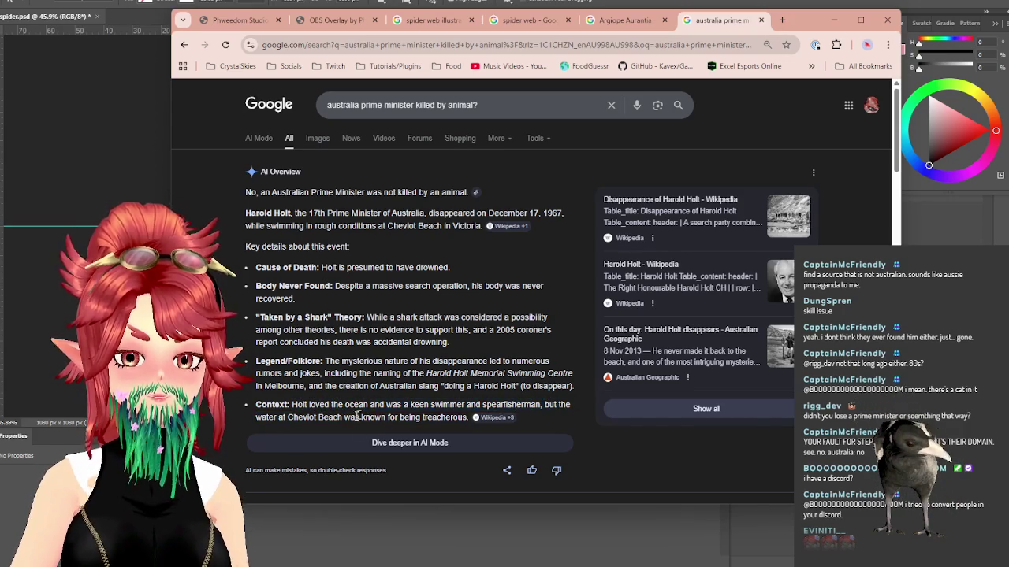
left_click_drag(289, 417, 465, 415)
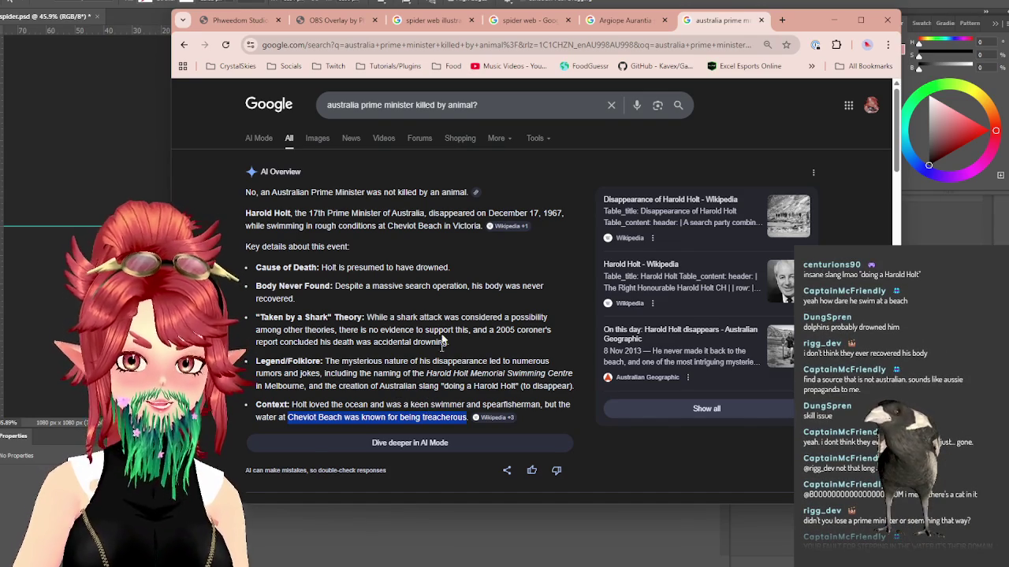
Step: Close the prime minister search tab and minimize Chrome
scroll(443, 338, "down", 1)
scroll(443, 300, "down", 2)
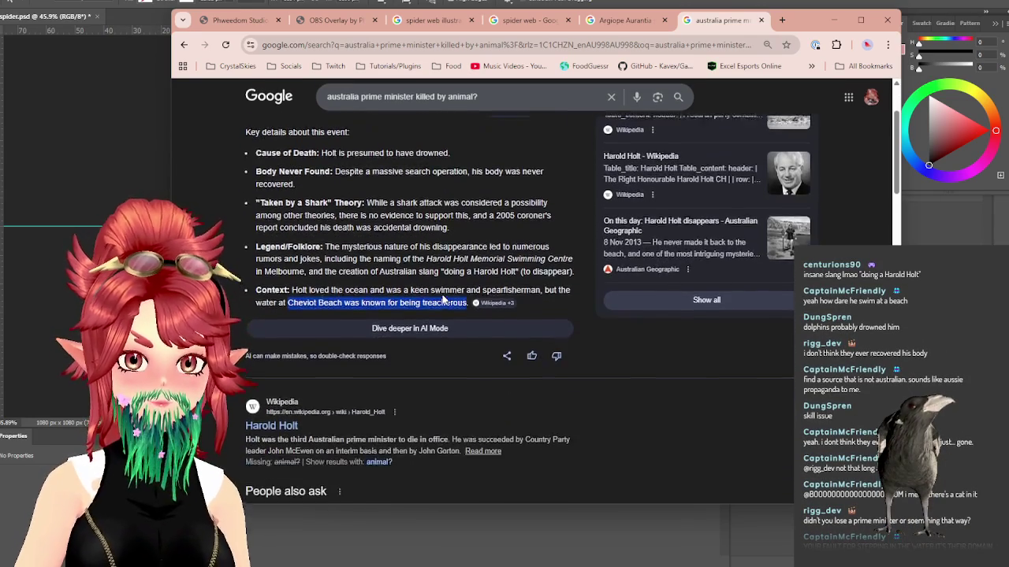
scroll(443, 300, "up", 3)
left_click(760, 20)
left_click(839, 25)
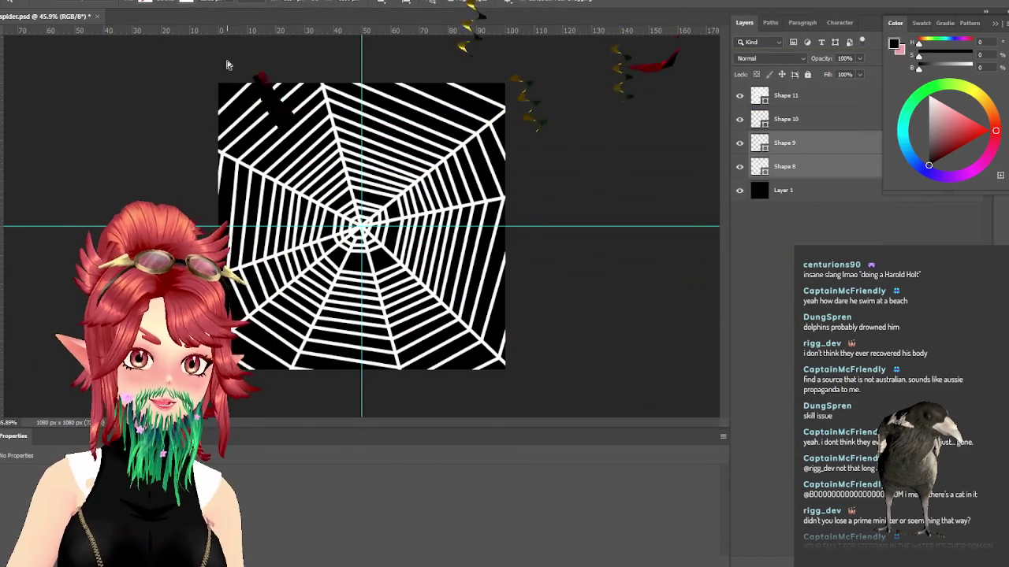
Step: Hide the black background layer, then bring the browser back to the front
left_click(739, 190)
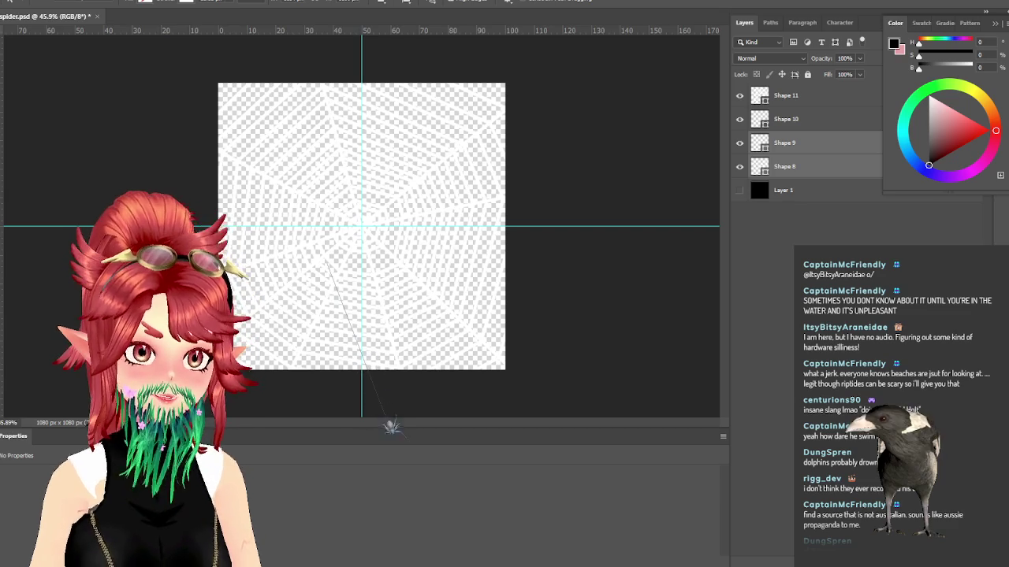
key("alt+Tab")
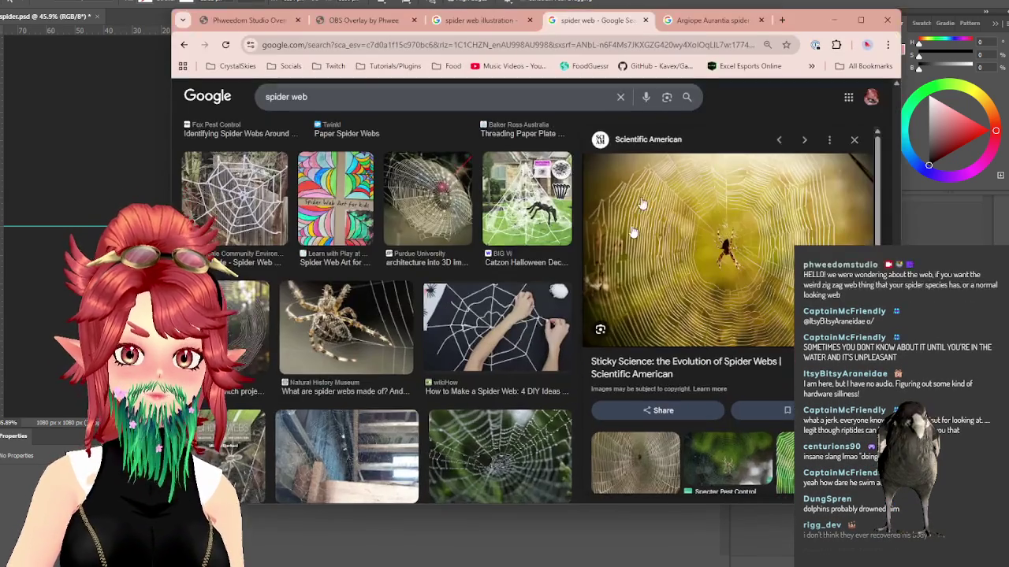
Step: Open a full-size Argiope aurantia photo from the image results in a new tab
left_click(688, 20)
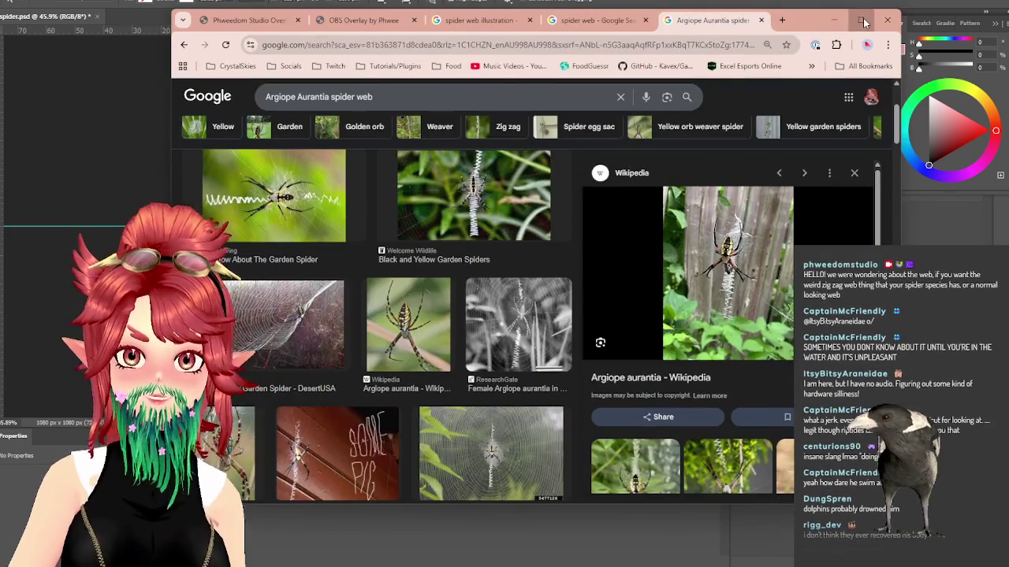
left_click(861, 20)
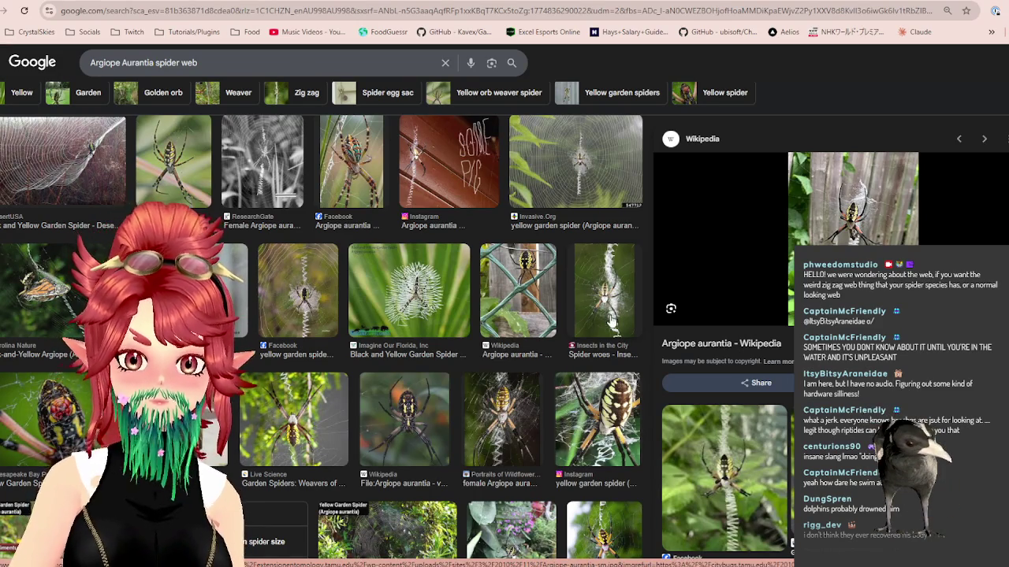
scroll(726, 264, "down", 2)
scroll(727, 264, "down", 1)
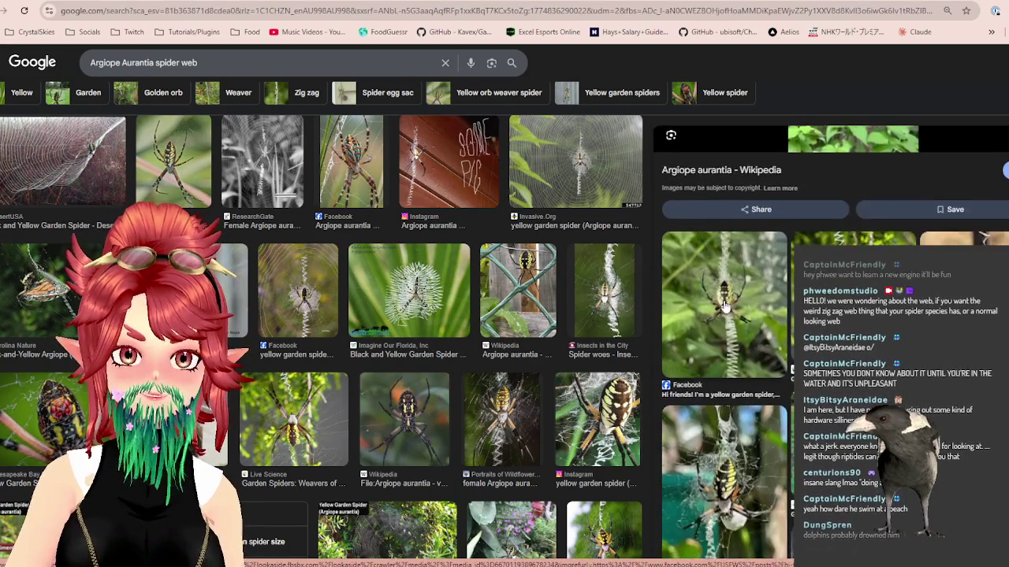
right_click(713, 248)
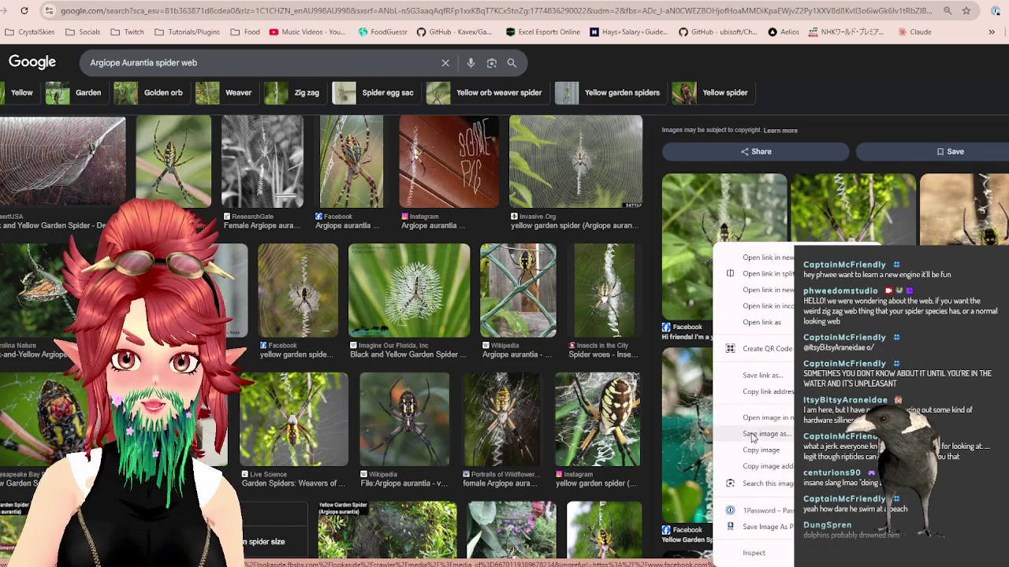
left_click(737, 417)
left_click(720, 1)
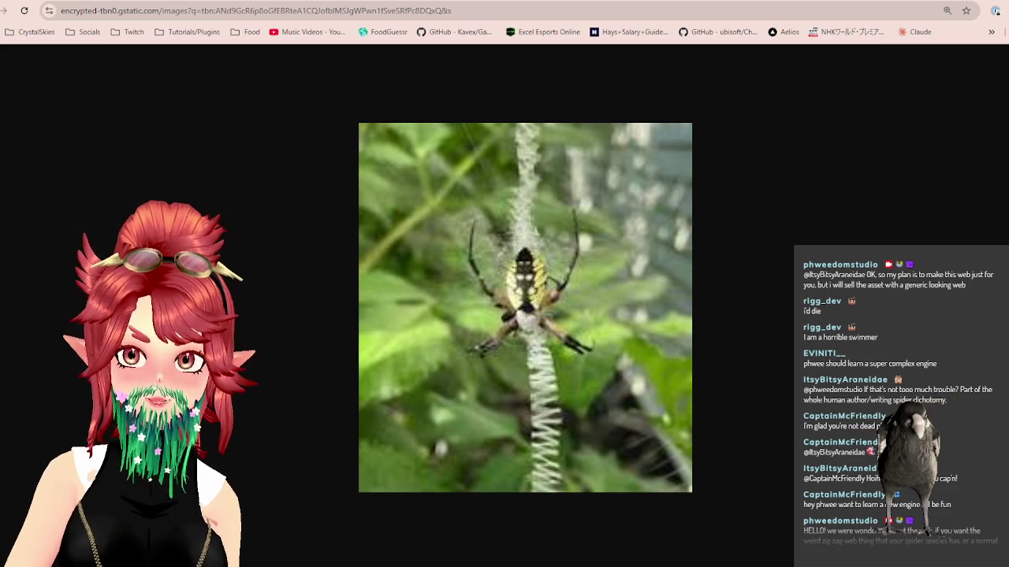
key("super+Down")
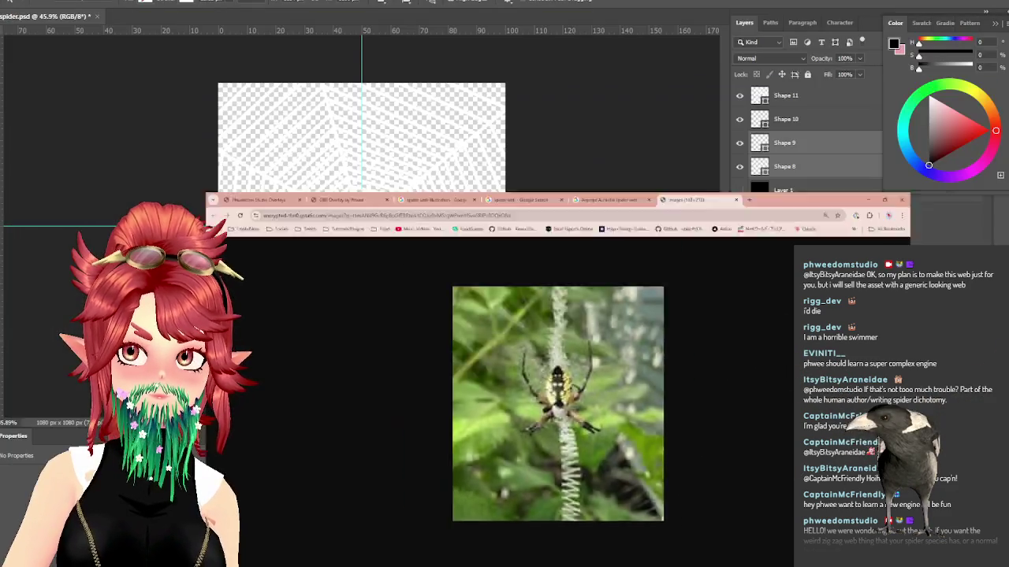
Step: Show the black background again and compare the web shape layers with the spider photo
key("super+Down")
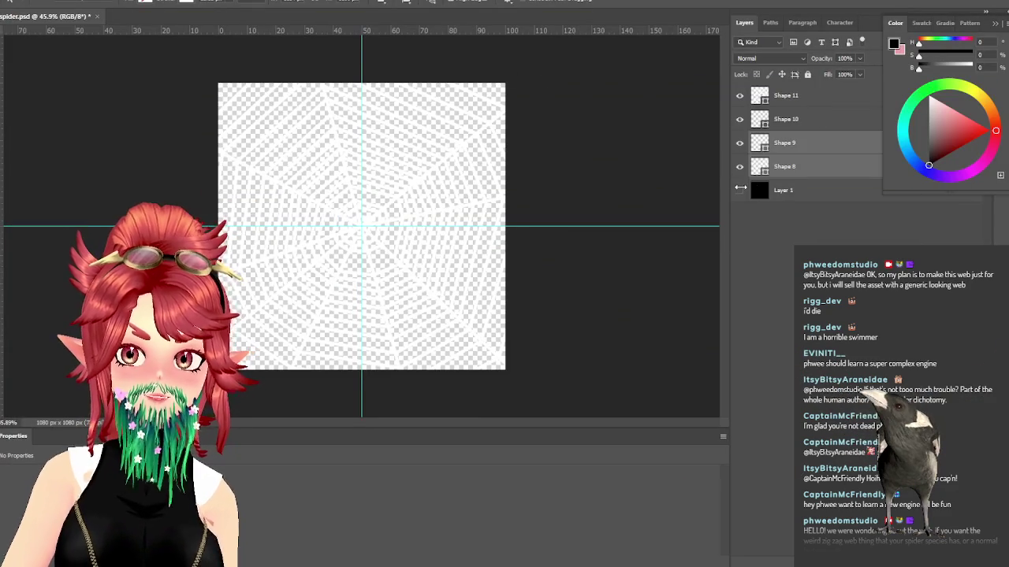
left_click(739, 191)
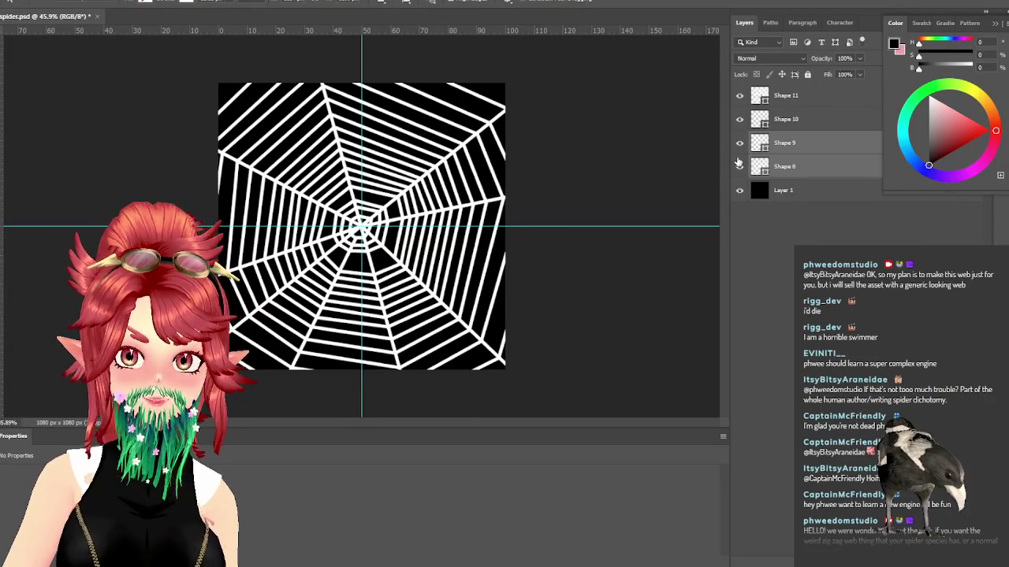
left_click_drag(740, 143, 741, 96)
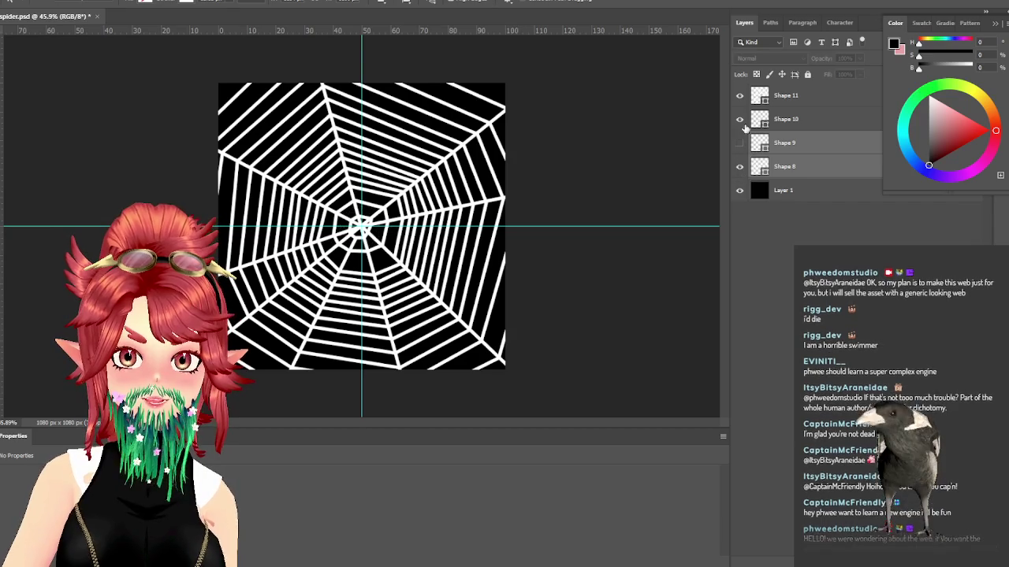
left_click(740, 96)
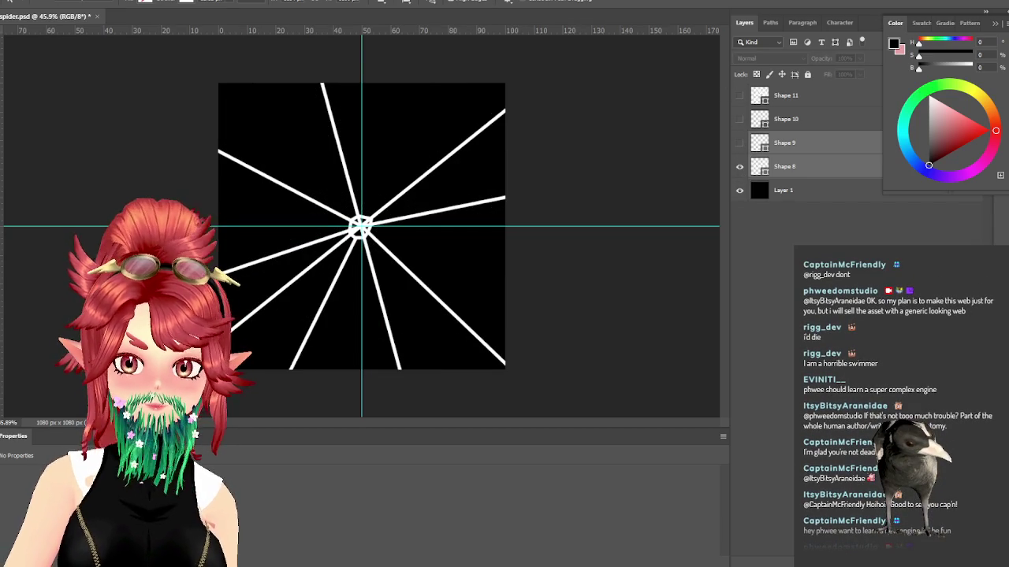
left_click(679, 529)
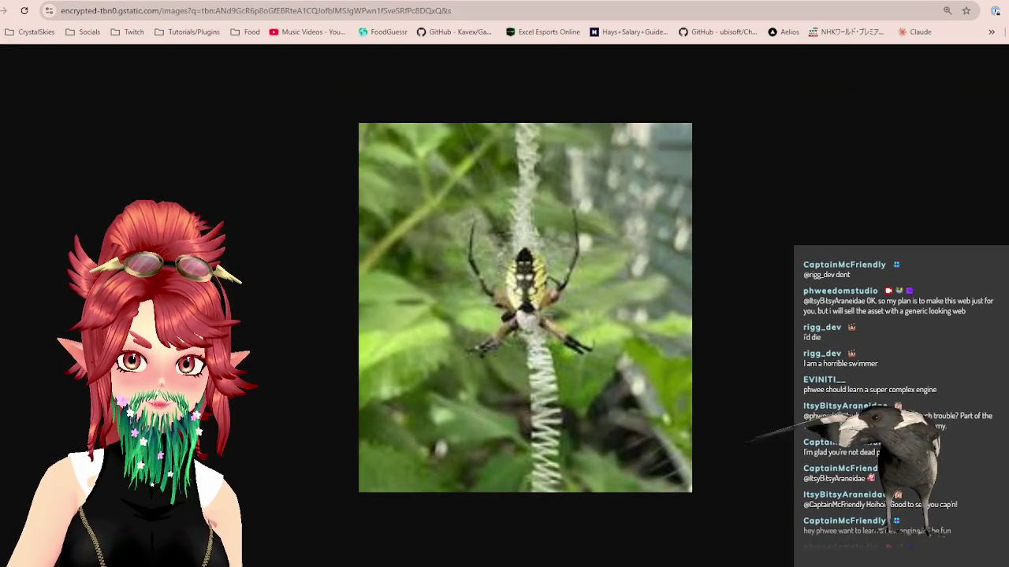
key("alt+Tab")
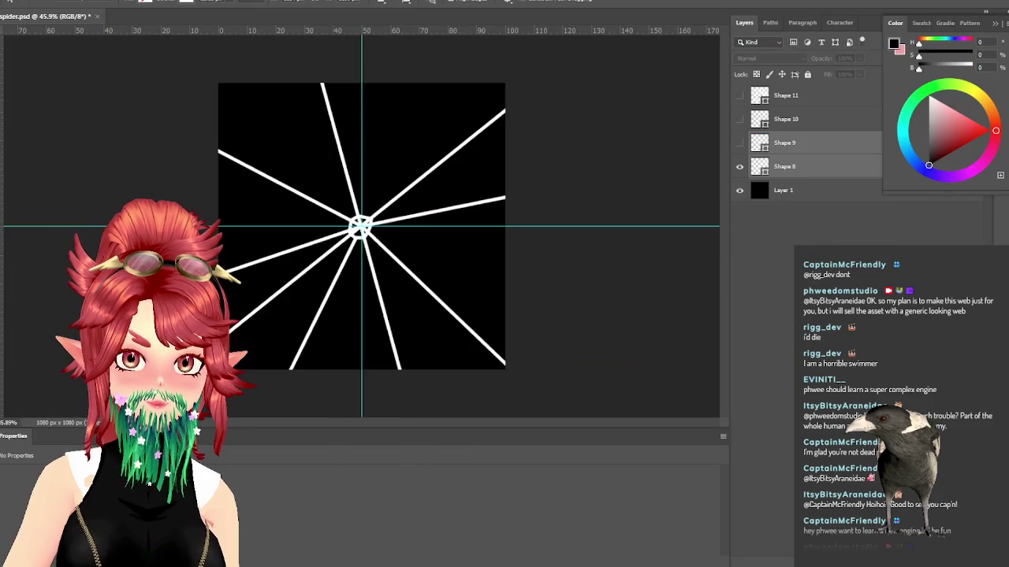
left_click_drag(740, 118, 739, 96)
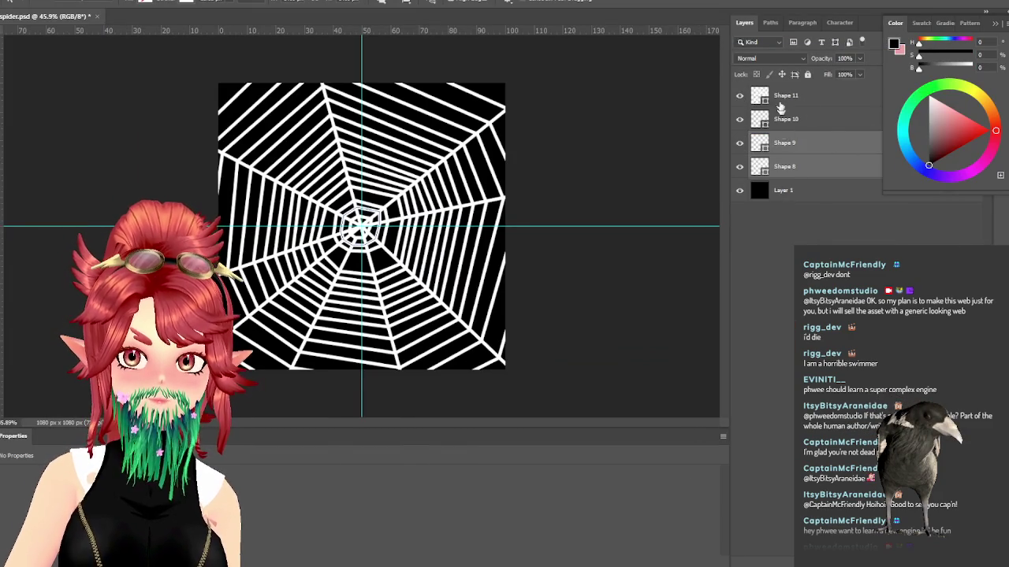
Step: Group the web shape layers into a group named 'generic'
left_click(810, 95)
key("ctrl+g")
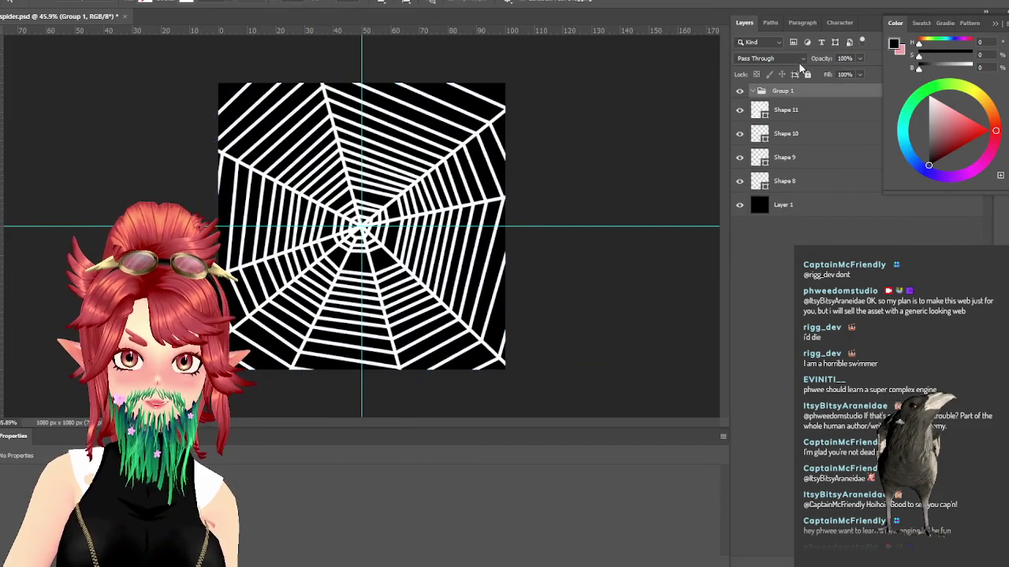
type("generic")
key("Return")
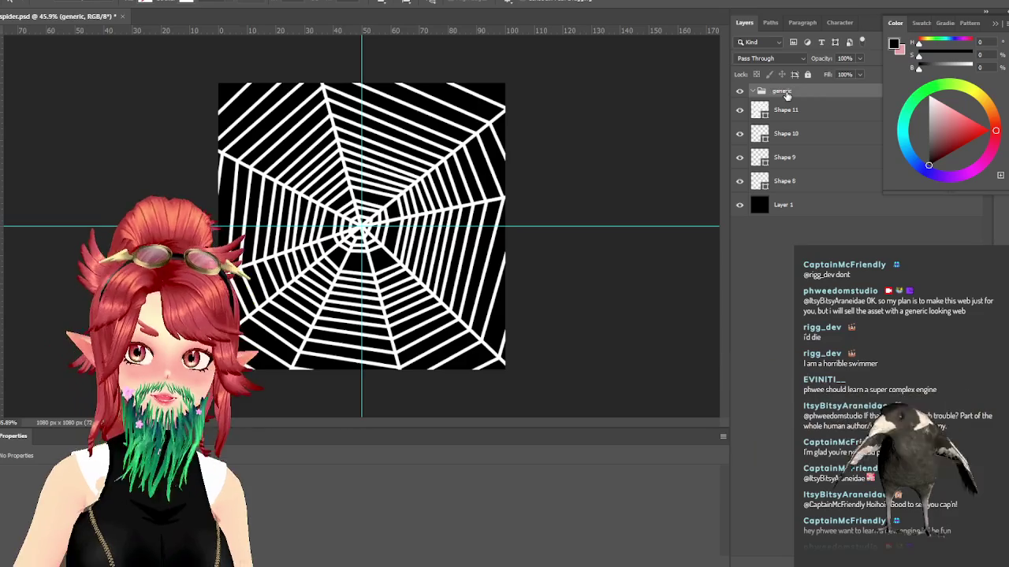
Step: Duplicate the generic group as a new group named 'client'
left_click(786, 110)
left_click(789, 181, "shift")
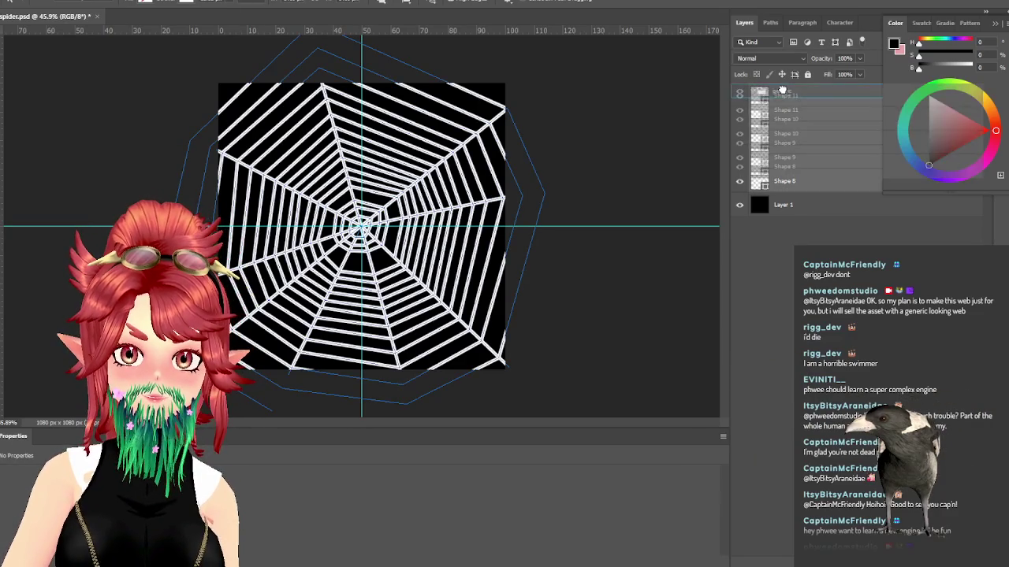
left_click(753, 92)
right_click(784, 94)
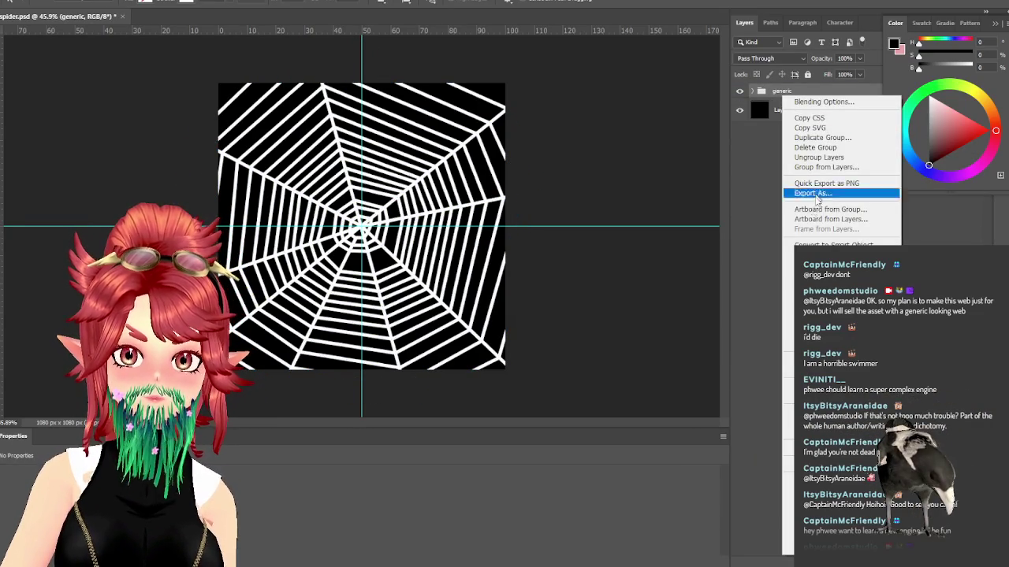
left_click(819, 138)
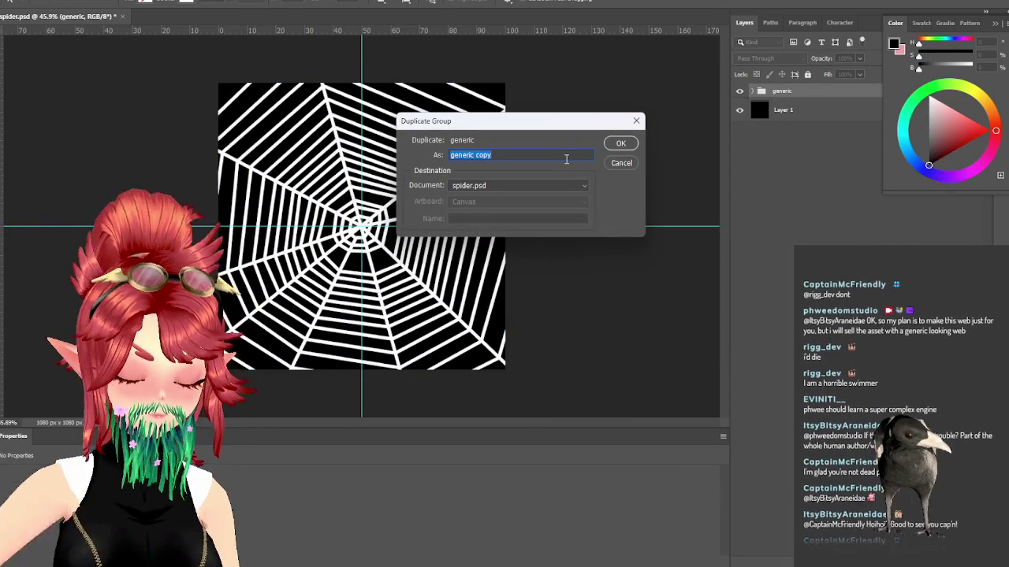
type("client")
key("Return")
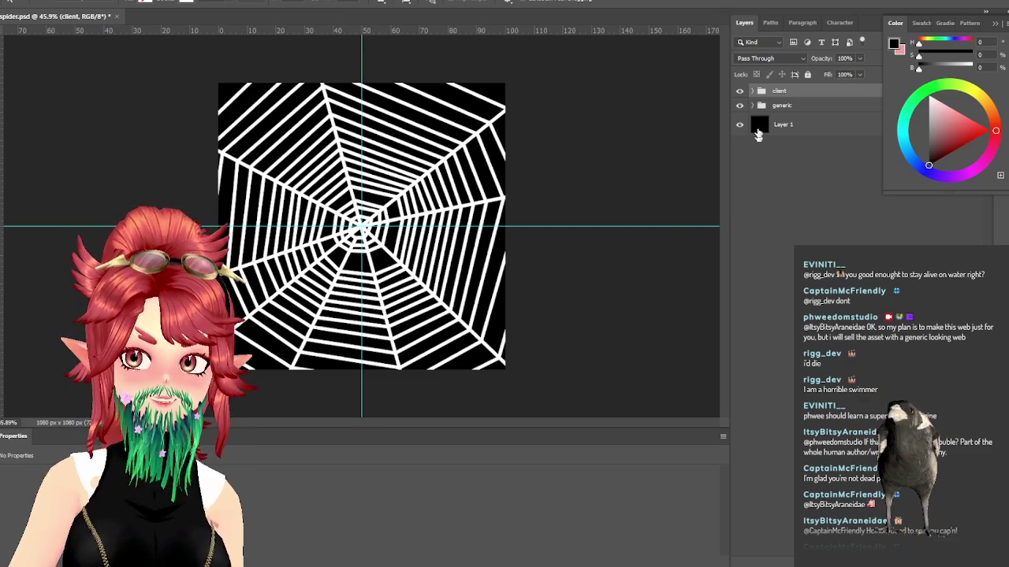
left_click(752, 106)
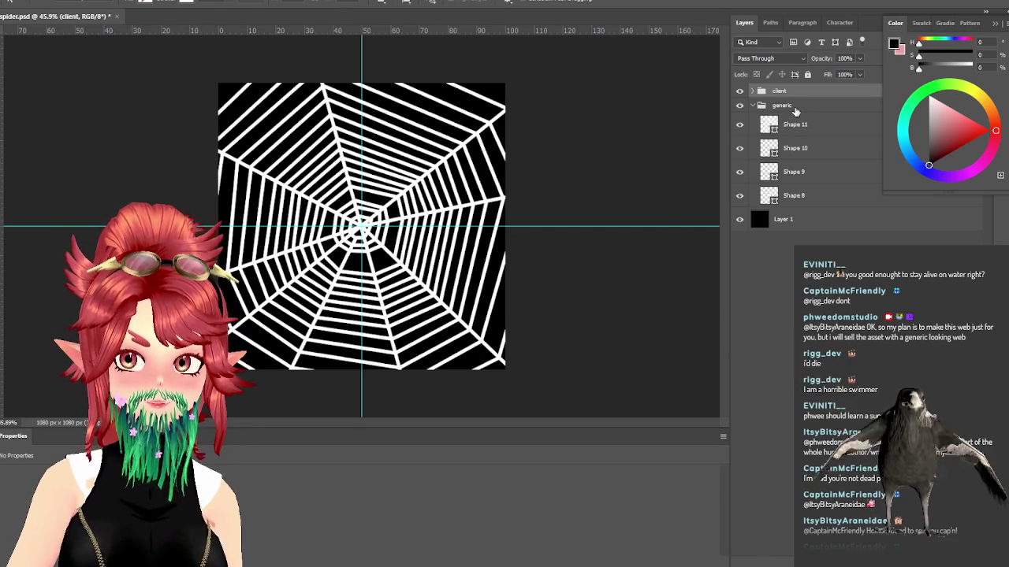
Step: Select only Shape 11 in the generic group and make its stroke much thicker
left_click(792, 124)
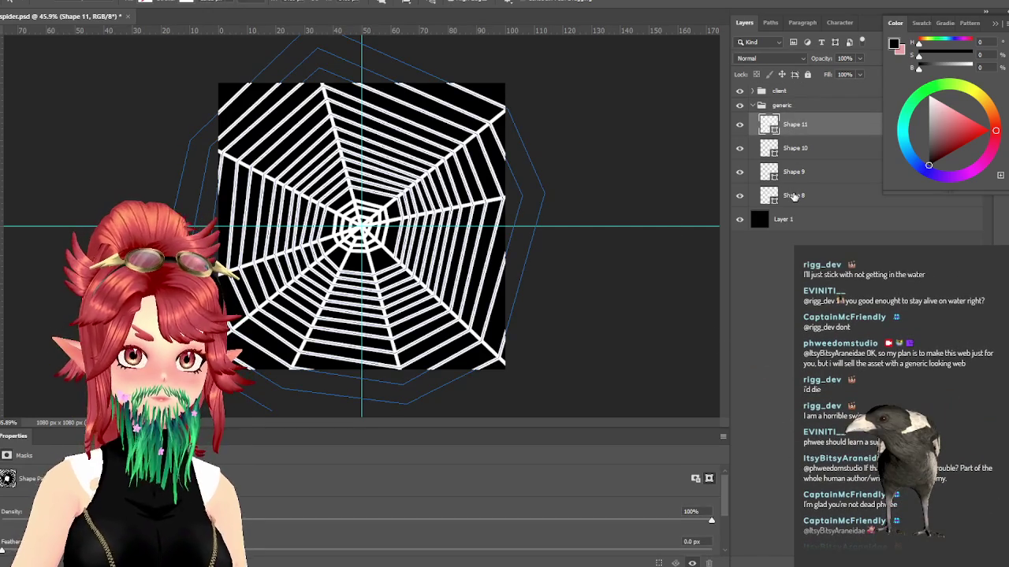
left_click(795, 196, "shift")
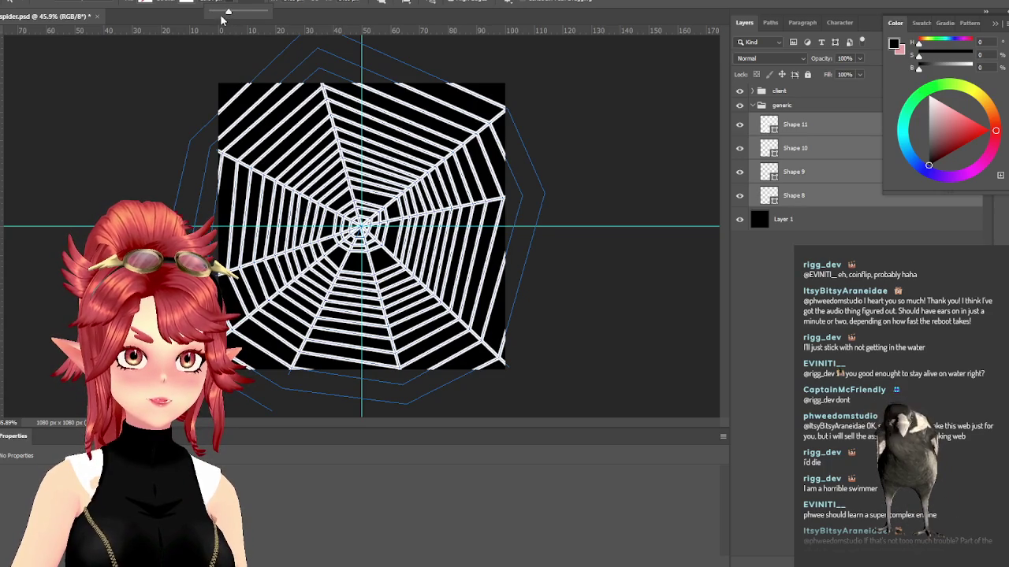
left_click(769, 123)
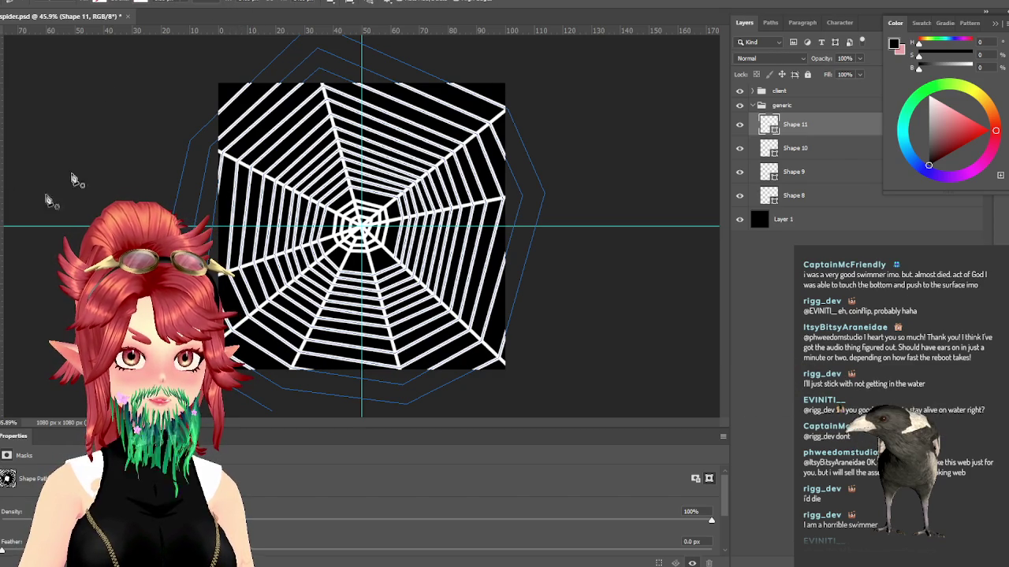
left_click(784, 200, "shift")
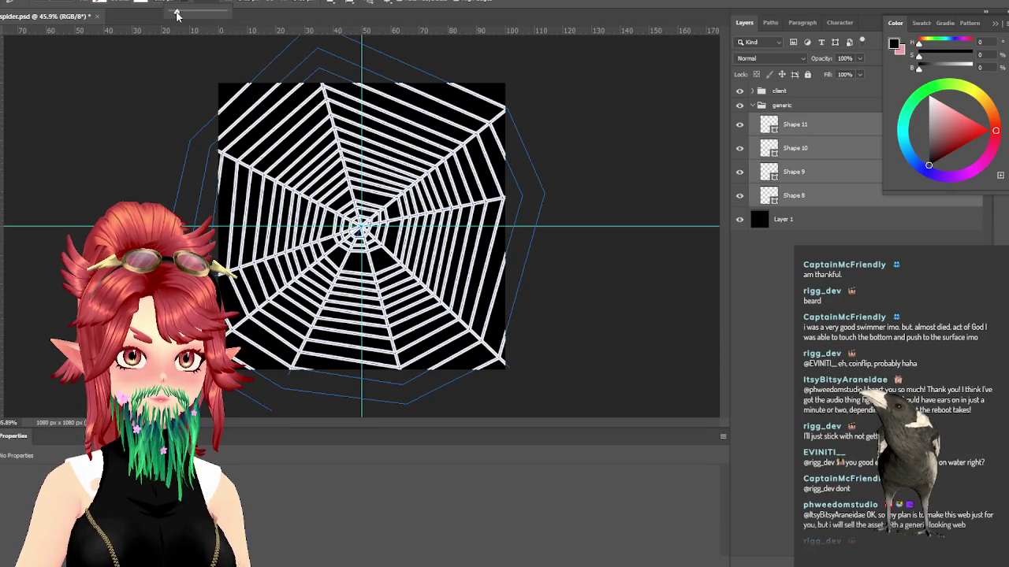
left_click(824, 126)
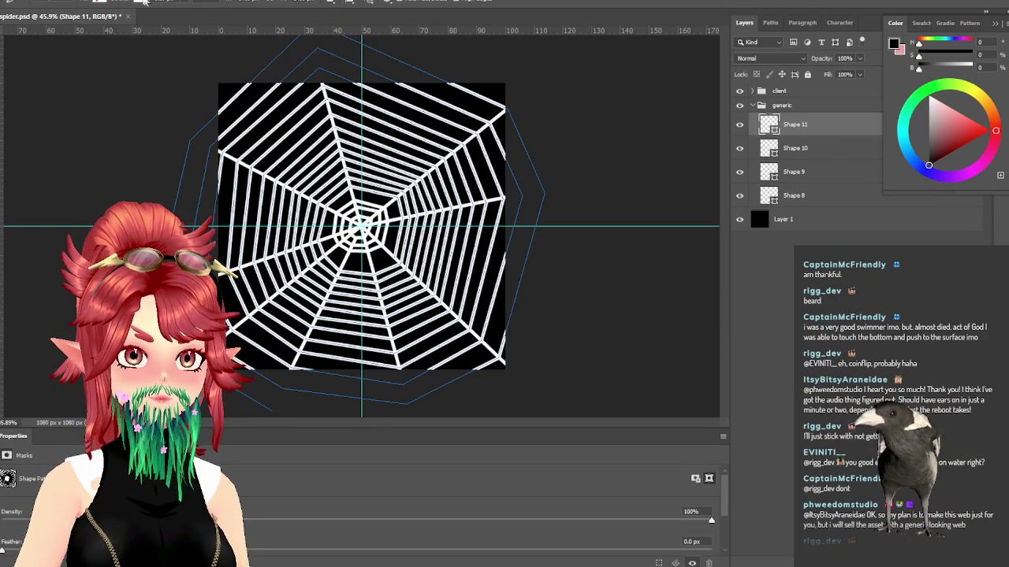
left_click(197, 2)
mouse_move(183, 13)
left_mouse_down()
mouse_move(218, 12)
mouse_move(190, 13)
left_mouse_up()
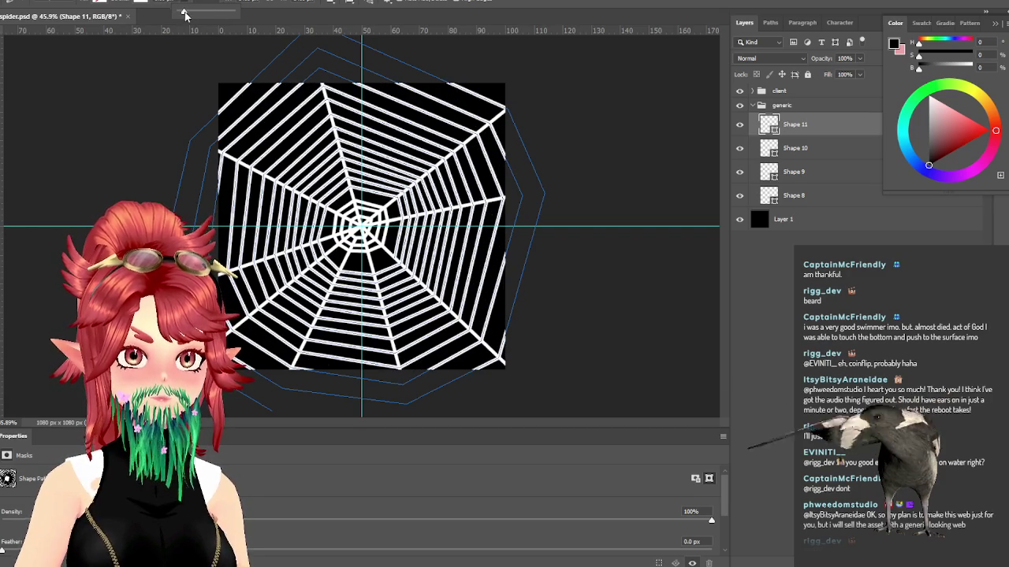
mouse_move(179, 15)
left_mouse_down()
mouse_move(215, 17)
mouse_move(192, 14)
left_mouse_up()
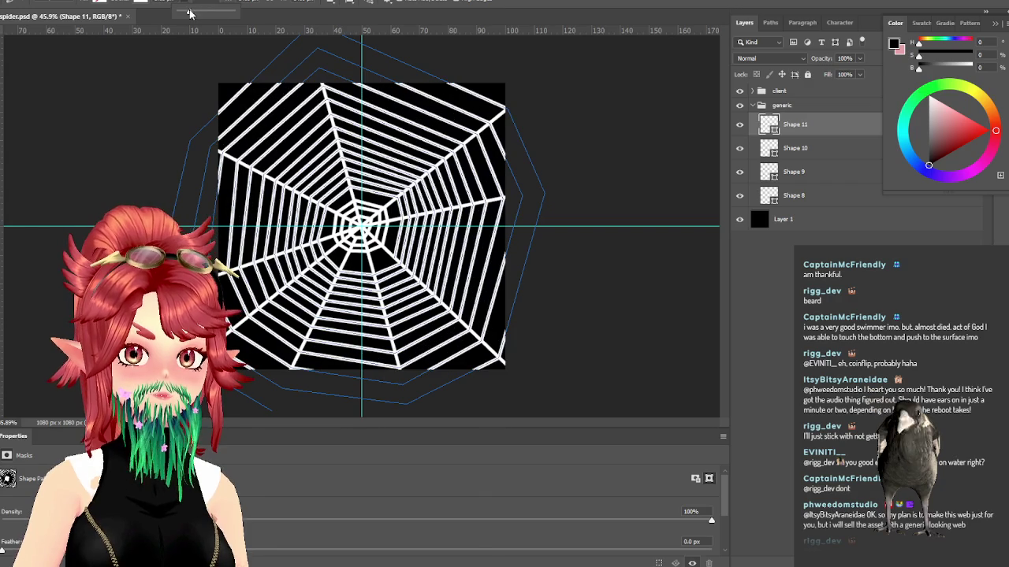
left_click(213, 3)
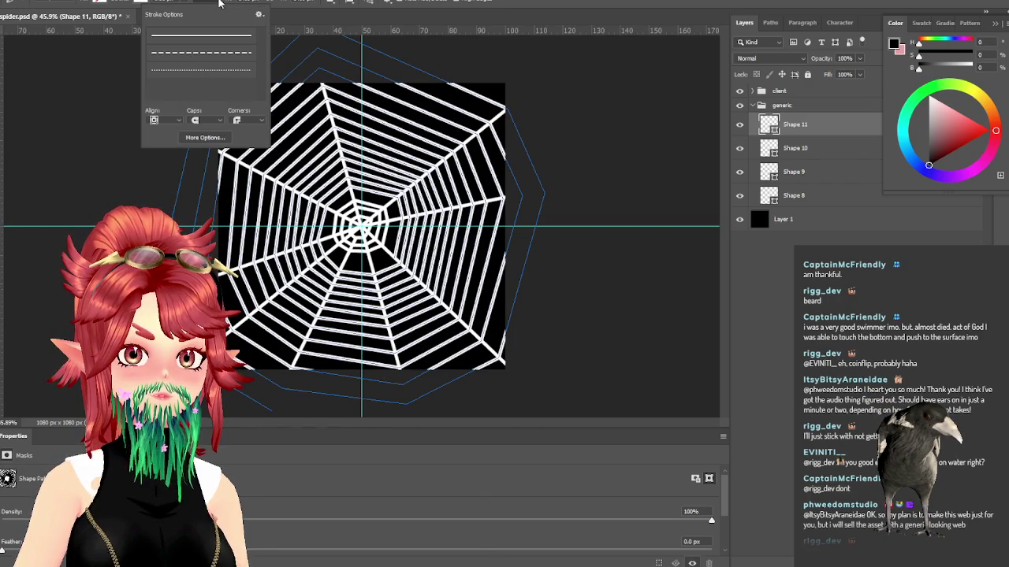
Step: Close the detailed stroke settings unchanged and switch to the spider reference photo
left_click(260, 14)
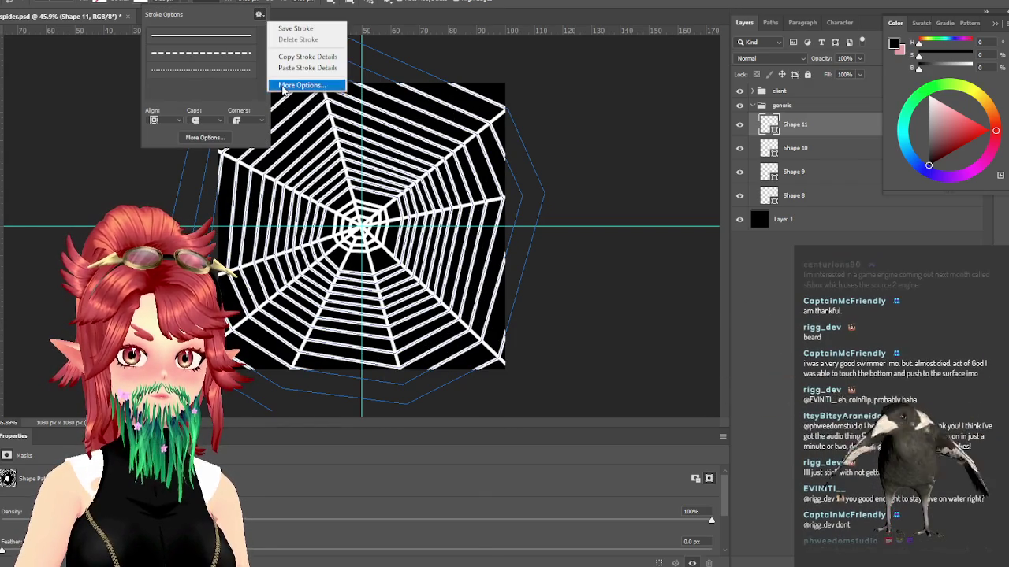
left_click(284, 87)
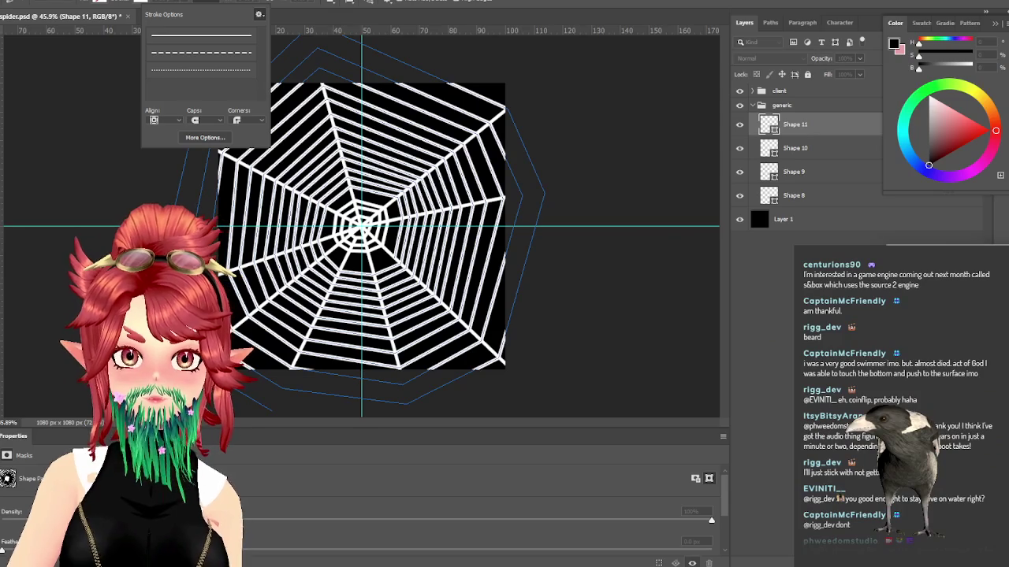
key("Return")
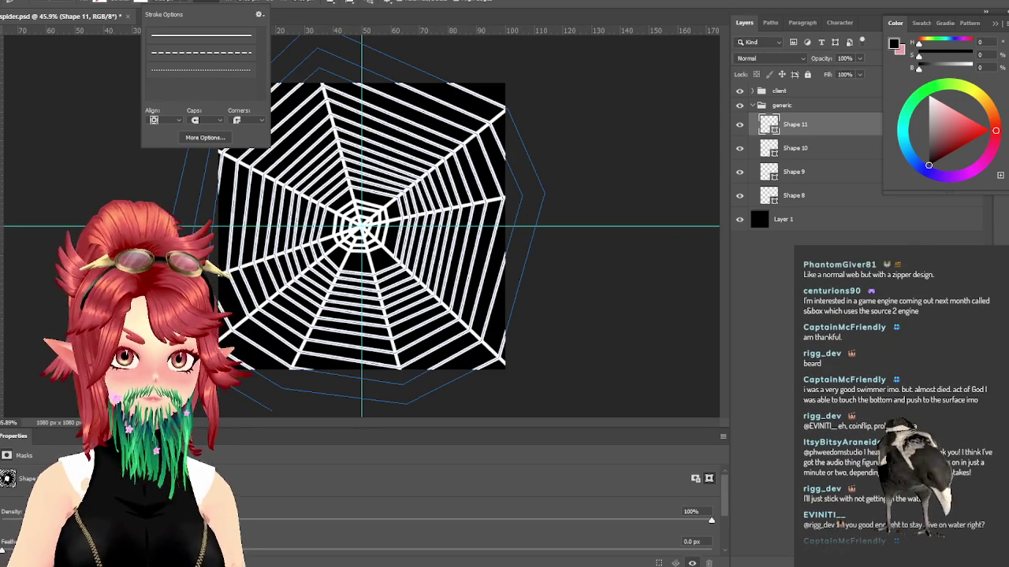
key("Escape")
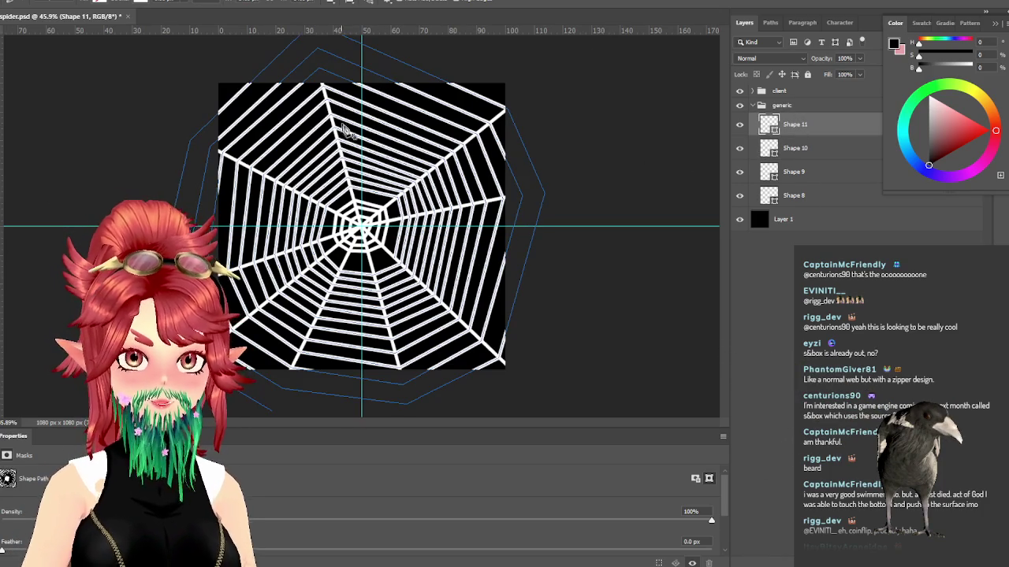
key("alt+Tab")
key("alt+Tab")
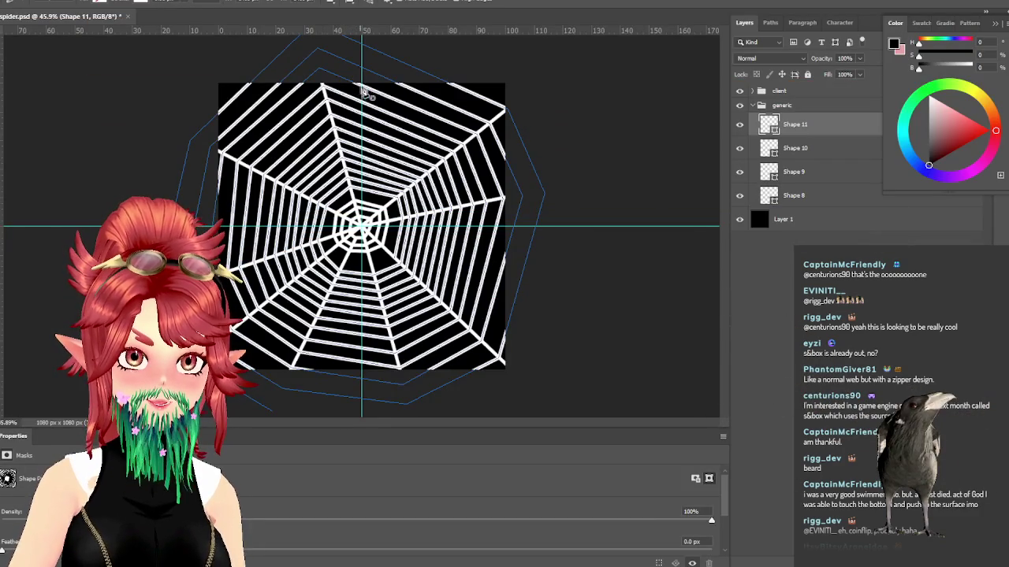
key("alt+Tab")
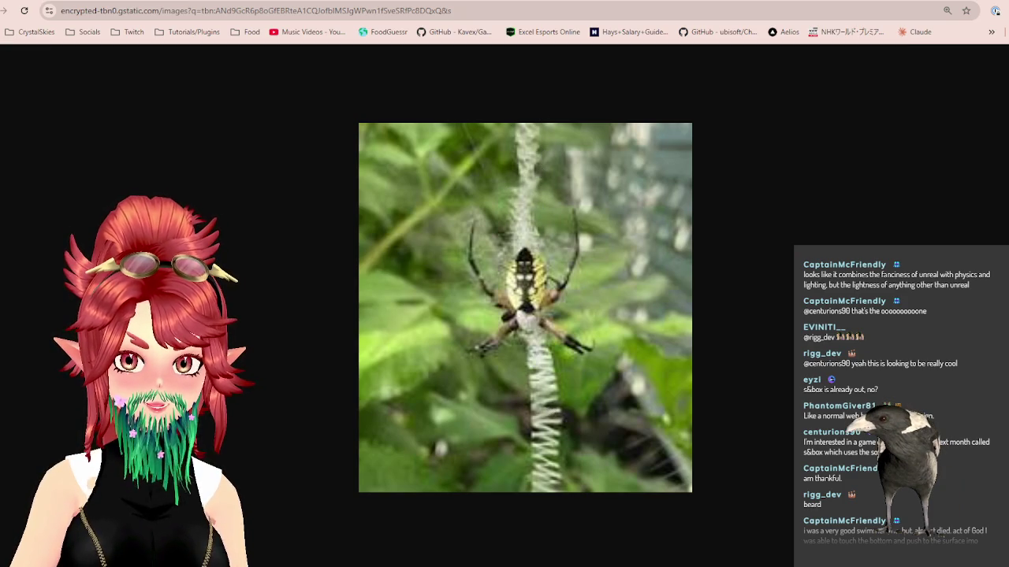
Step: Switch from Chrome back to the Photoshop spider-web document
key("alt+Tab")
key("alt+Tab")
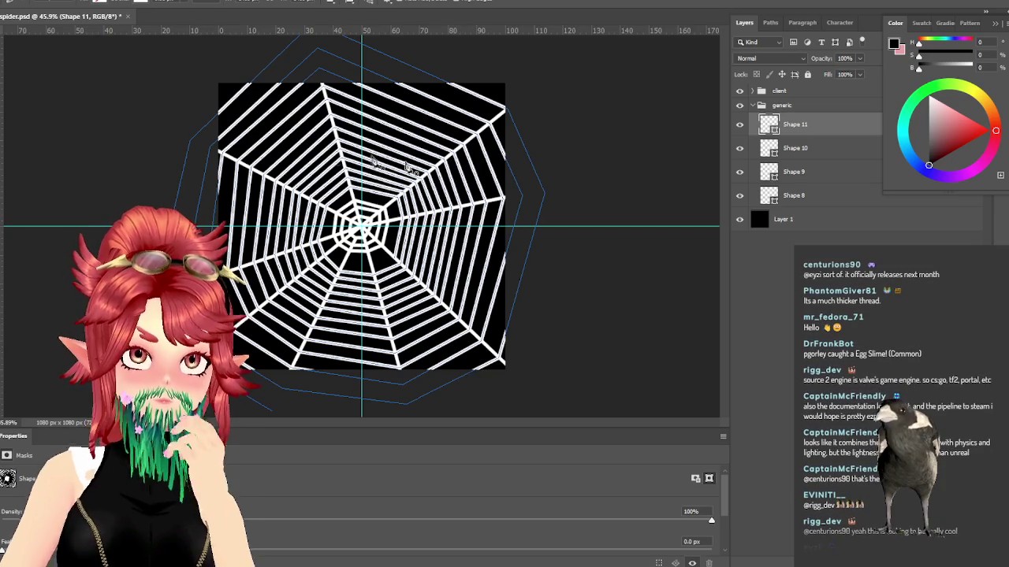
Step: Reselect the Shape 11 web layer and bring up its More Options stroke settings
left_click(783, 219)
left_click(819, 126)
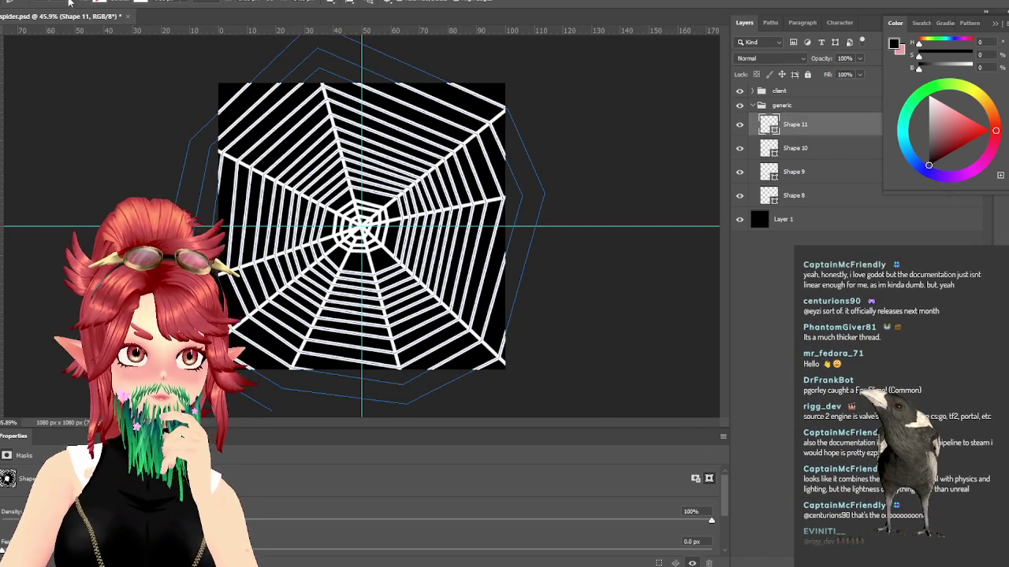
left_click(219, 3)
left_click(224, 140)
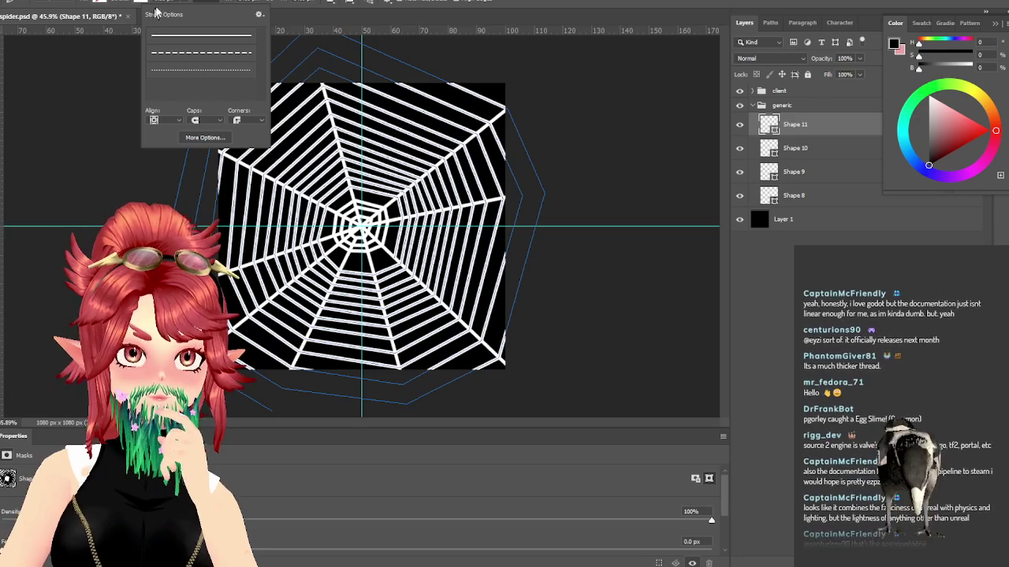
Step: Make the Shape 11 web strokes much thicker
left_click(180, 10)
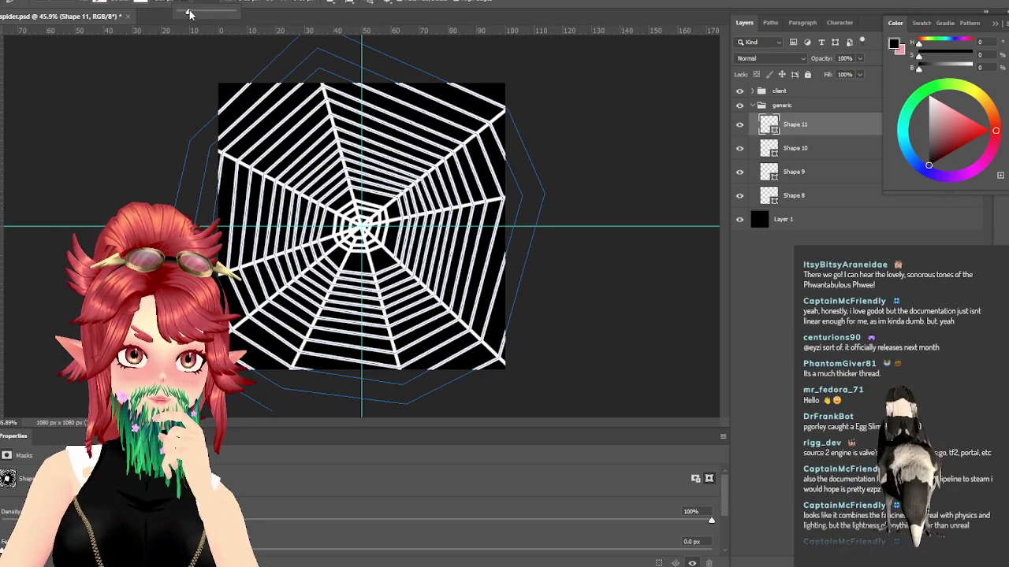
mouse_move(202, 9)
left_mouse_down()
mouse_move(211, 15)
mouse_move(180, 11)
left_mouse_up()
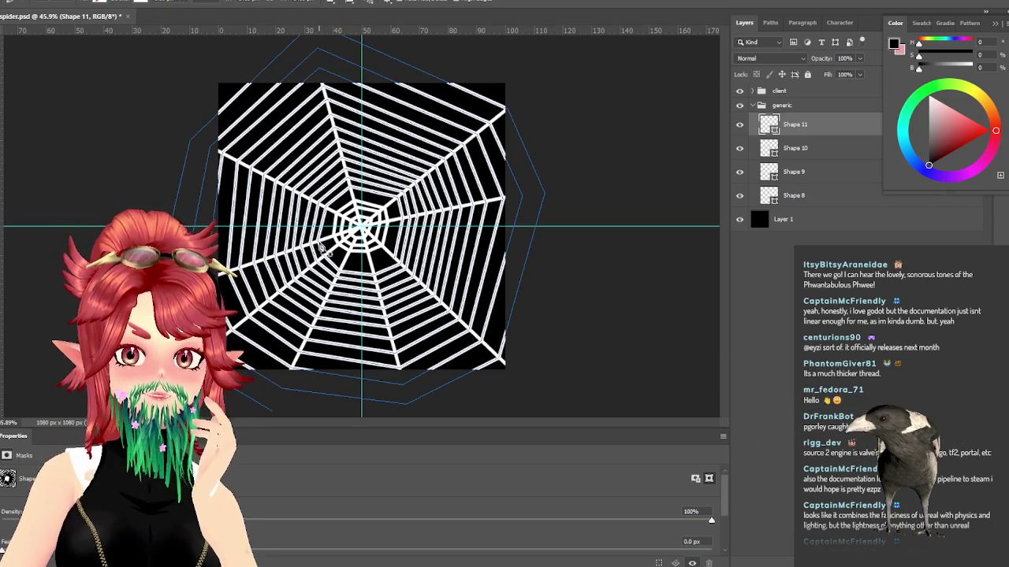
left_click(99, 1)
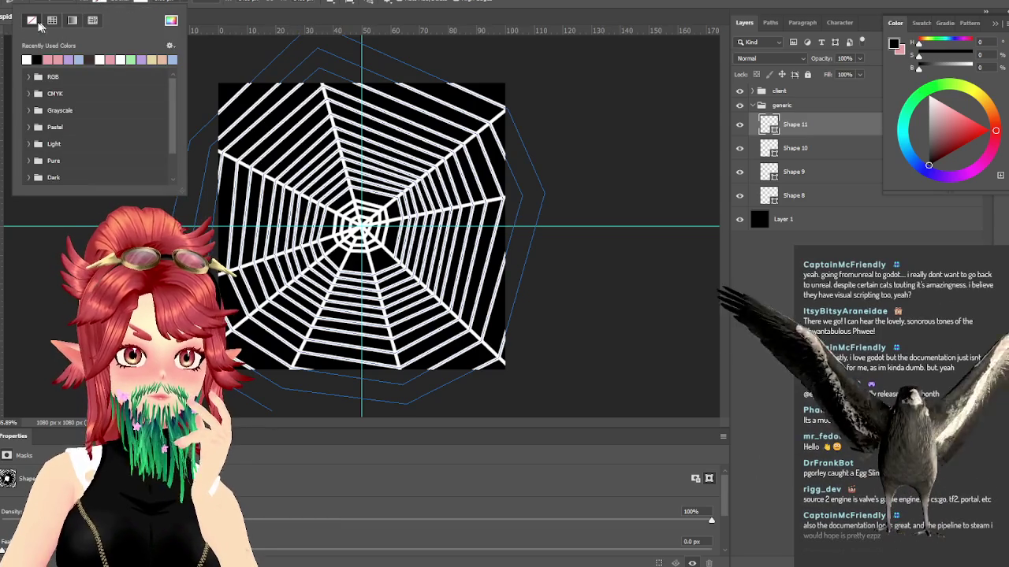
left_click(106, 3)
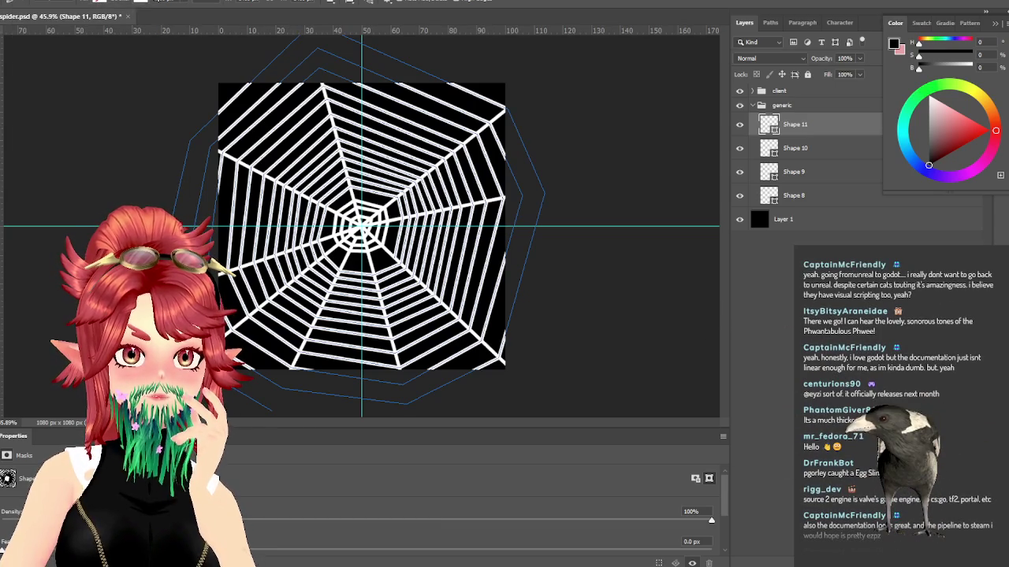
Step: Give the shape a recently used fill colour and a white stroke
left_click(105, 3)
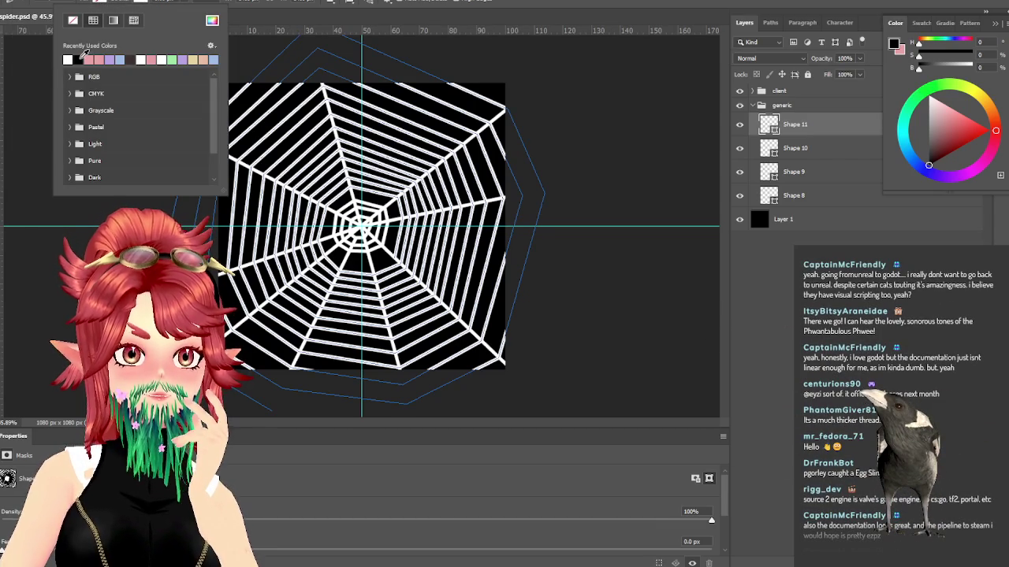
left_click(78, 58)
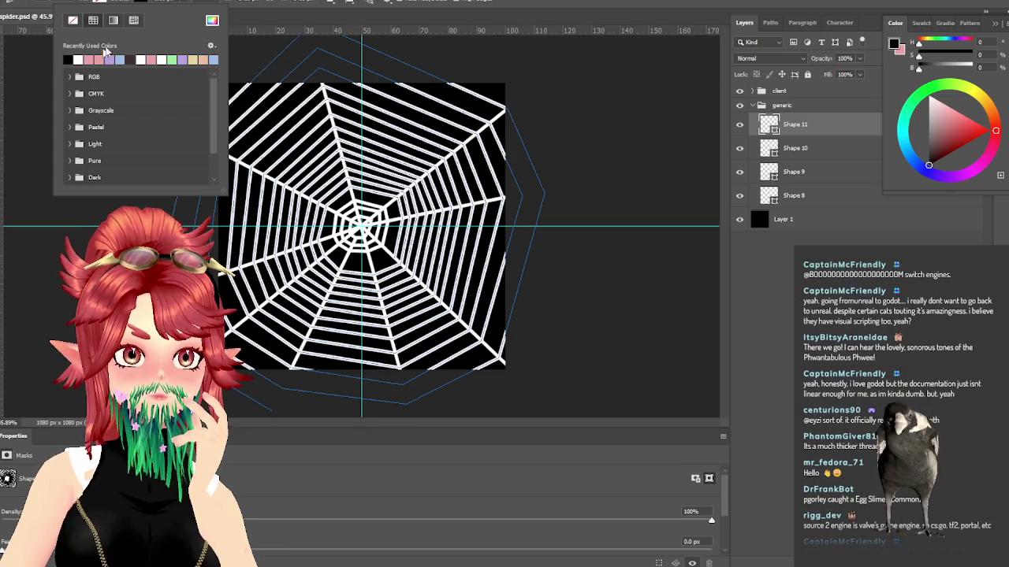
left_click(247, 25)
left_click(143, 2)
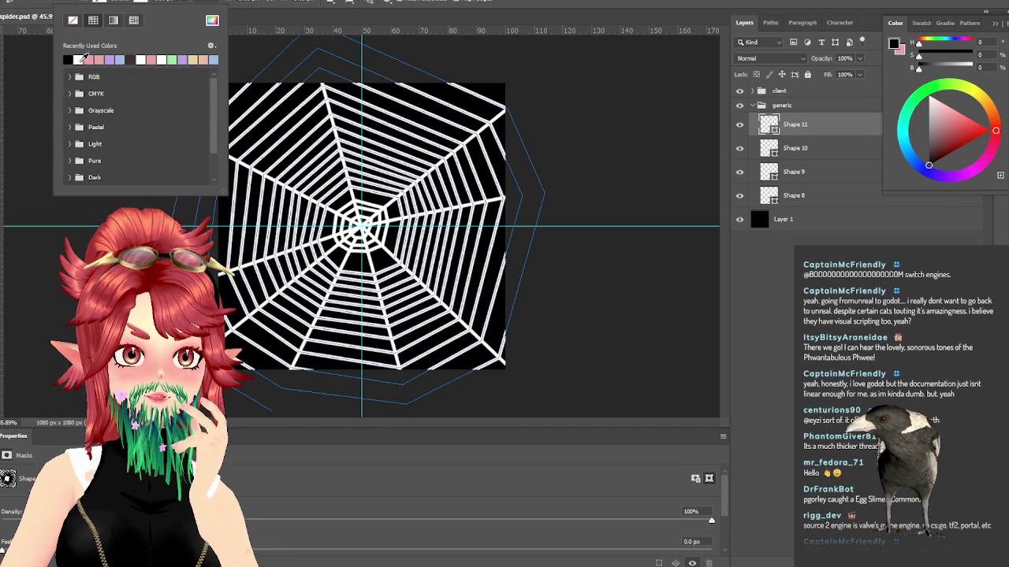
left_click(266, 23)
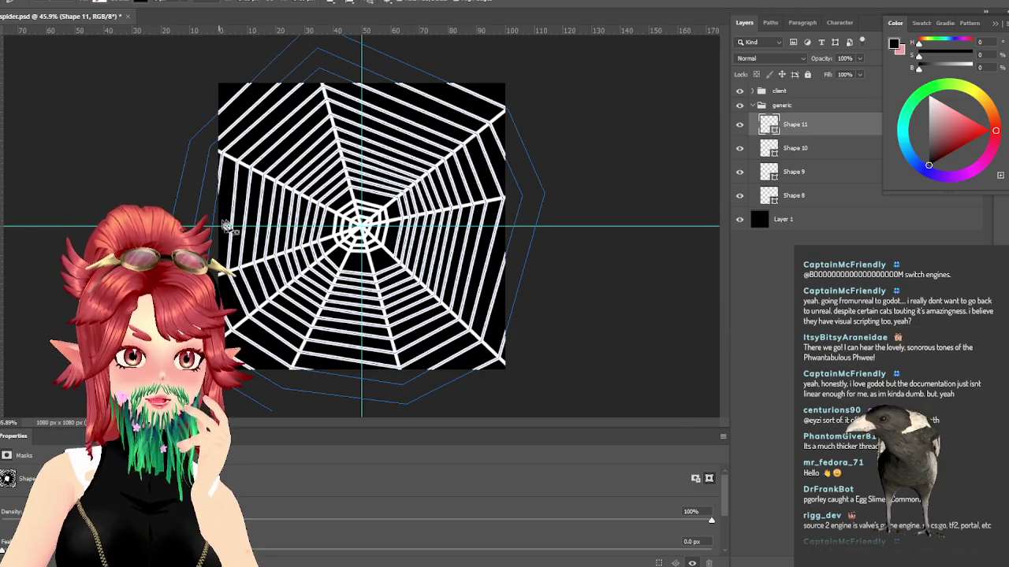
Step: Isolate the ring layer, make its strokes white, and show the other web layers again
left_click(740, 195)
left_click(741, 106)
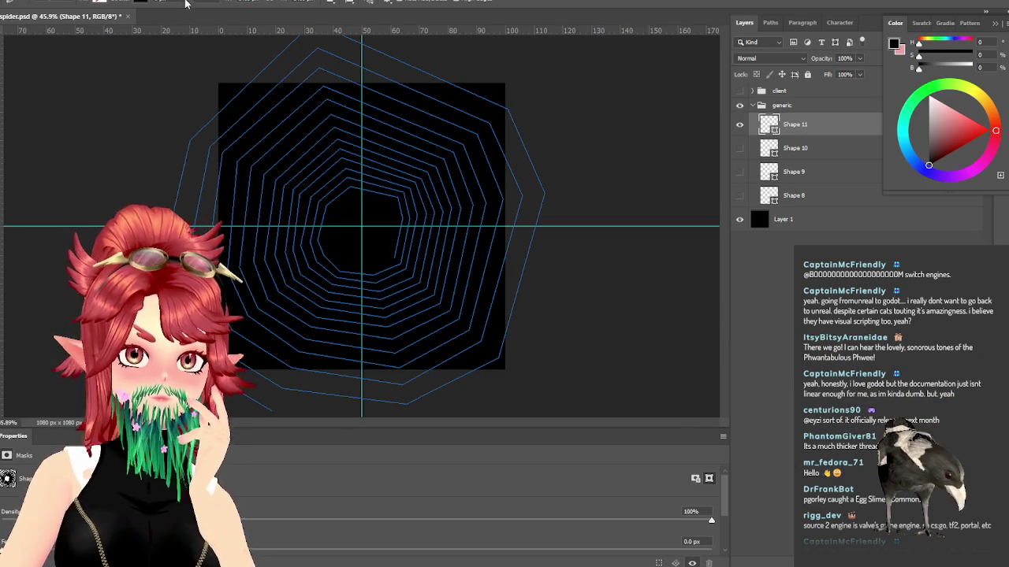
left_click(140, 3)
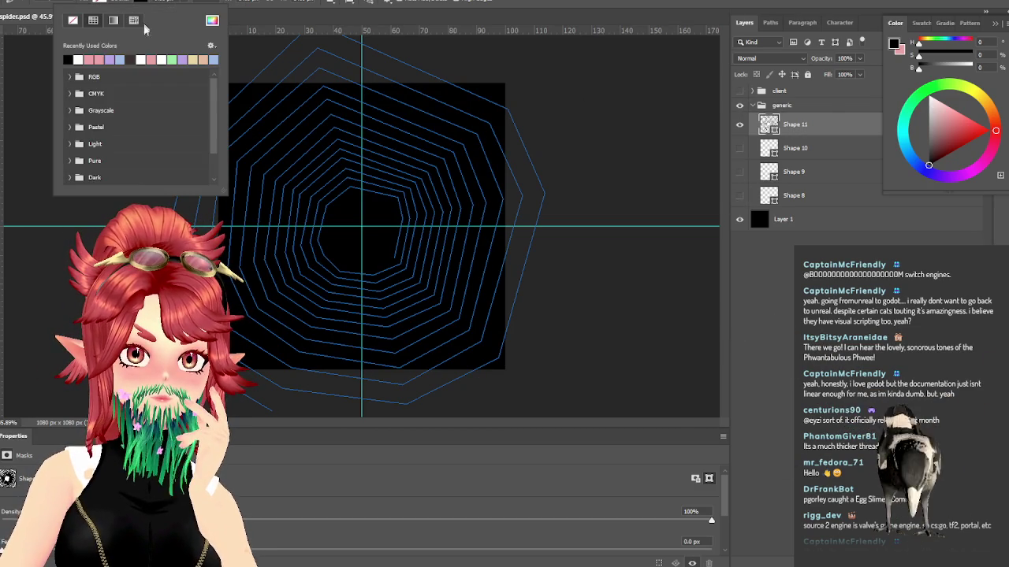
left_click(68, 59)
left_click(235, 2)
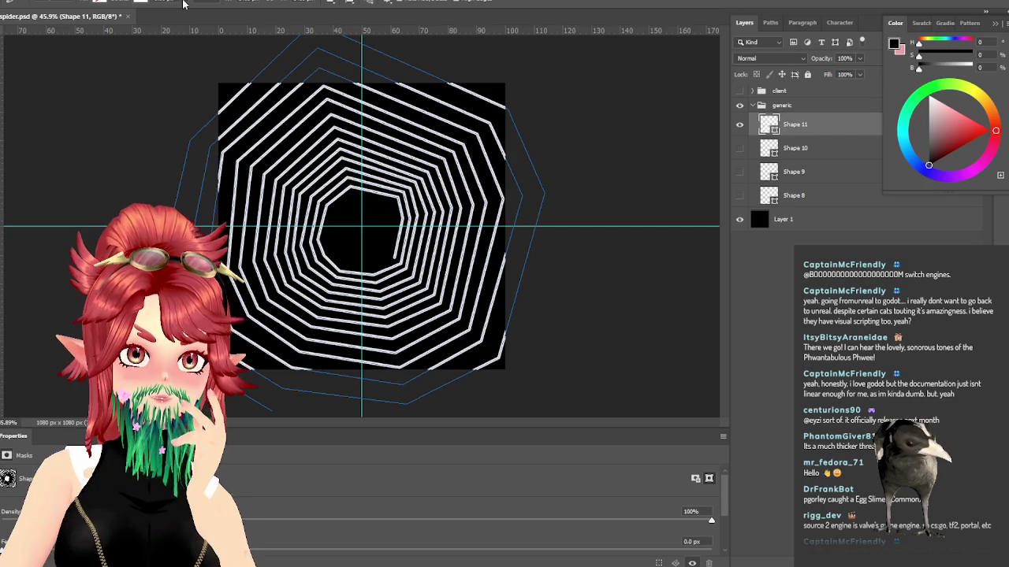
key("ctrl+z")
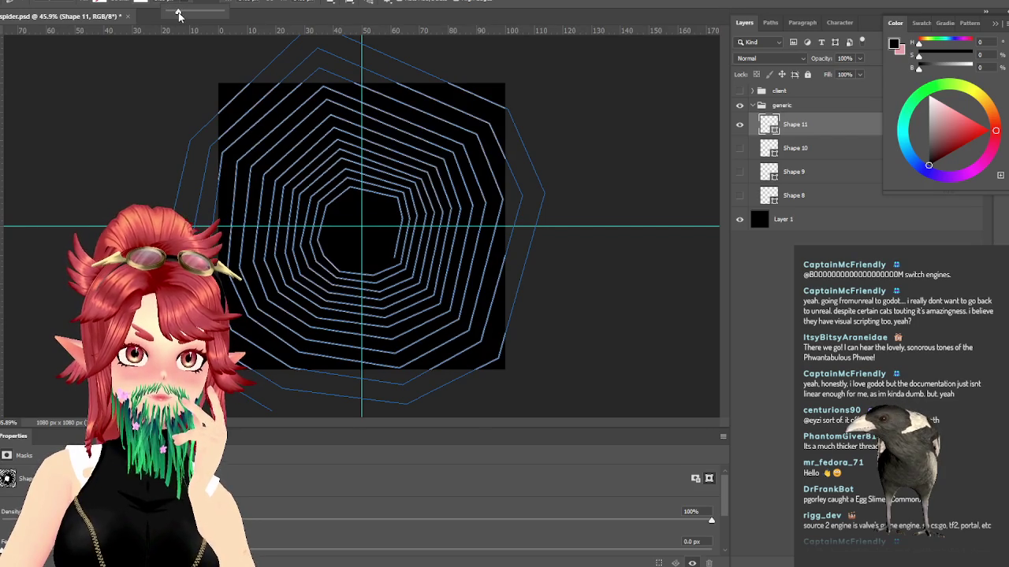
key("ctrl+shift+z")
left_click_drag(740, 147, 741, 197)
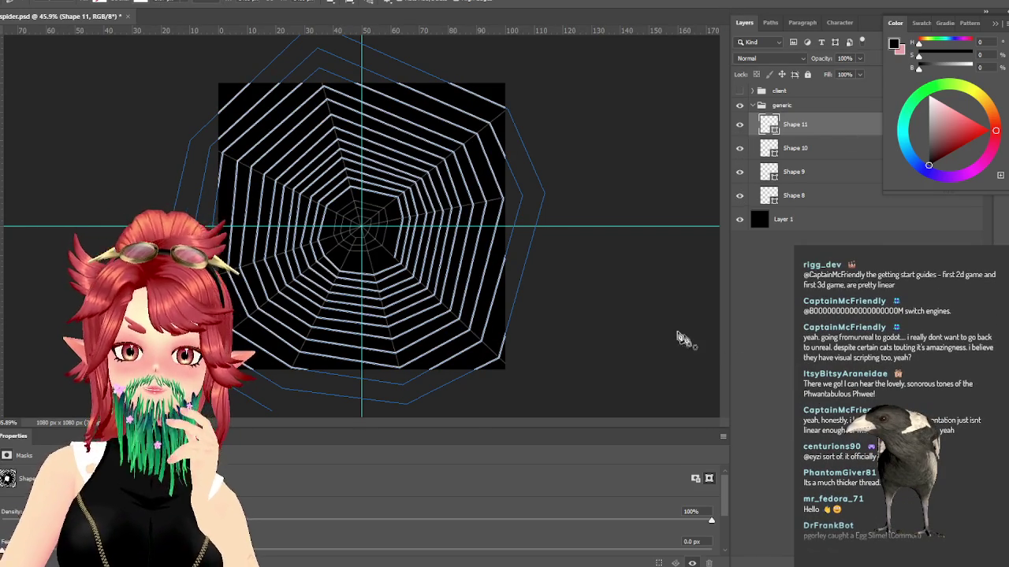
left_click(644, 105)
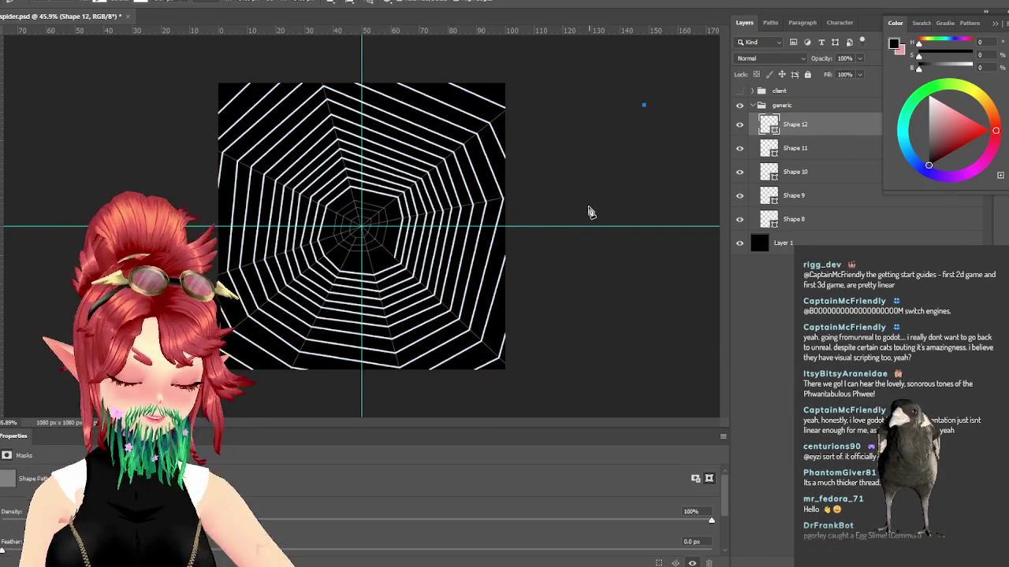
Step: Place the new path's first point at the bottom of the centre line, undoing stray points
key("ctrl+z")
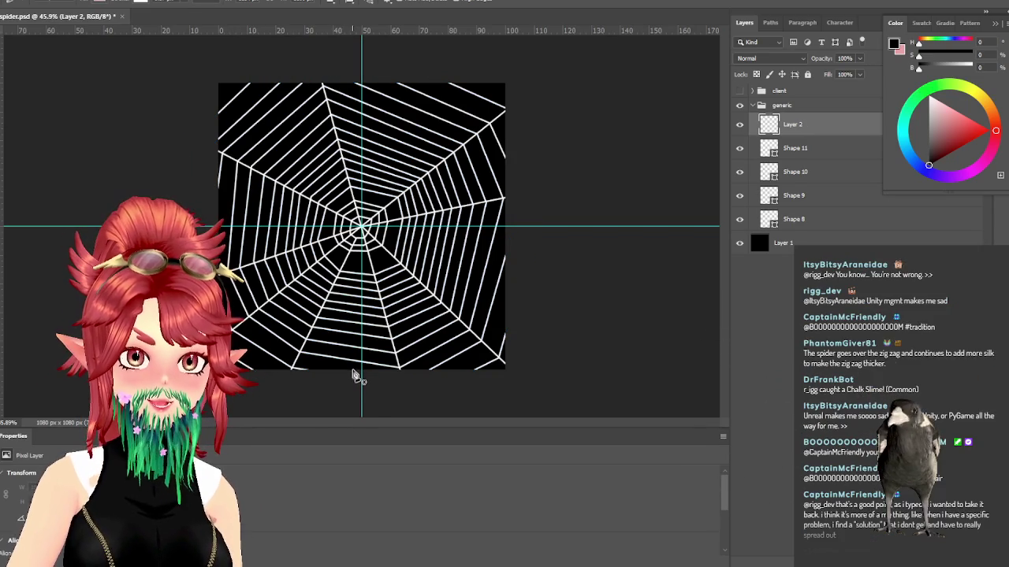
left_click(355, 371)
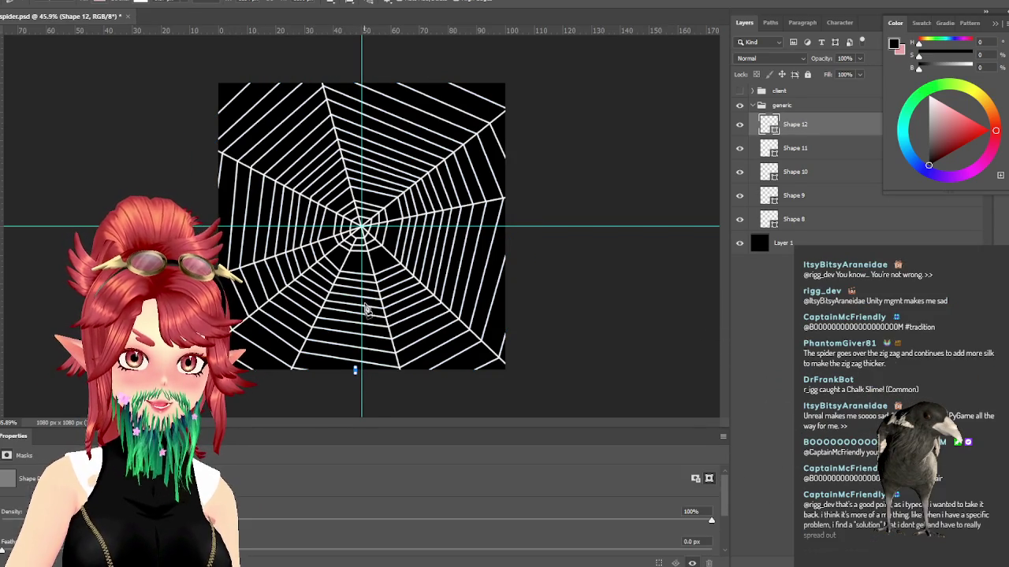
key("ctrl+z")
left_click(353, 372)
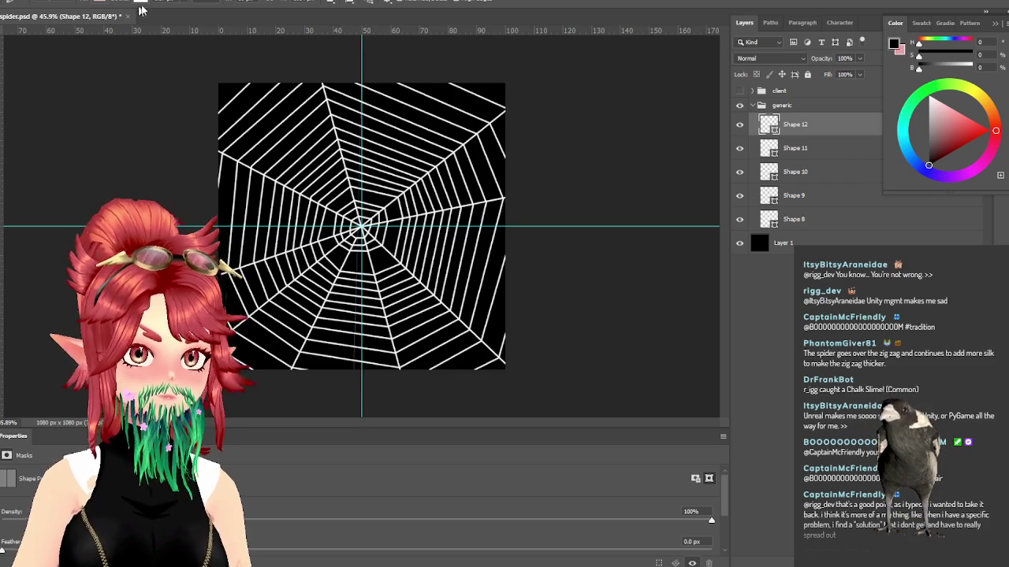
Step: Set the new shape's fill to a plain colour and its stroke to white
left_click(100, 3)
left_click(51, 21)
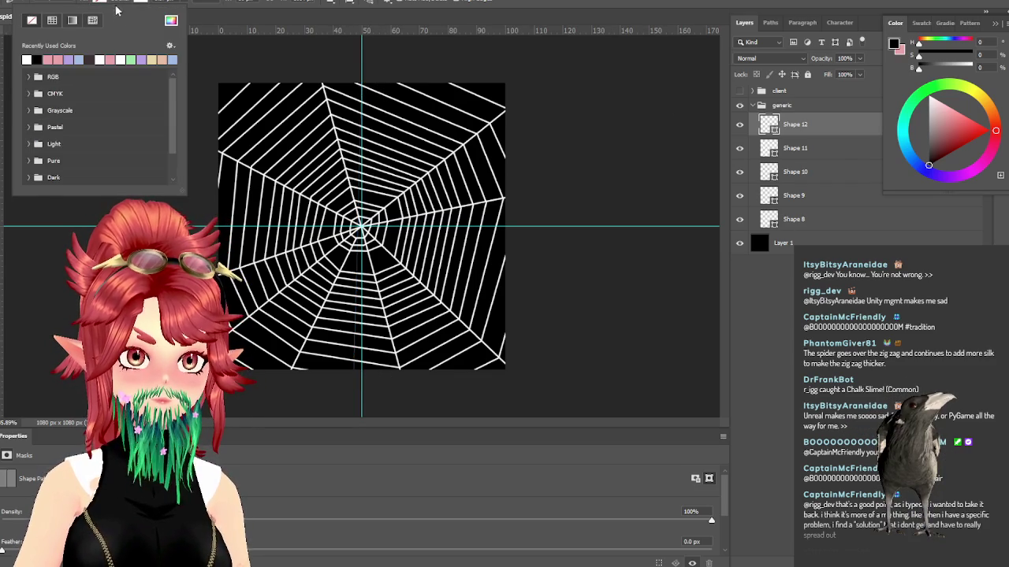
left_click(138, 3)
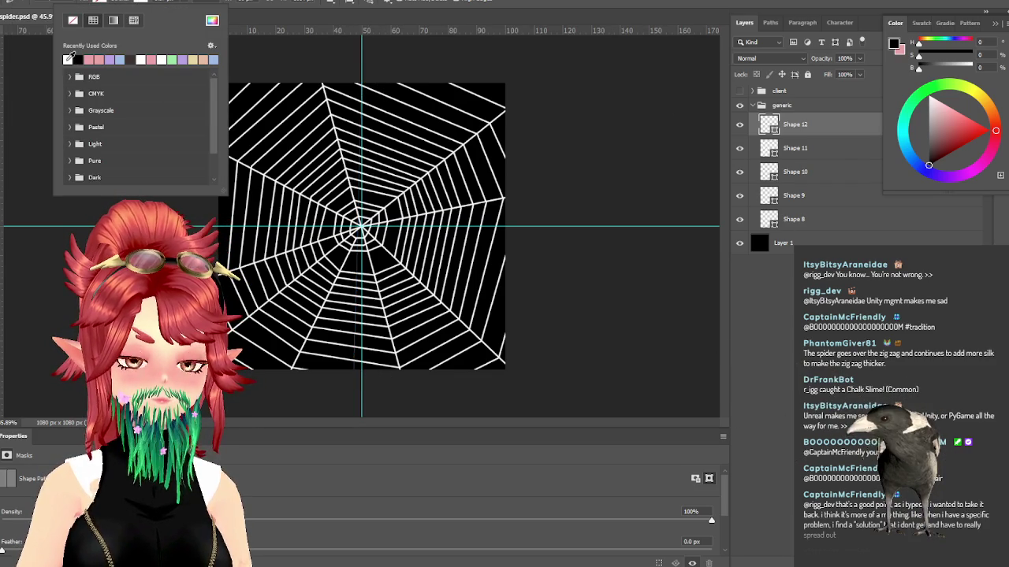
left_click(163, 3)
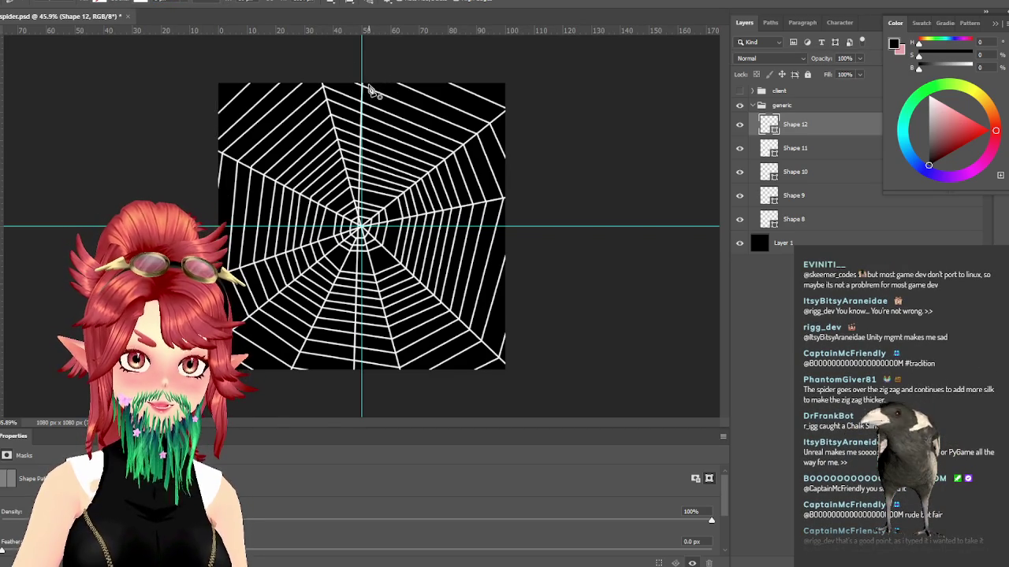
Step: Draw a straight vertical white line down the web's centre from top to bottom
left_click_drag(366, 84, 365, 372)
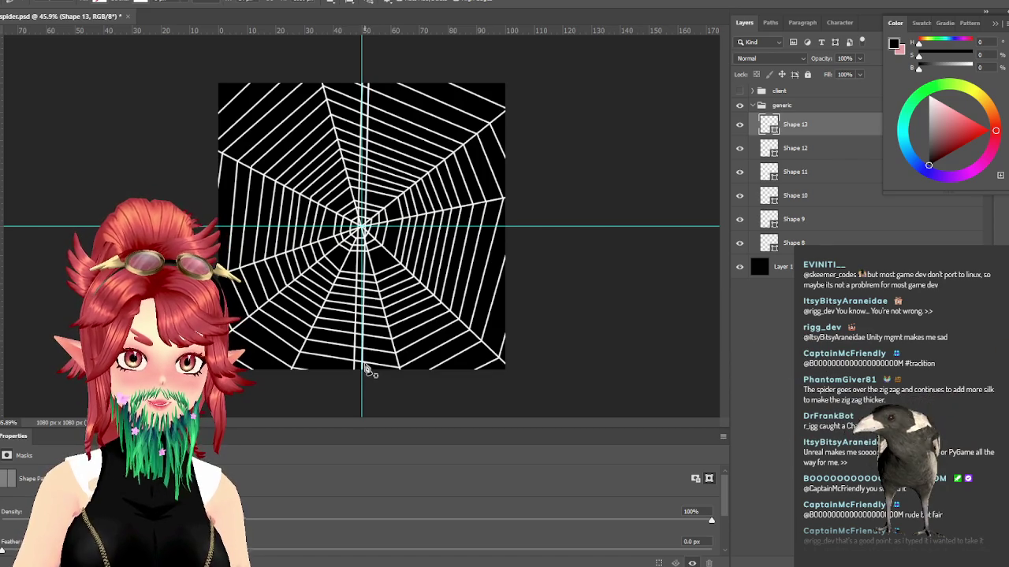
scroll(383, 349, "up", 3)
scroll(378, 349, "up", 2)
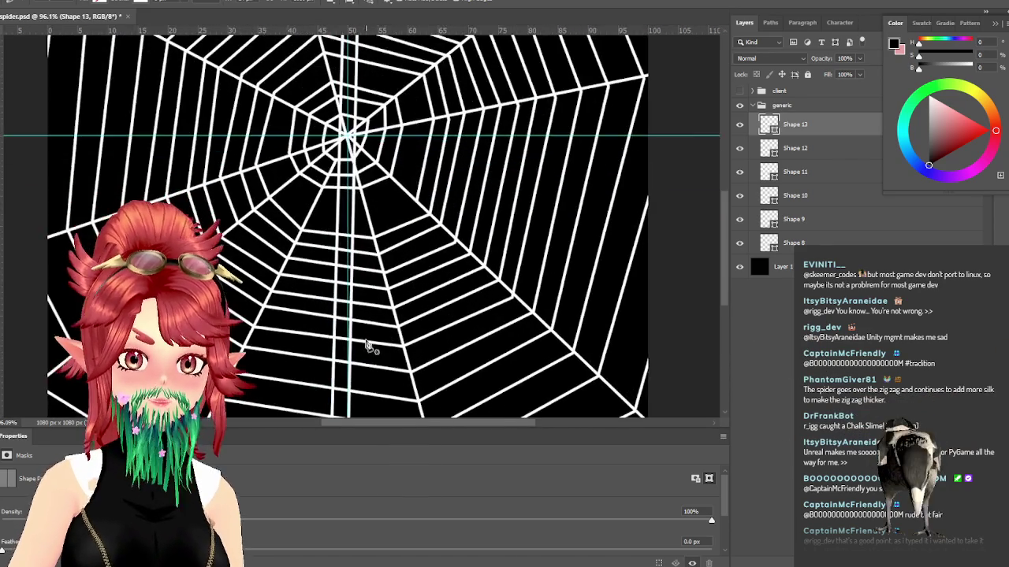
scroll(375, 349, "down", 4)
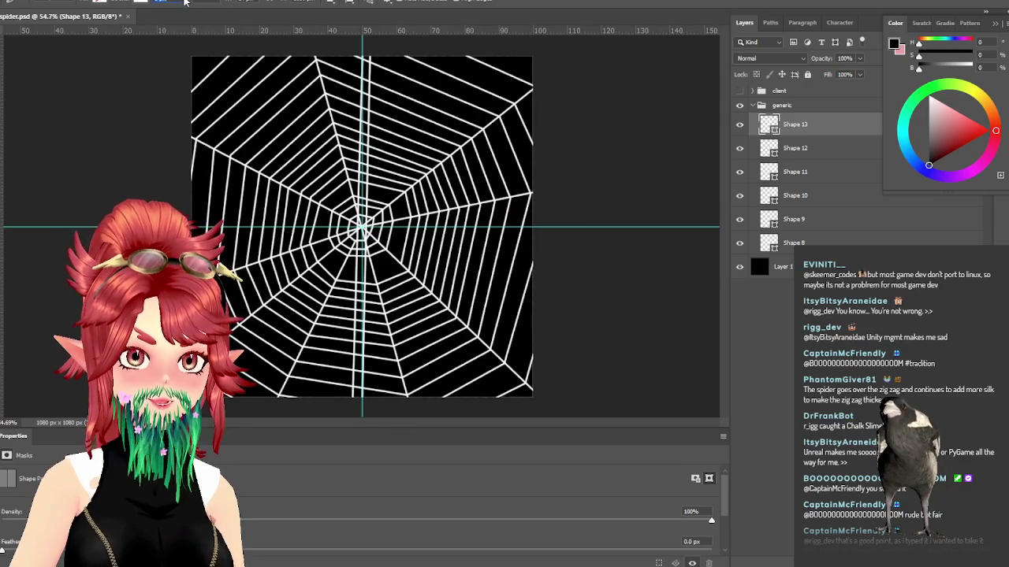
scroll(410, 299, "down", 2)
scroll(386, 378, "up", 3)
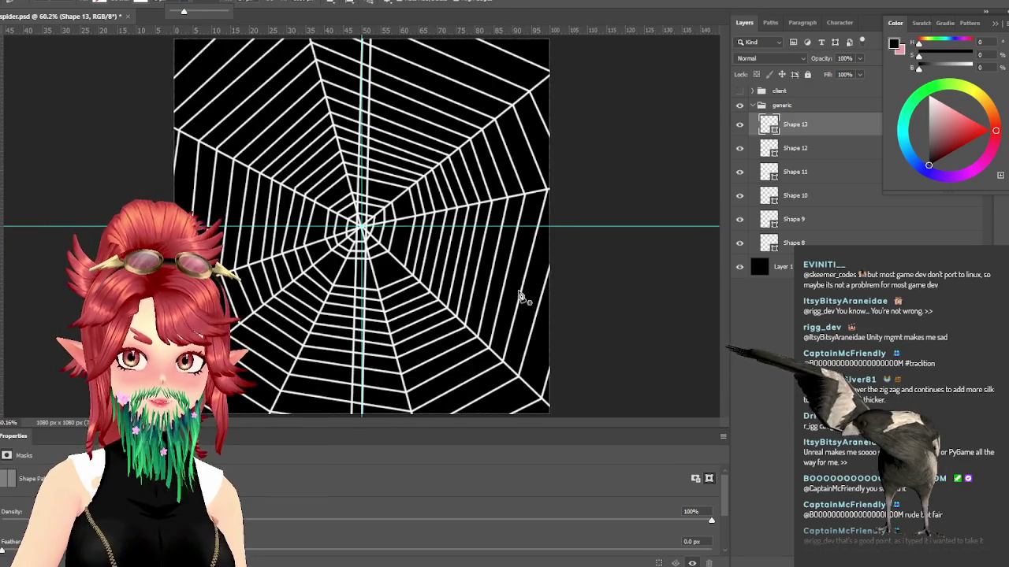
scroll(523, 294, "down", 2)
scroll(513, 344, "up", 3)
scroll(417, 255, "down", 1)
scroll(378, 237, "down", 2)
scroll(398, 351, "up", 1)
scroll(369, 347, "up", 2)
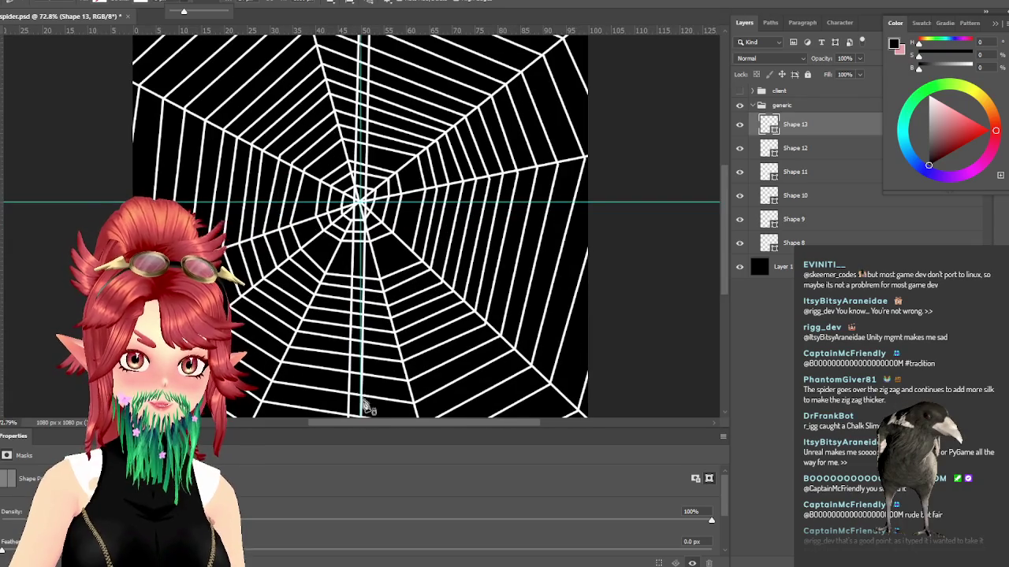
scroll(358, 371, "down", 2)
scroll(603, 334, "up", 2)
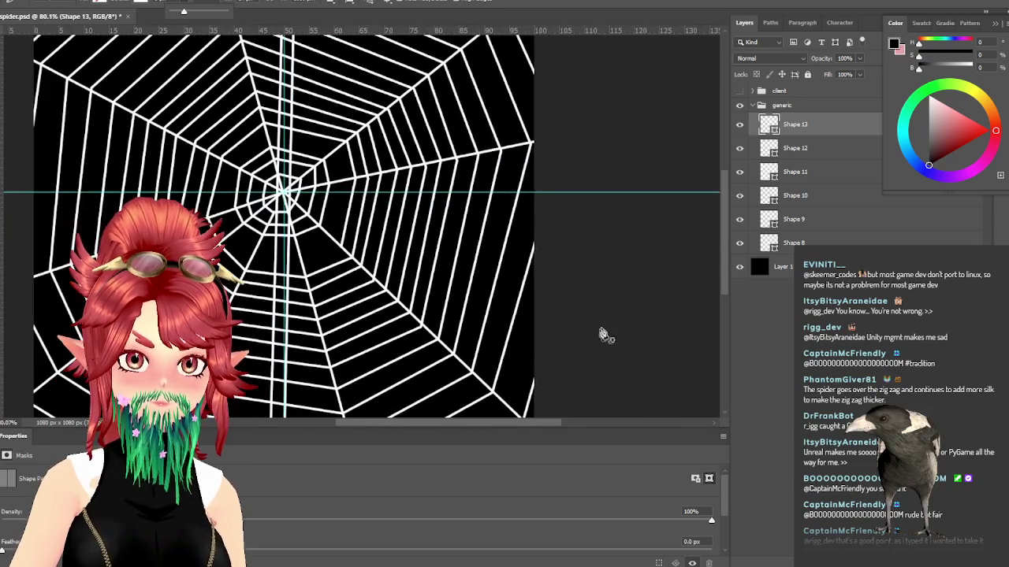
scroll(725, 224, "down", 5)
scroll(287, 319, "up", 2)
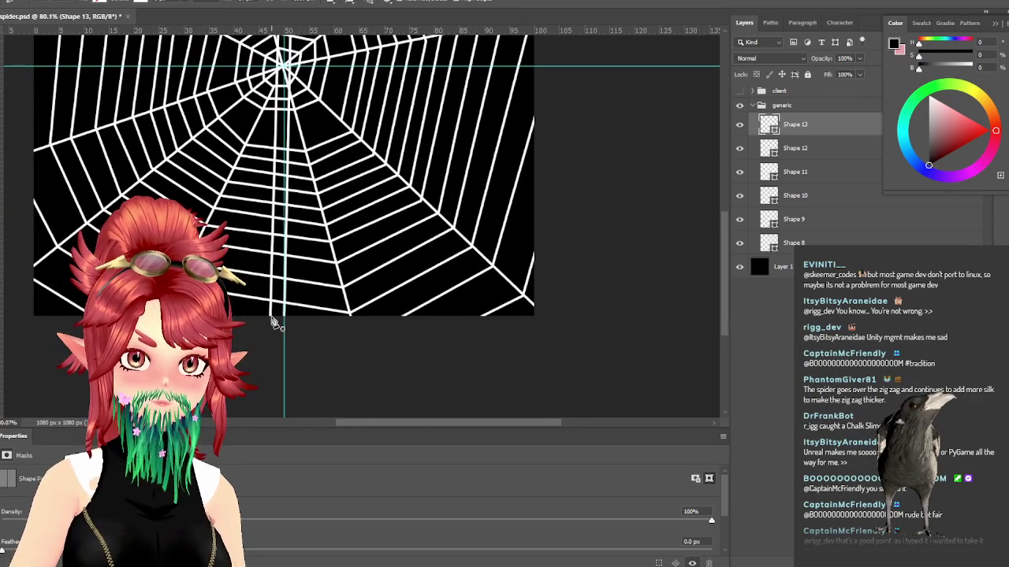
left_click(268, 322)
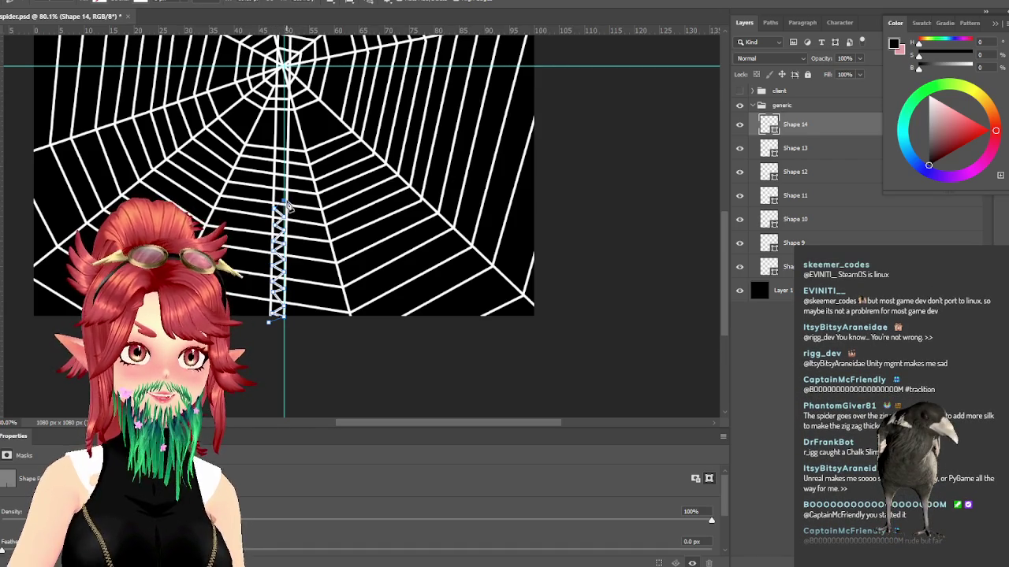
Step: Add alternating zigzag points up the centre line from the bottom past the web's hub
scroll(288, 206, "up", 3)
scroll(254, 162, "up", 2)
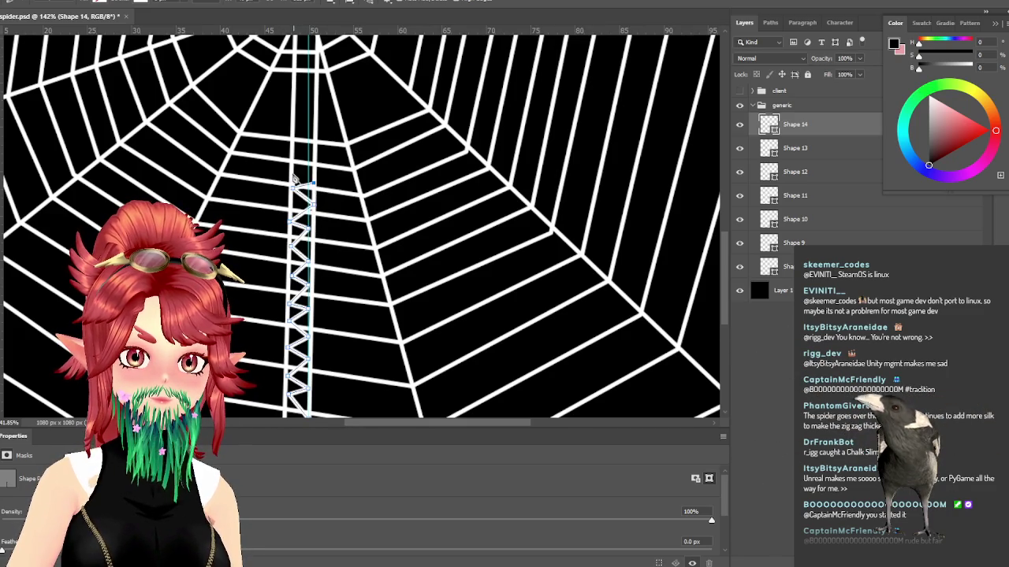
left_click(315, 162)
left_click(293, 150)
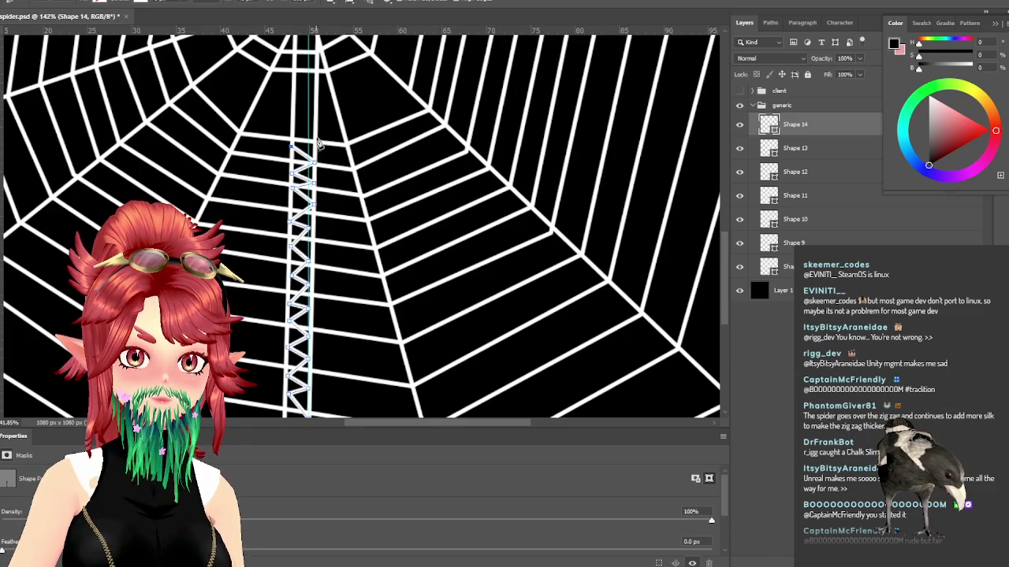
left_click(294, 128)
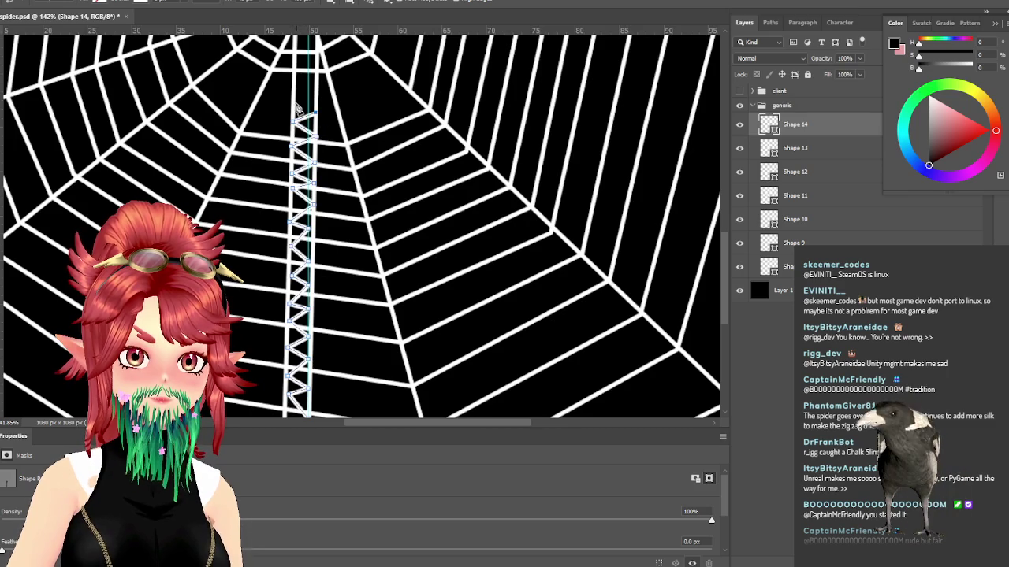
scroll(353, 139, "up", 2)
scroll(322, 191, "up", 2)
scroll(315, 228, "up", 2)
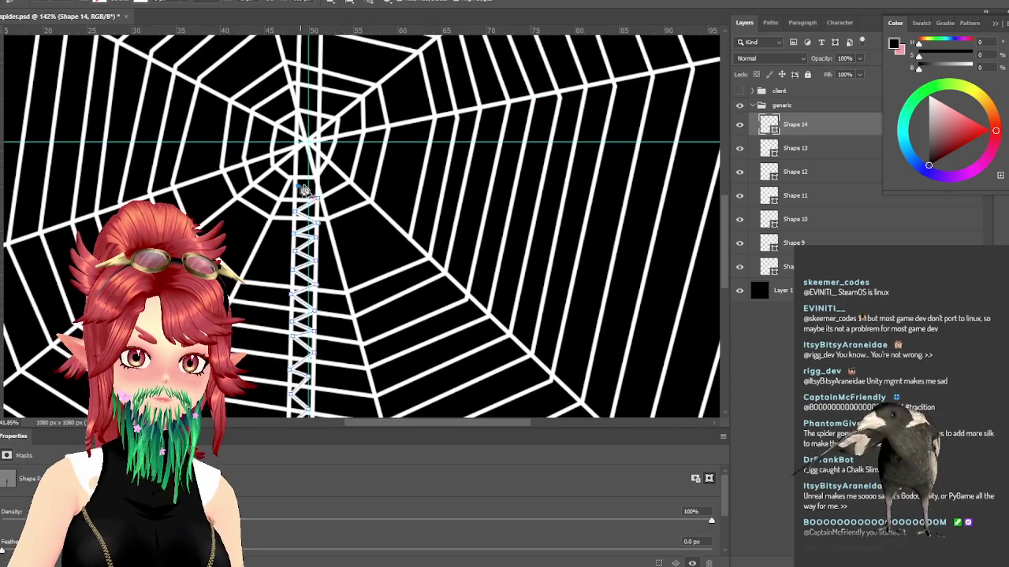
left_click(295, 194)
left_click(319, 184)
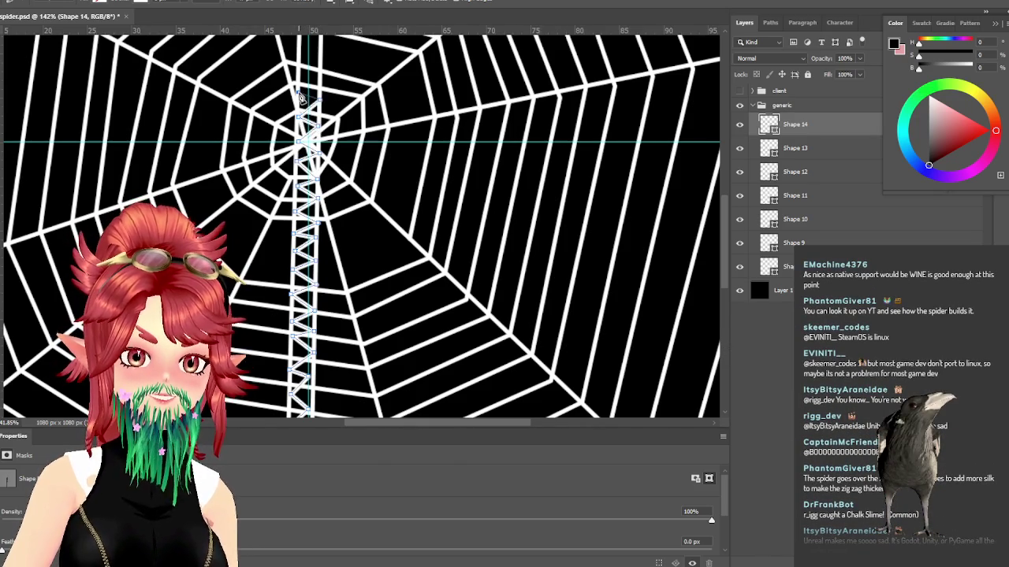
left_click_drag(319, 83, 325, 193)
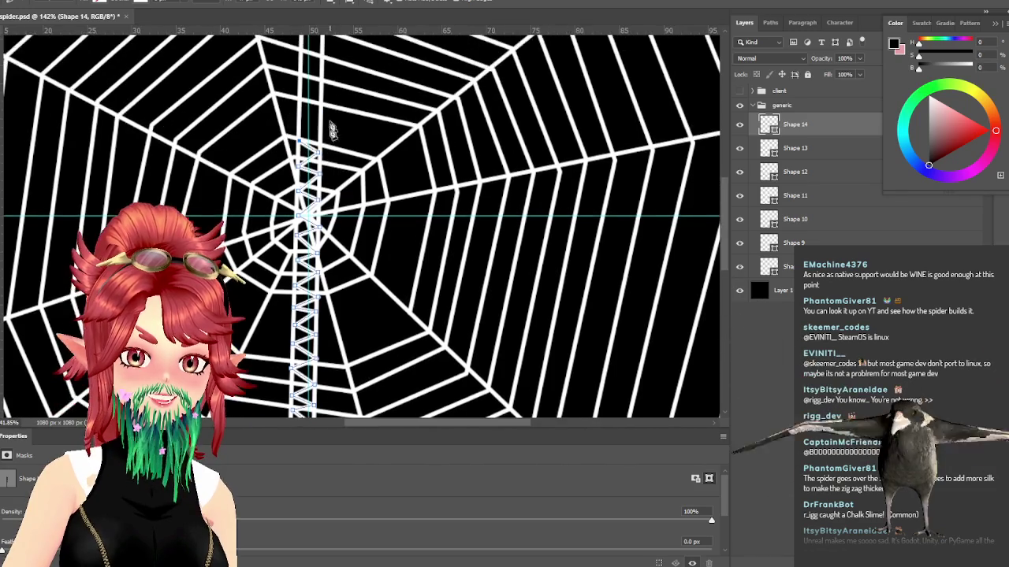
Step: Extend the zigzag upward with points alternating between the two vertical strands
left_click(322, 182)
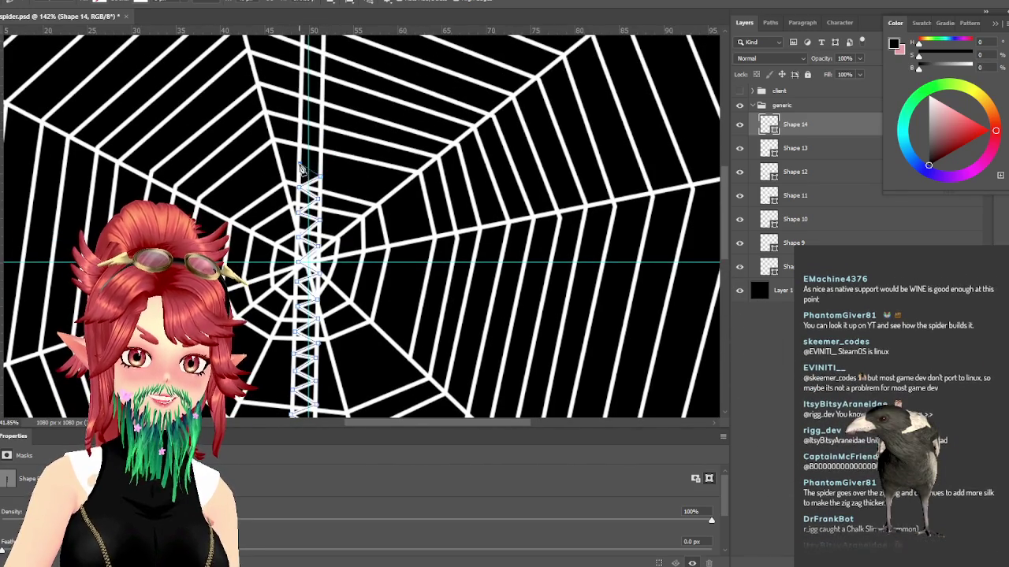
left_click(321, 158)
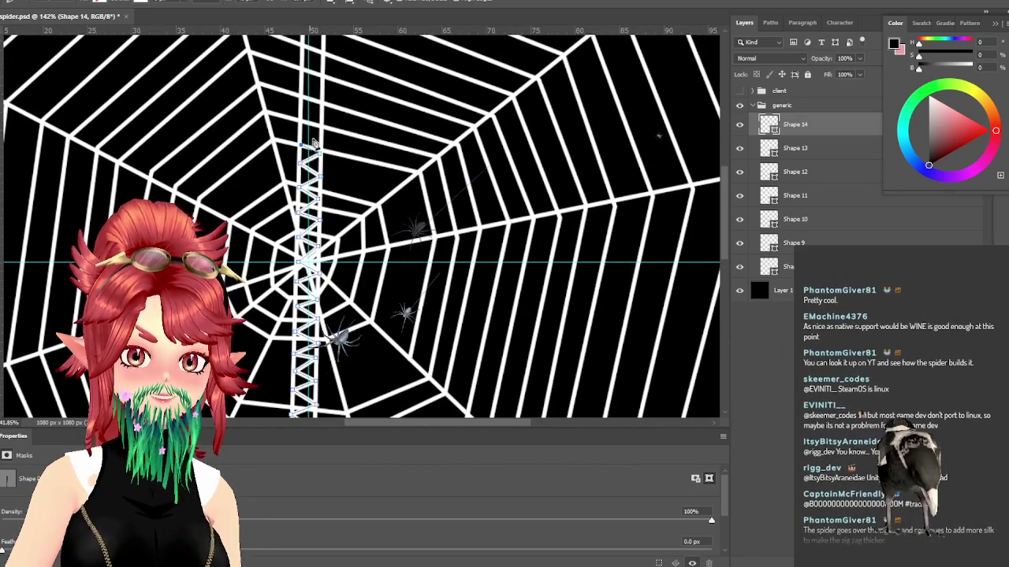
left_click(307, 131)
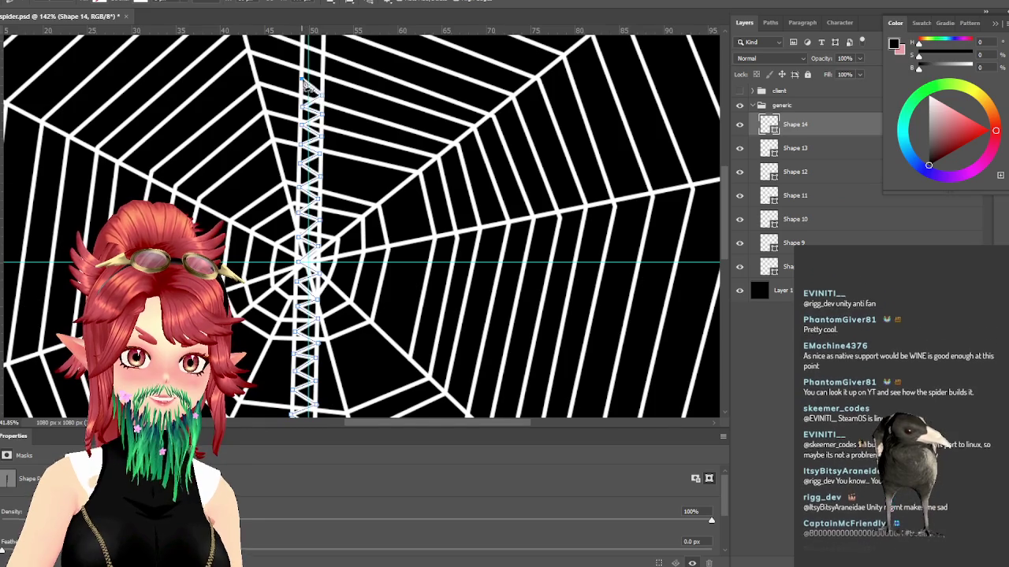
scroll(329, 105, "up", 4)
scroll(352, 136, "up", 1)
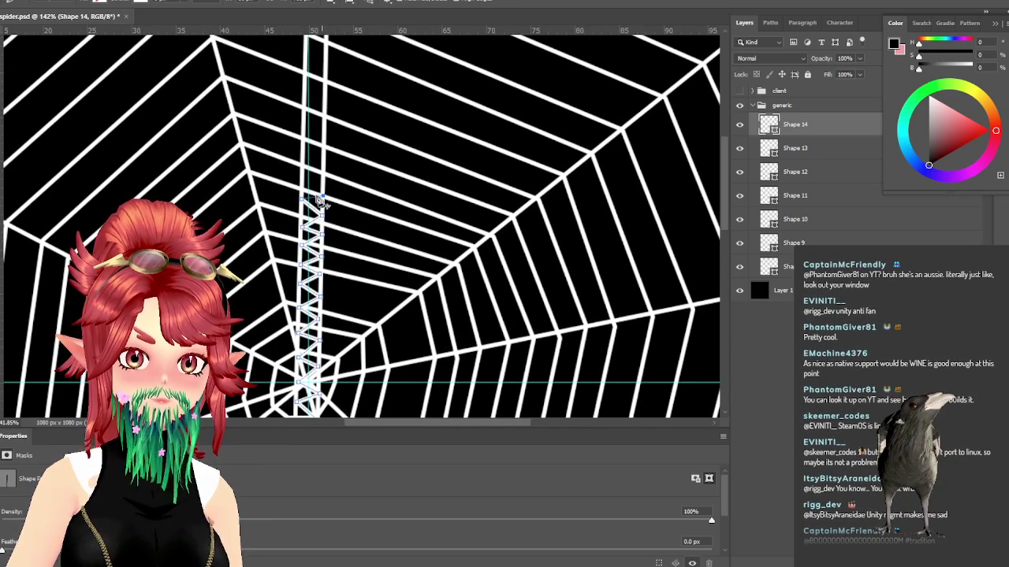
left_click(322, 183)
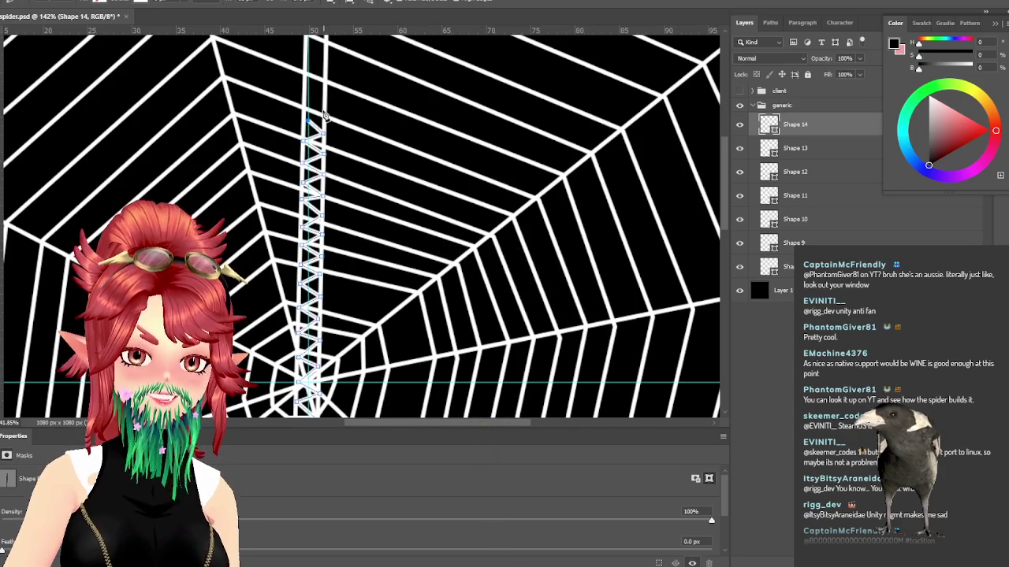
left_click_drag(308, 126, 360, 160)
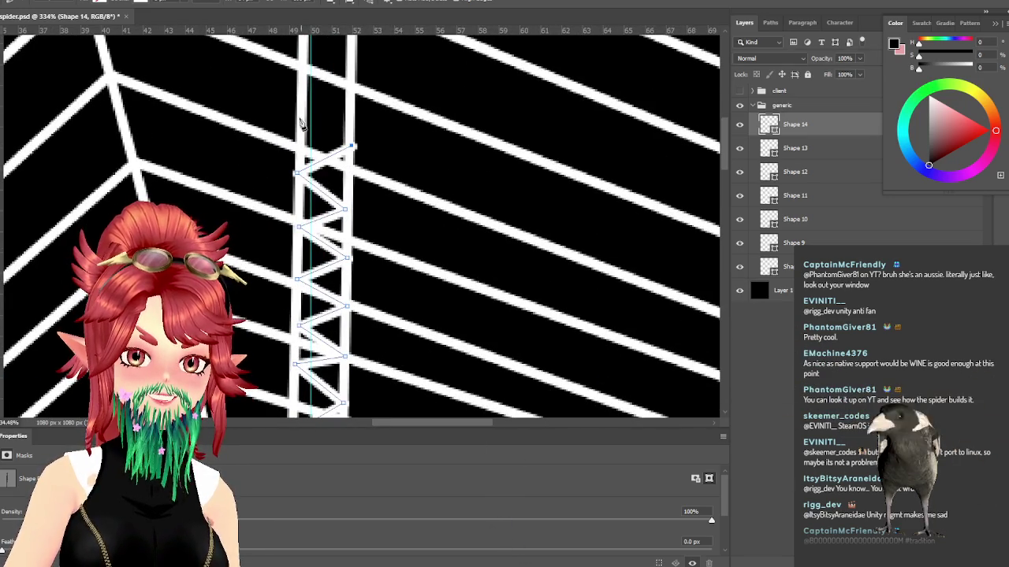
scroll(313, 244, "up", 3)
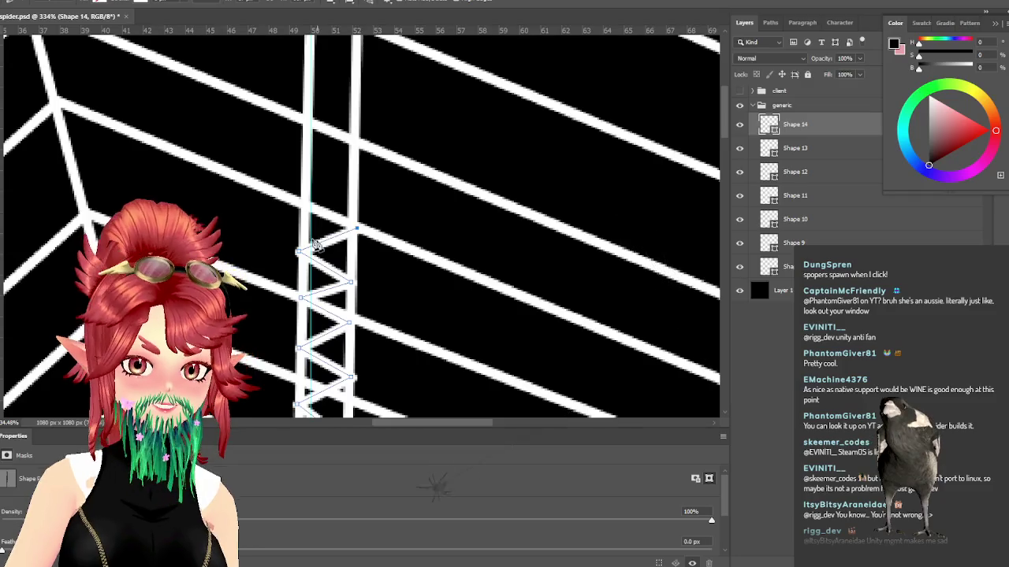
left_click(356, 184)
left_click(311, 164)
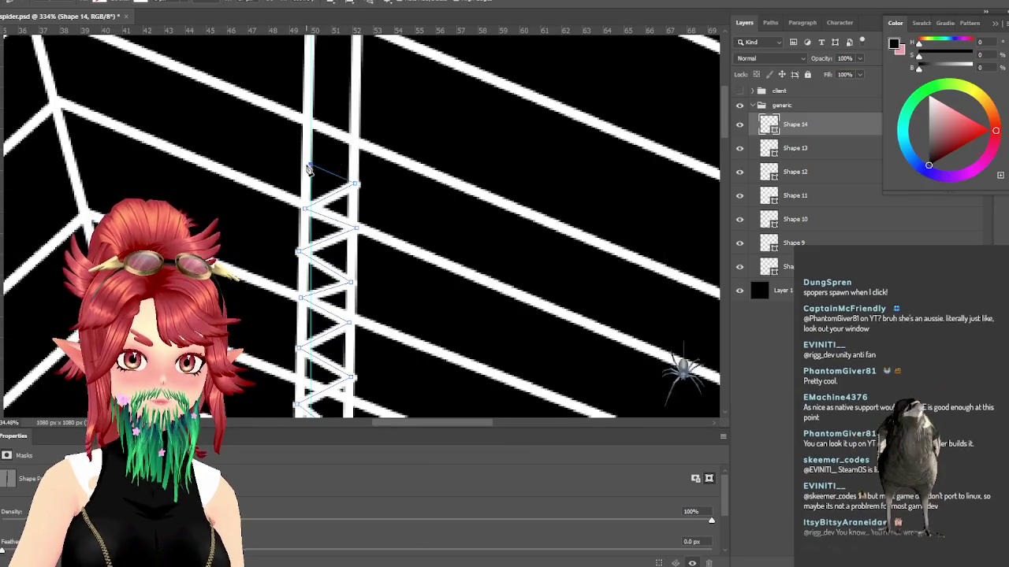
left_click(349, 137)
left_click(305, 112)
Step: Continue zigzagging between the strands up to the web's top edge
scroll(314, 118, "up", 1)
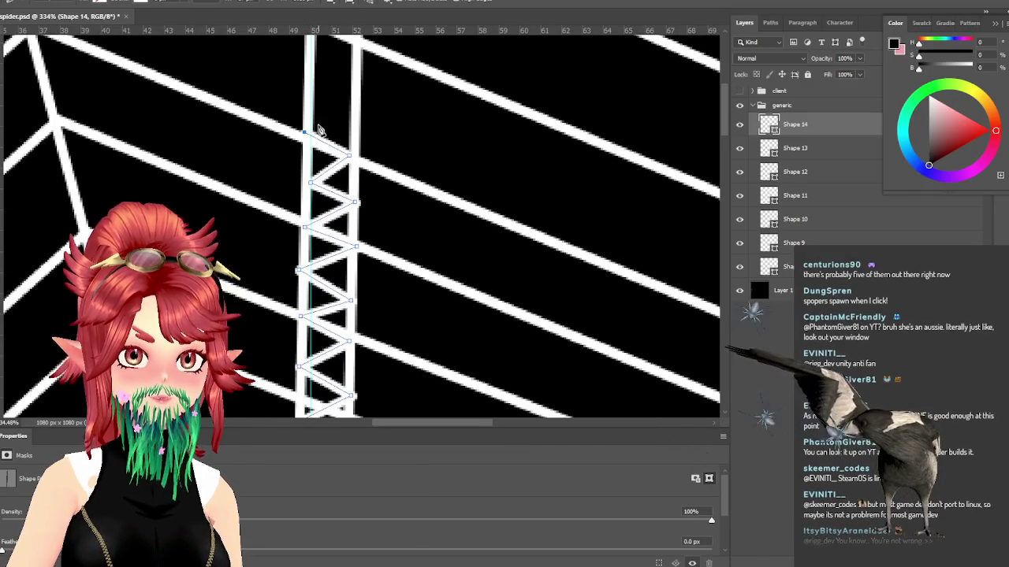
scroll(403, 149, "up", 2)
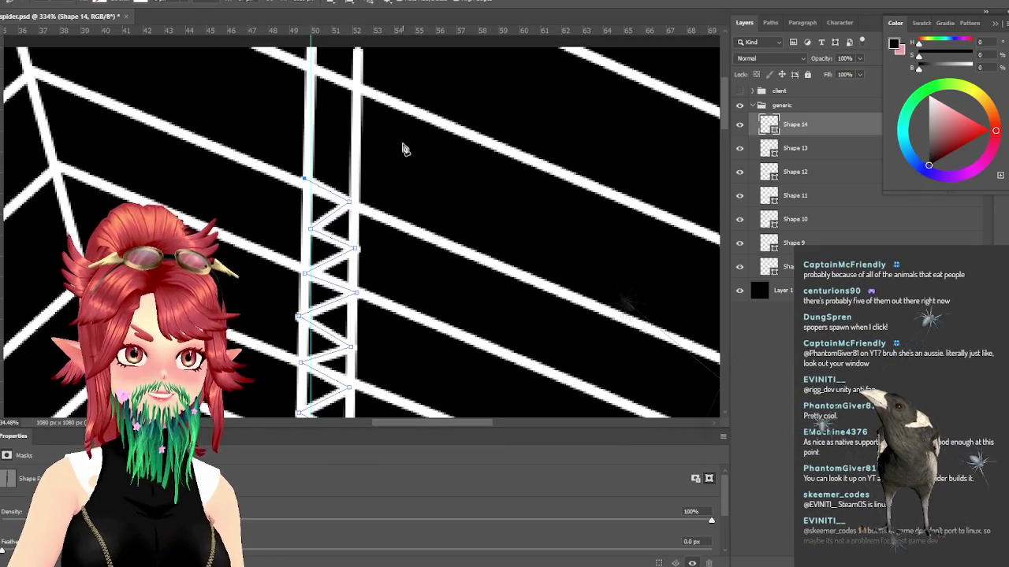
left_click(355, 164)
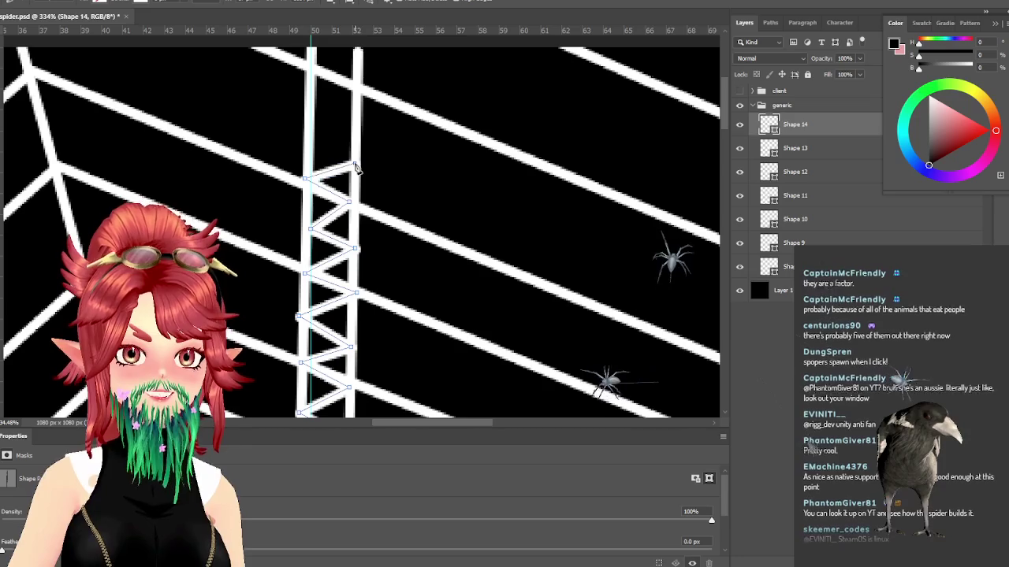
left_click(309, 141)
left_click(356, 120)
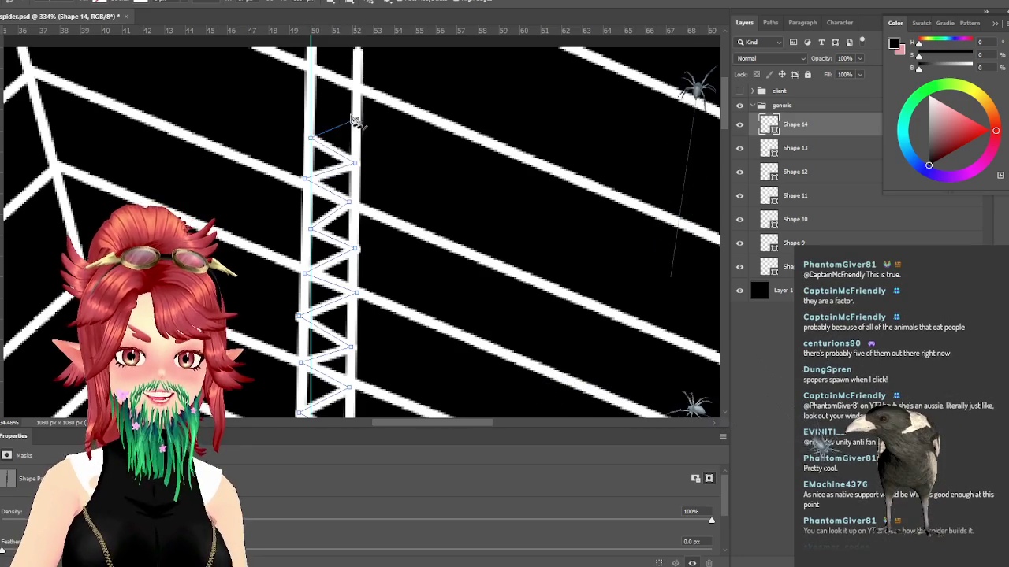
left_click(310, 92)
scroll(359, 87, "up", 2)
scroll(364, 118, "up", 3)
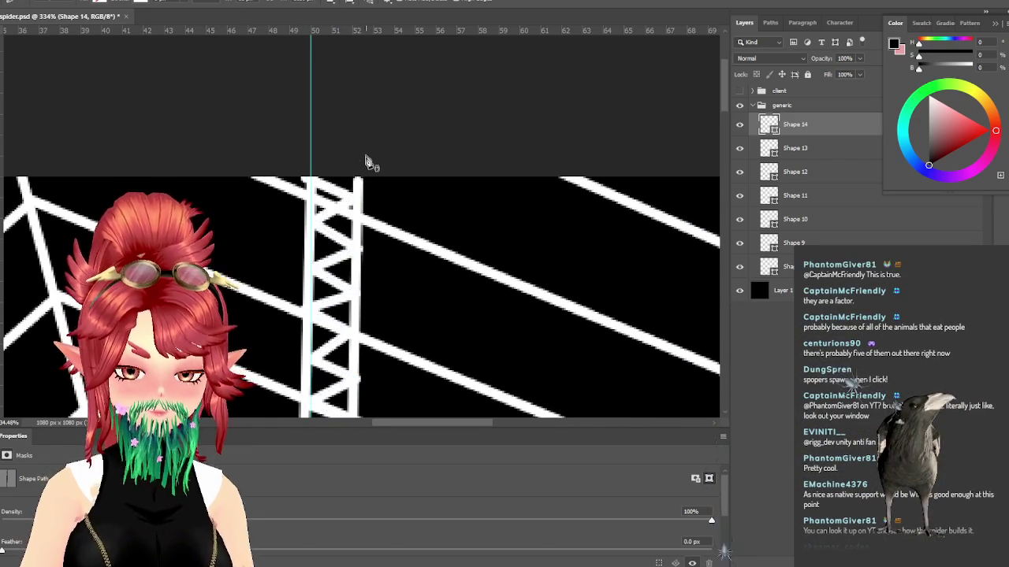
Step: Fit the web on screen, view it at 100%, then switch to the reference spider photo
key("ctrl+0")
key("ctrl+1")
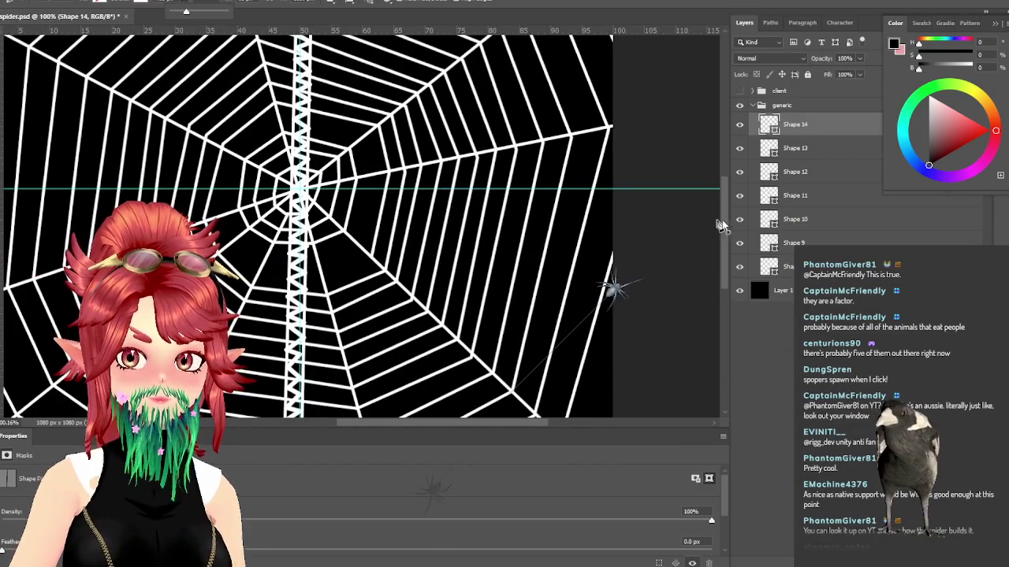
scroll(597, 247, "down", 3)
scroll(608, 271, "up", 2)
scroll(601, 268, "up", 1)
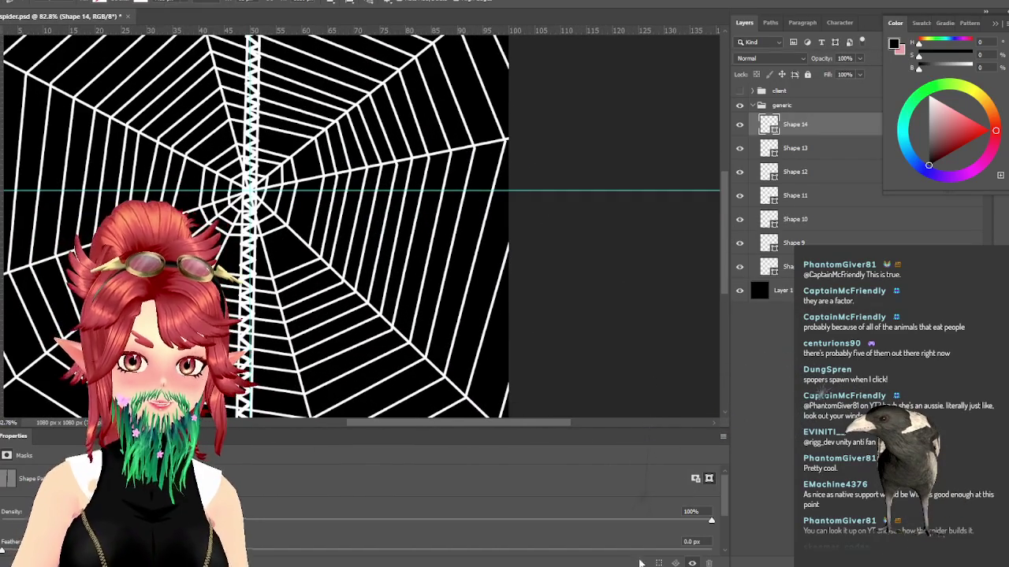
key("alt+Tab")
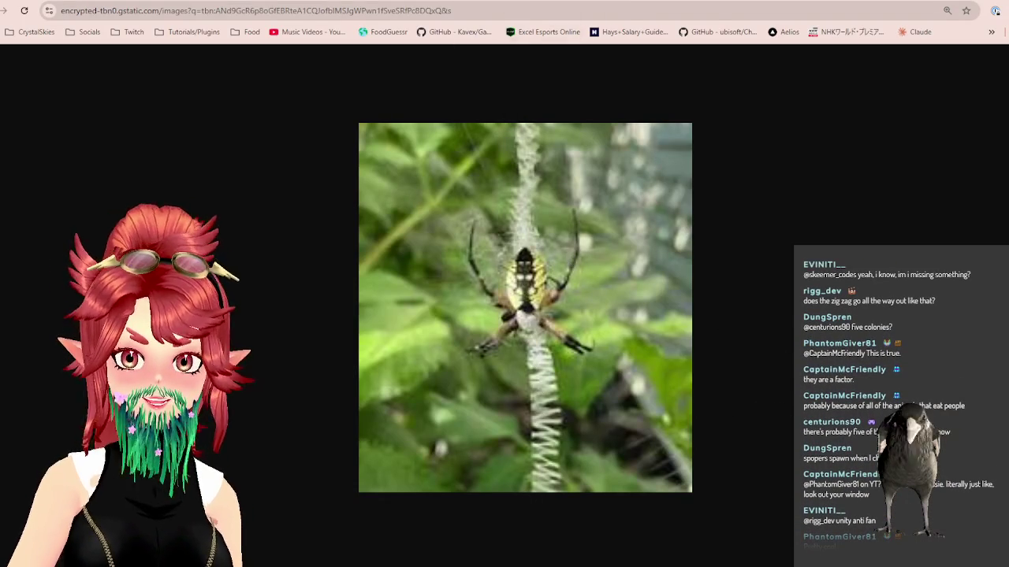
Step: Return to the Argiope aurantia web image results, browse them, and come back to Photoshop
key("ctrl+w")
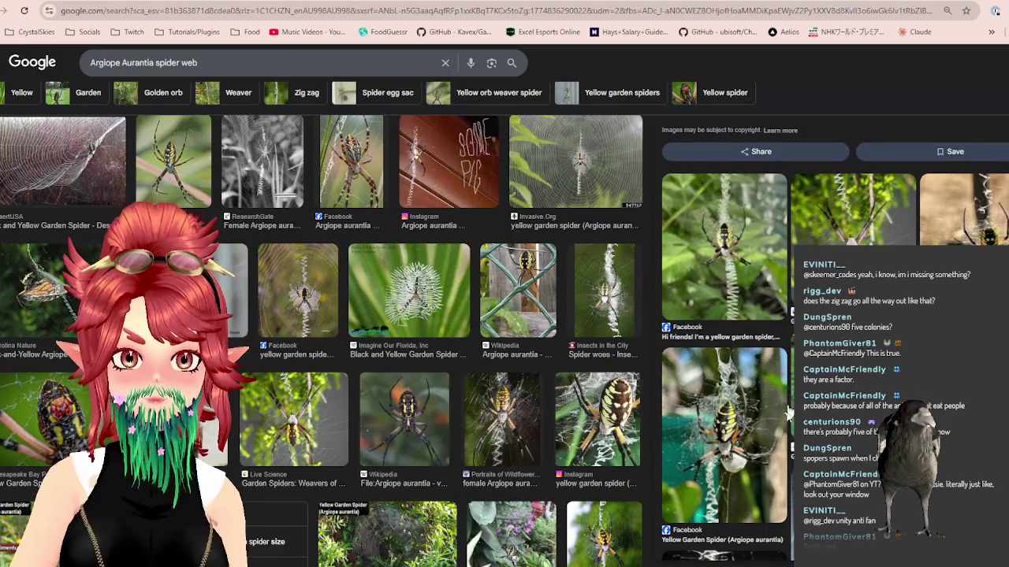
scroll(509, 359, "down", 5)
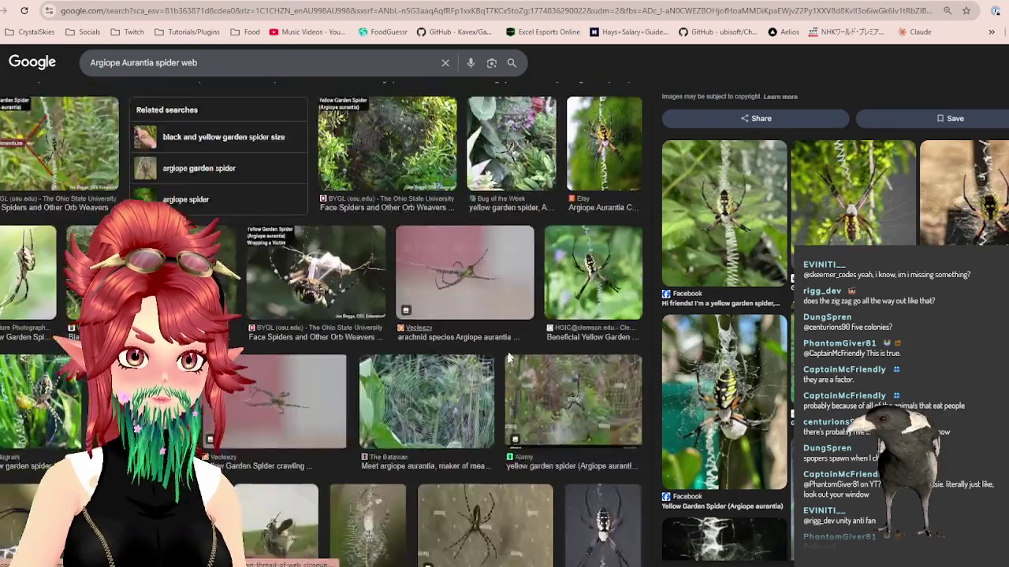
scroll(508, 359, "down", 4)
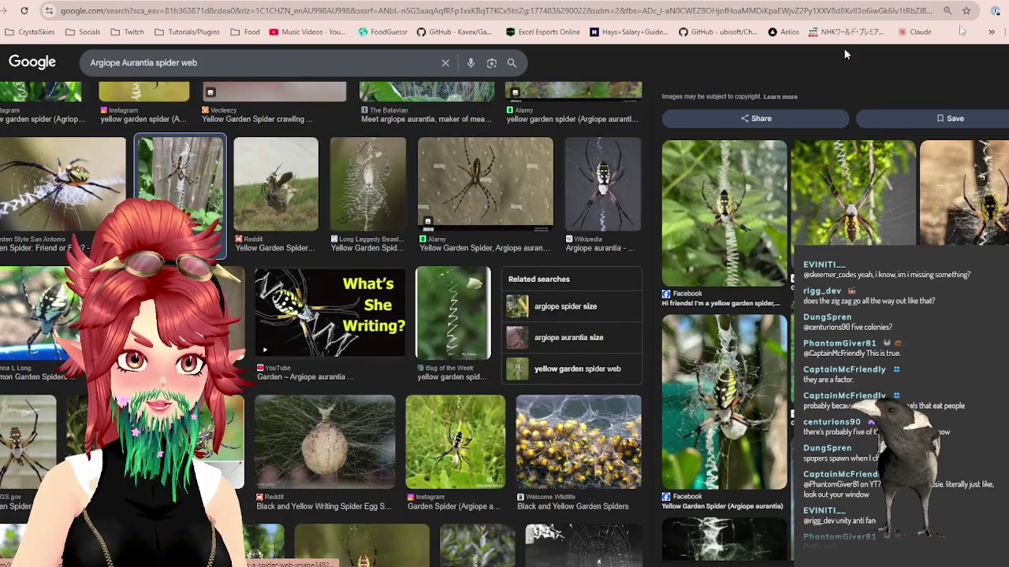
key("alt+Tab")
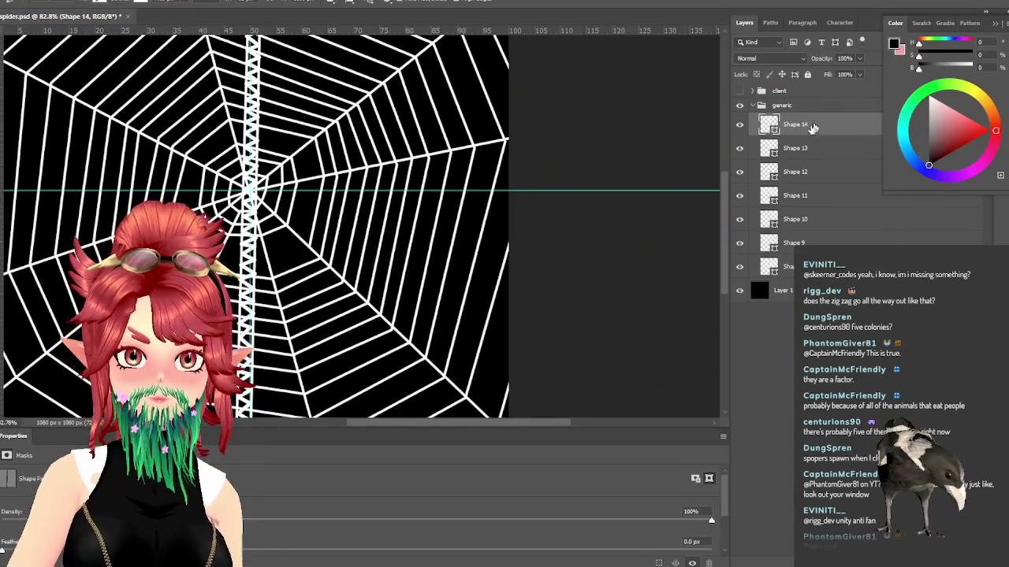
Step: Delete the zigzag Shape 14 layer plus the Shape 12 and Shape 13 strand layers
key("Delete")
left_click(796, 150)
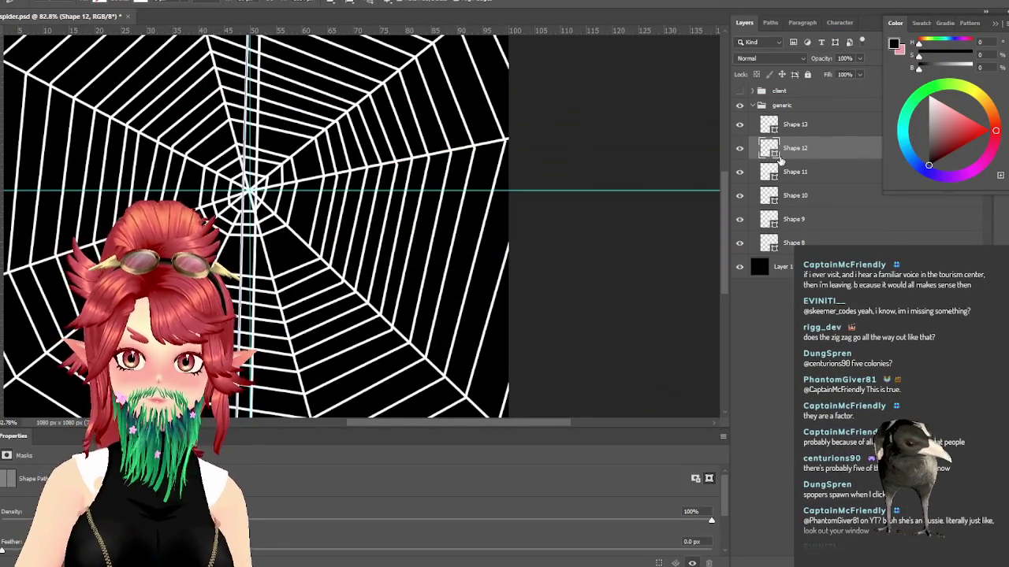
key("Delete")
left_click(799, 126)
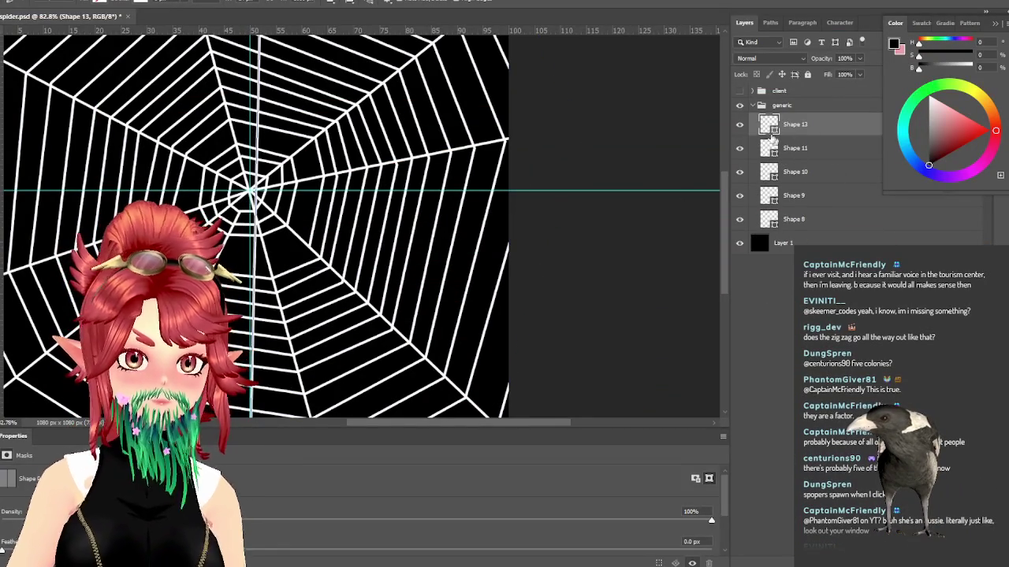
key("Delete")
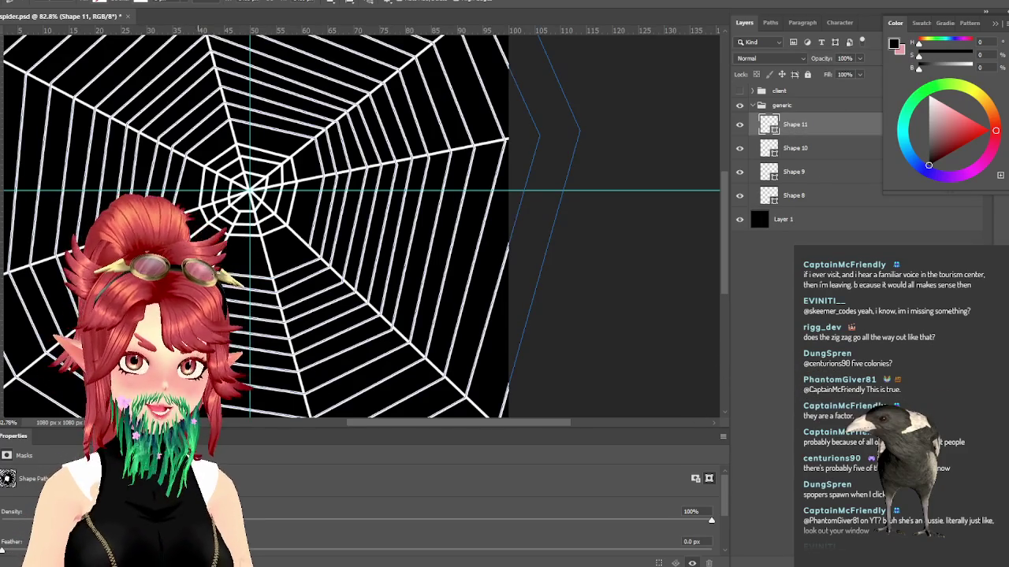
scroll(245, 361, "up", 1)
scroll(254, 330, "up", 1)
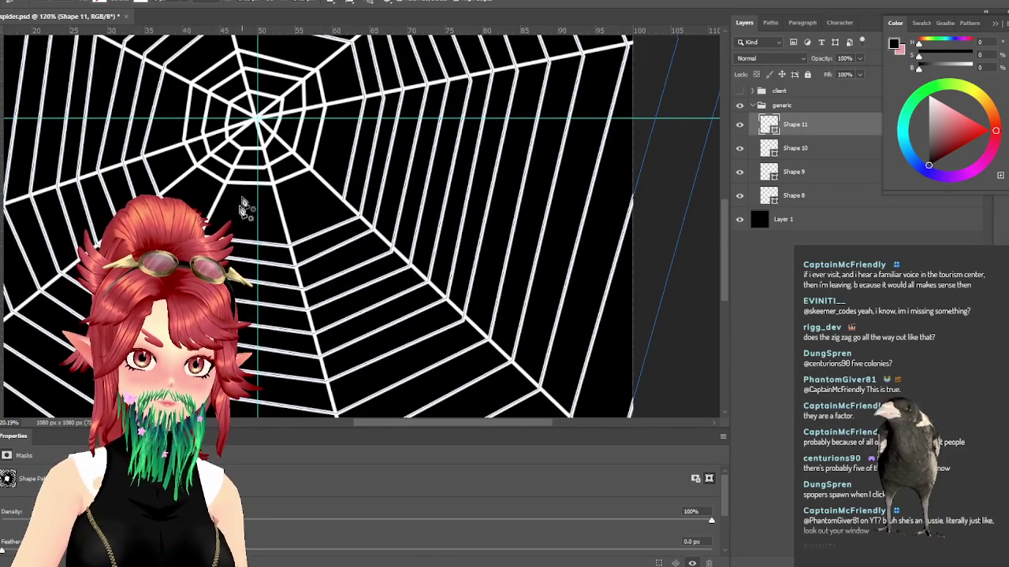
Step: Draw a new strand path from the web's bottom up past its centre
left_click(257, 348)
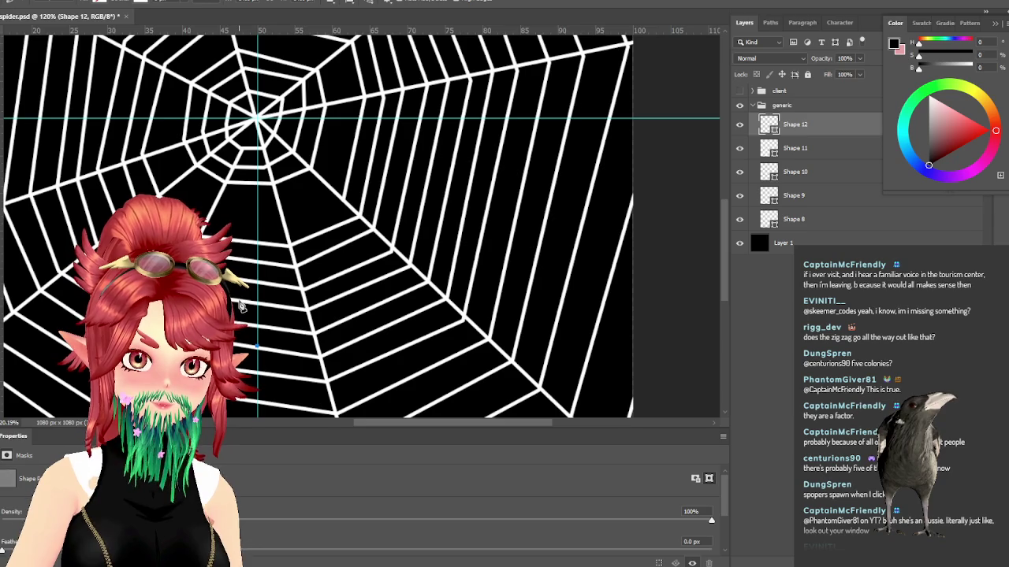
left_click(238, 303)
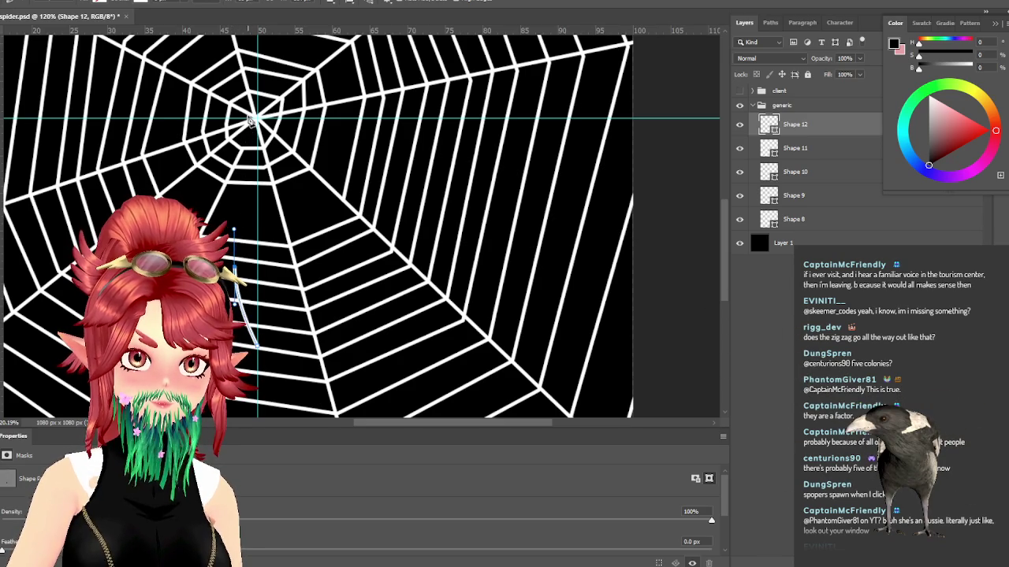
scroll(248, 114, "up", 3)
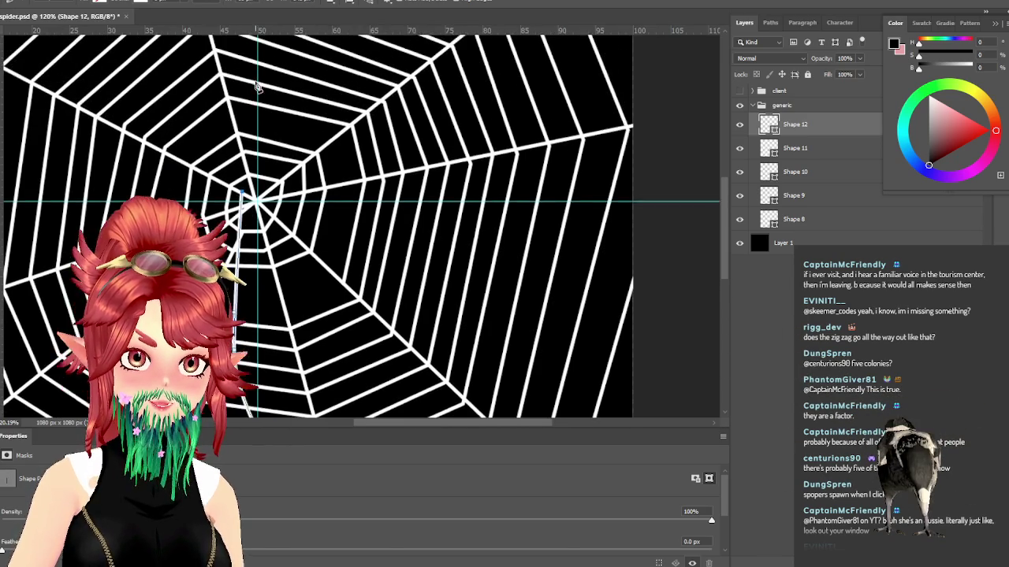
scroll(259, 116, "up", 2)
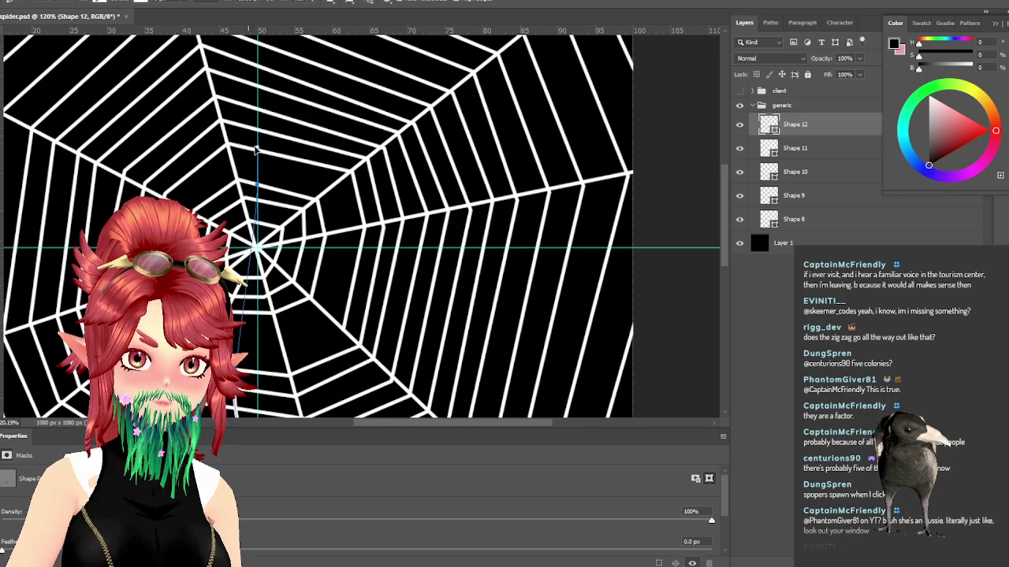
left_click(253, 147)
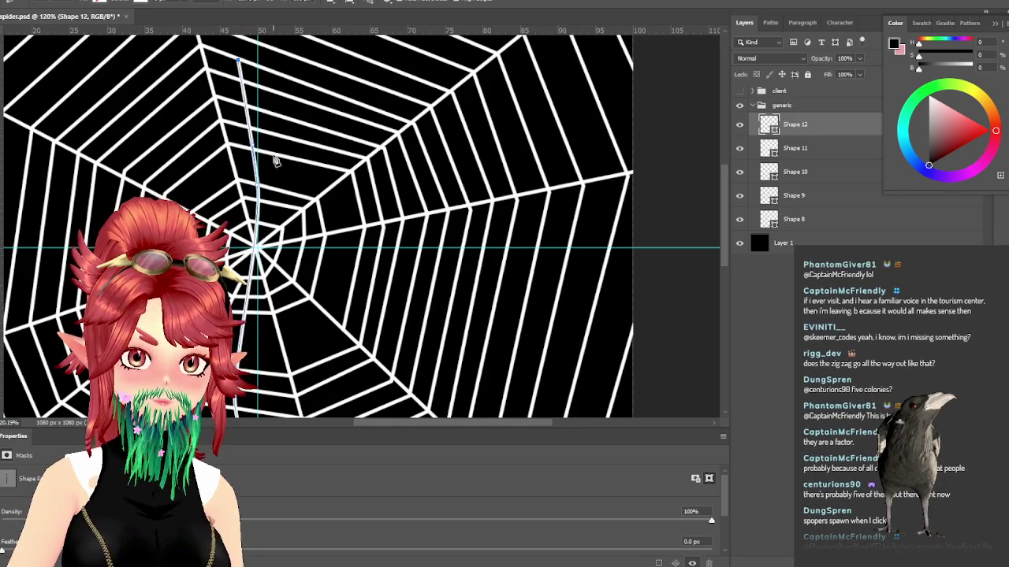
scroll(241, 91, "up", 2)
scroll(232, 80, "up", 2)
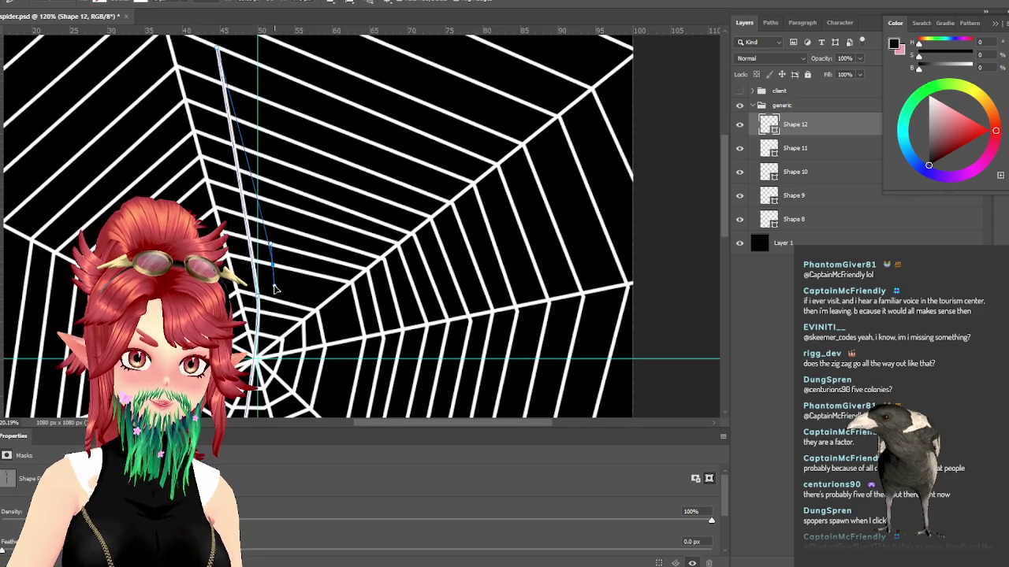
scroll(277, 309, "down", 2)
scroll(260, 331, "down", 1)
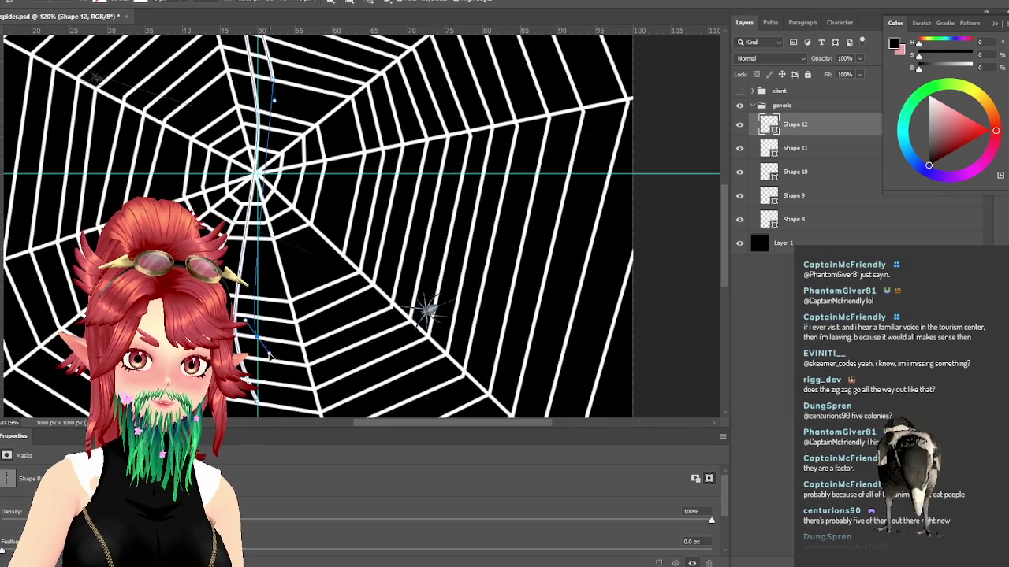
scroll(260, 384, "down", 1)
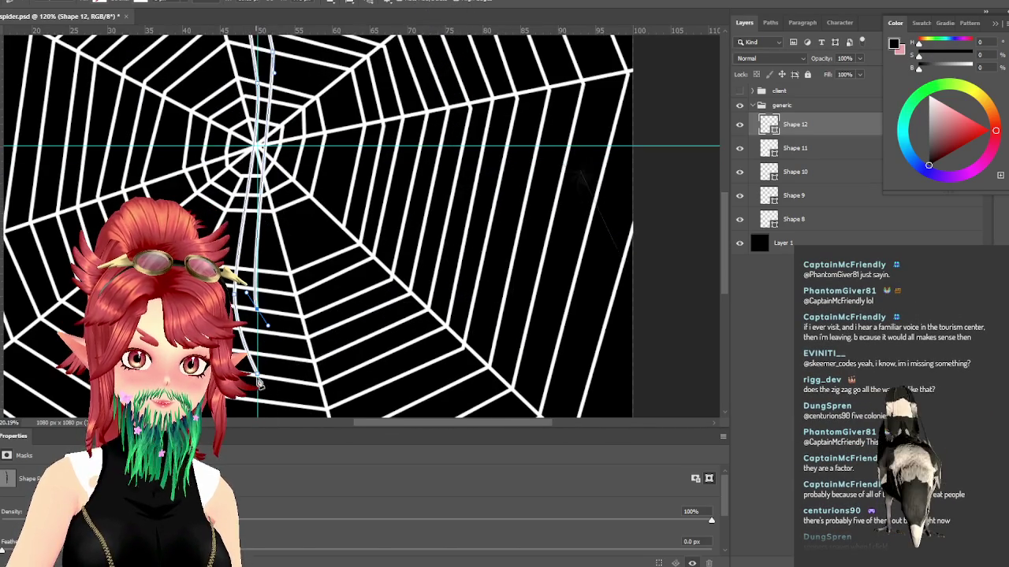
Step: Reshape the path's bottom anchor, commit it, and undo the extra Shape 13 layer
key("ctrl+z")
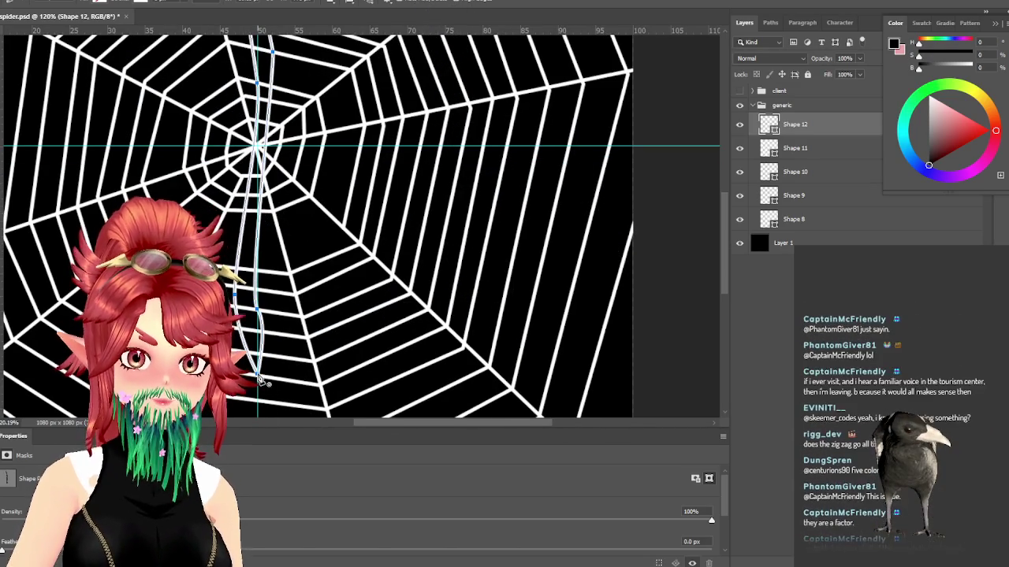
left_click(406, 325)
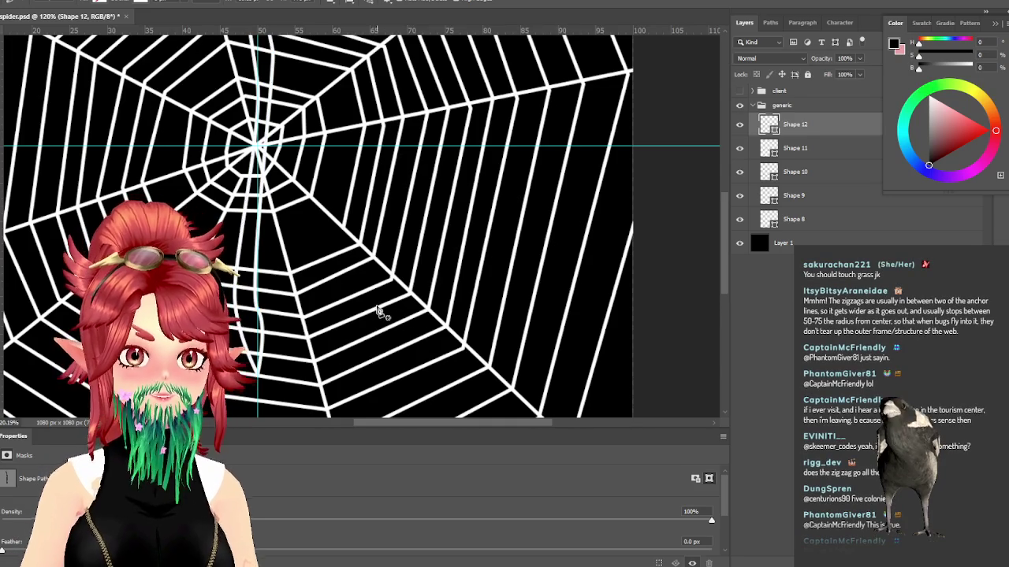
left_click(264, 331)
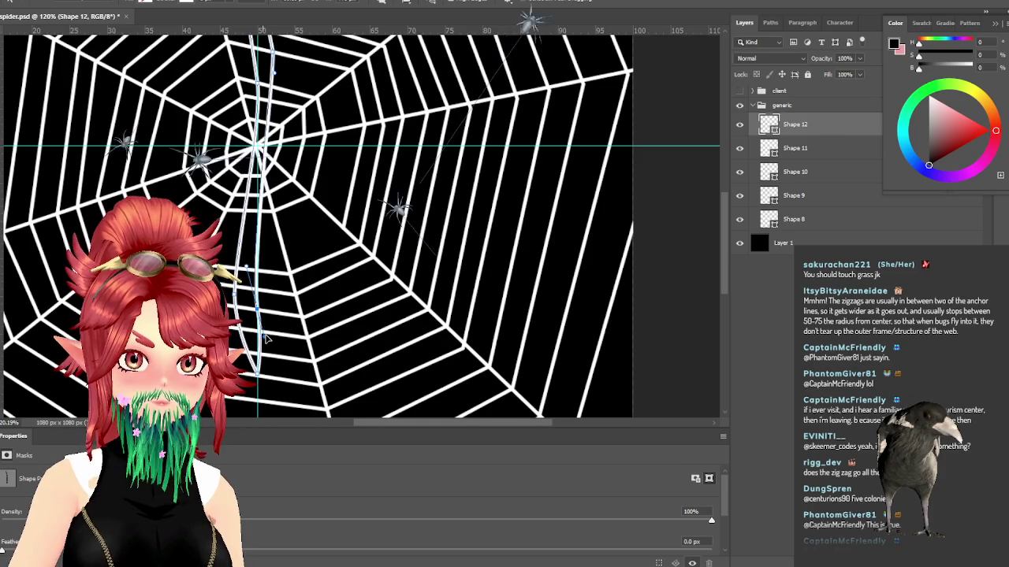
left_click(260, 377)
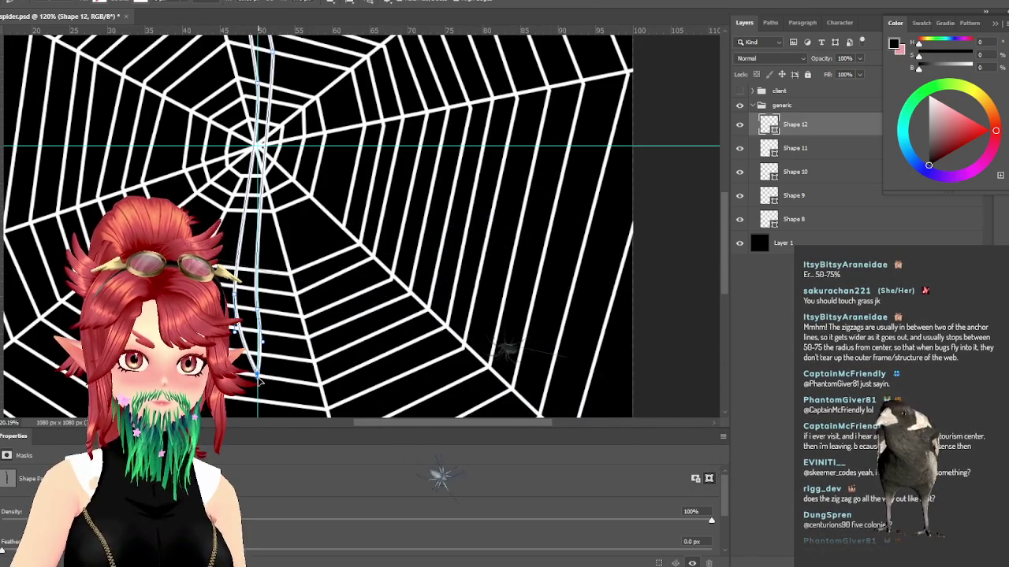
key("Return")
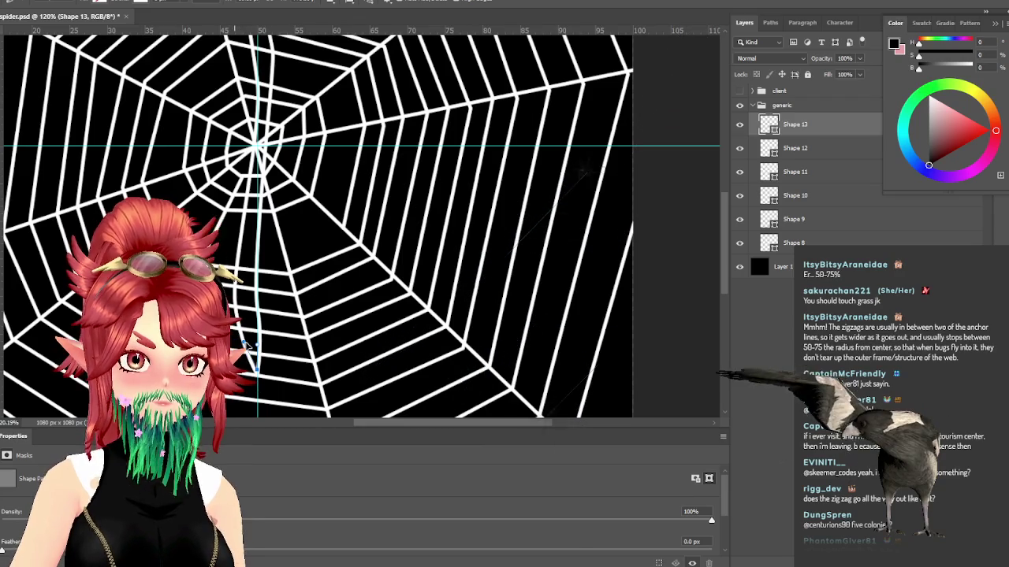
key("ctrl+z")
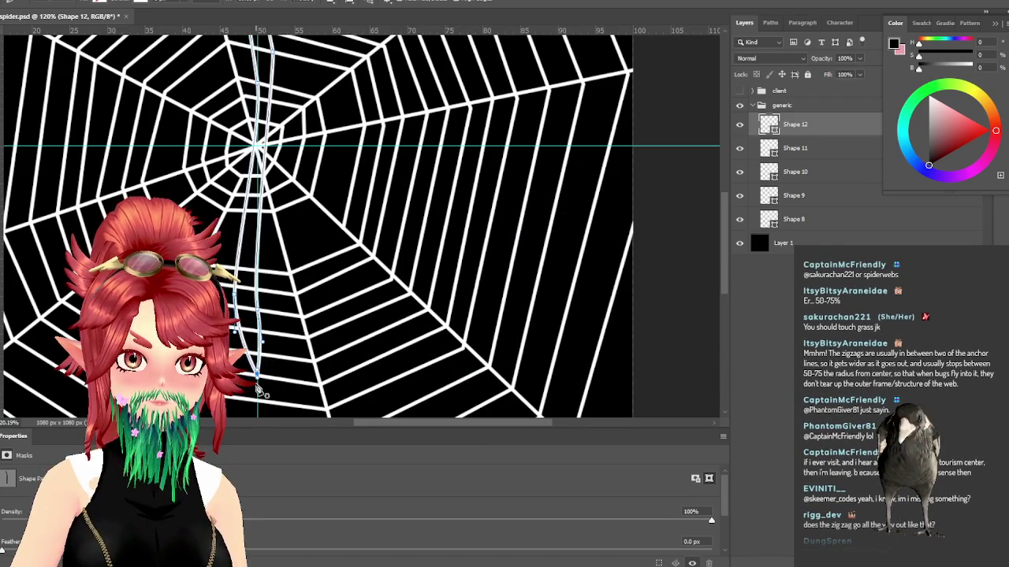
scroll(260, 384, "up", 1)
Step: Make the bottom anchor a sharp V corner, add an upper anchor, and centre the guide at 50%
scroll(260, 384, "up", 1)
scroll(268, 370, "up", 3)
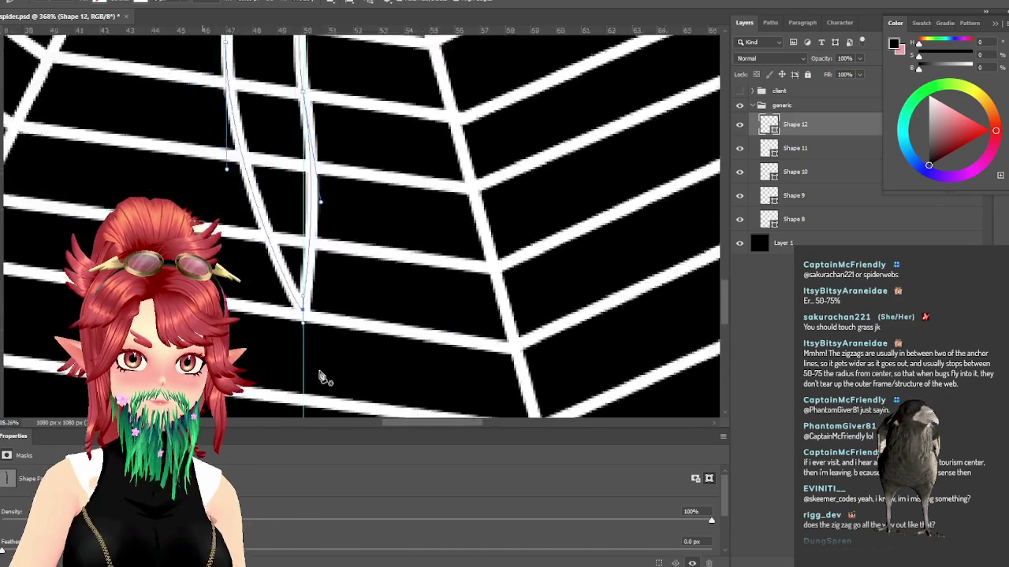
scroll(288, 262, "up", 2)
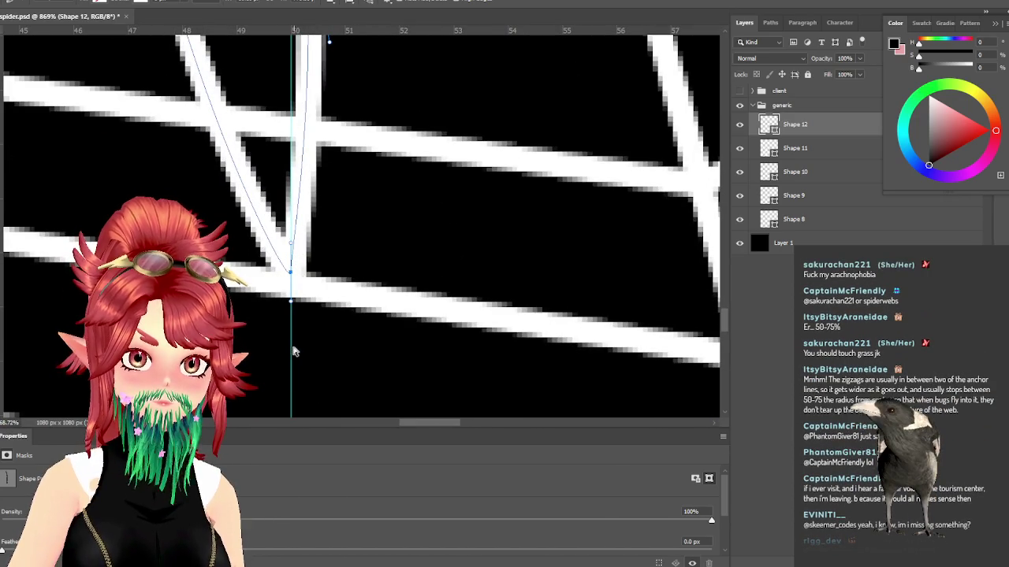
left_click_drag(290, 272, 318, 267)
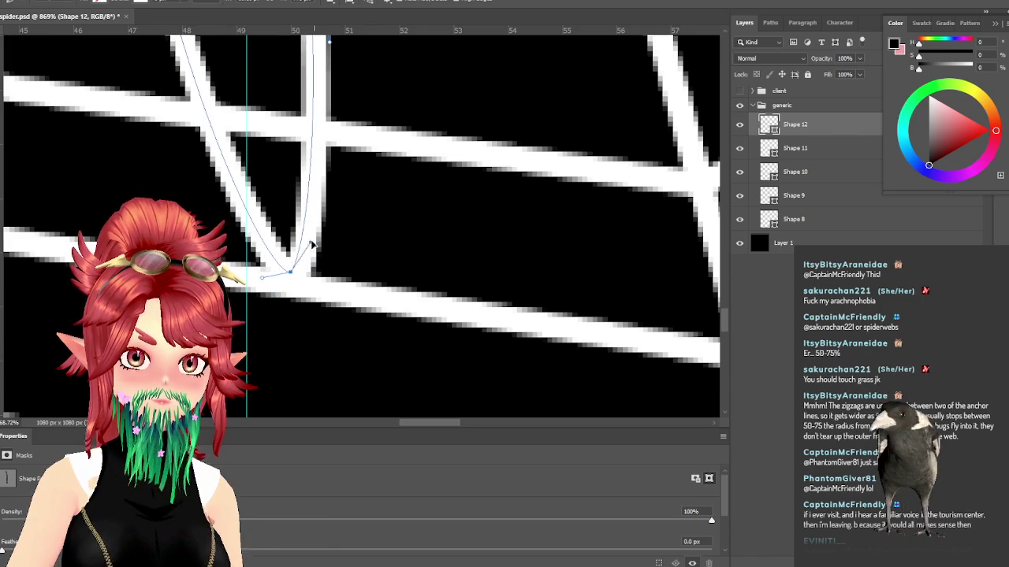
left_click(283, 270, "alt")
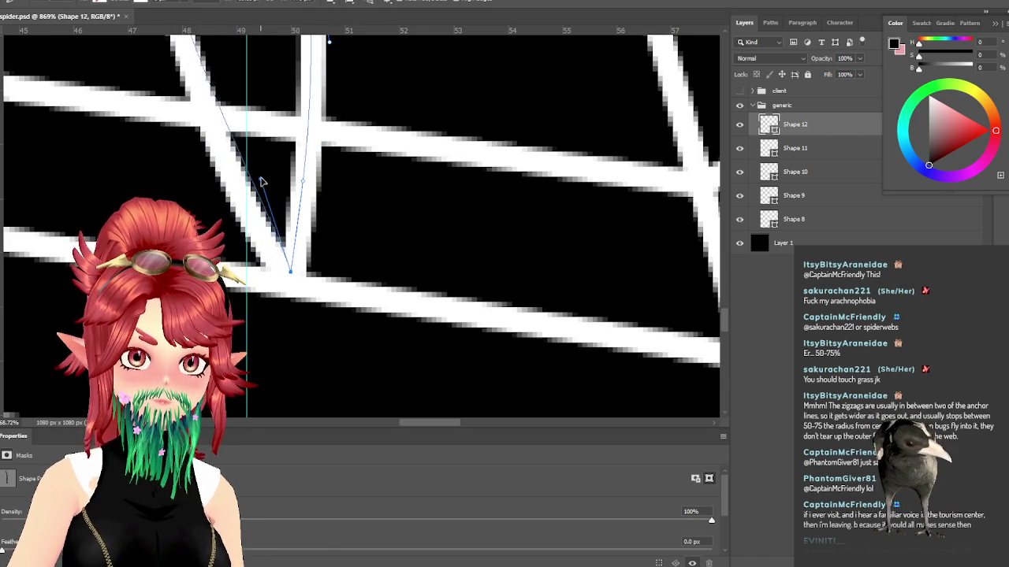
left_click(260, 177)
left_click_drag(272, 320, 290, 331)
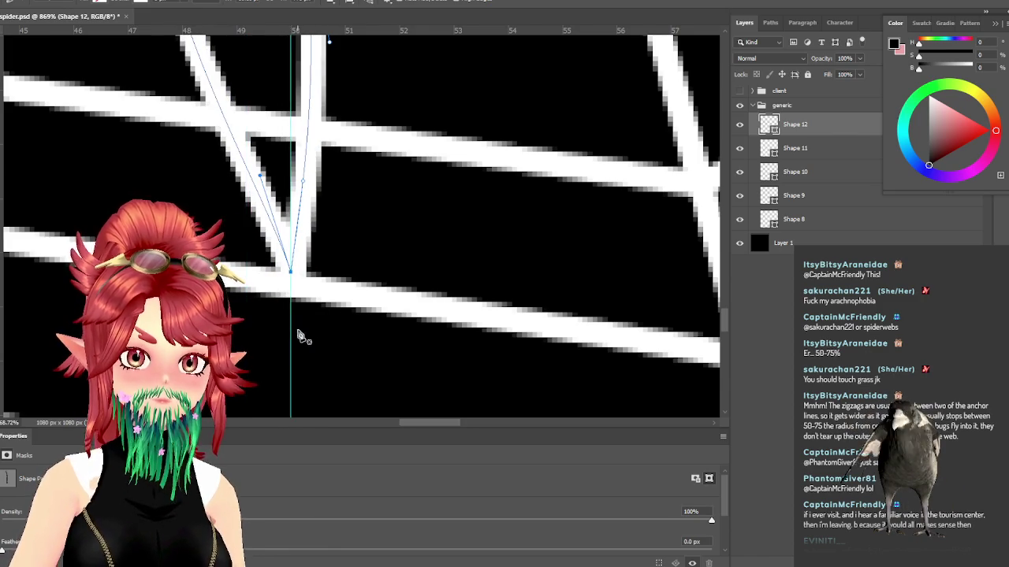
scroll(329, 326, "down", 5)
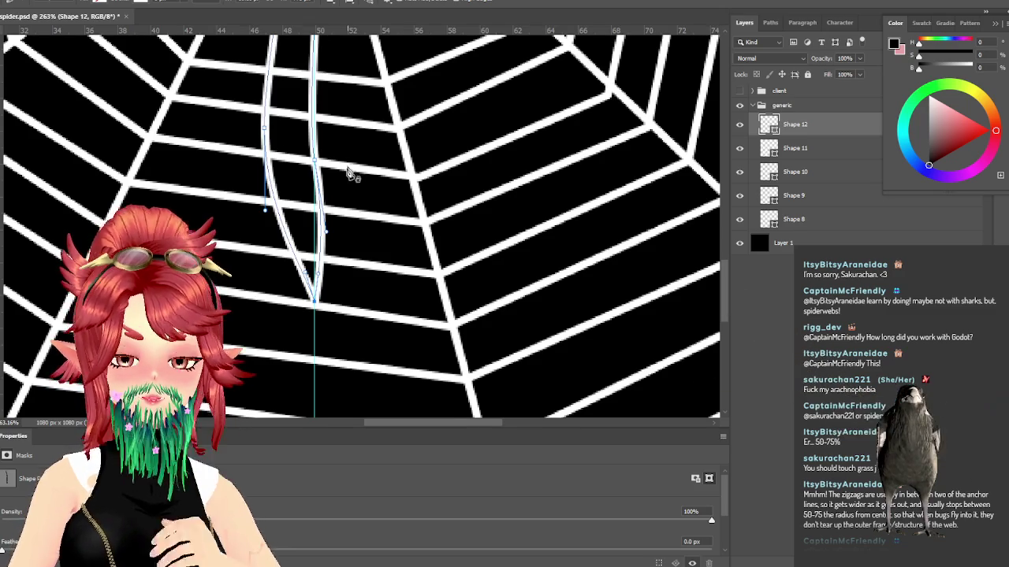
Step: Zoom out to view the whole web, then bring up the Argiope Aurantia reference images in Chrome
scroll(352, 171, "down", 3)
scroll(331, 192, "down", 3)
scroll(354, 190, "down", 2)
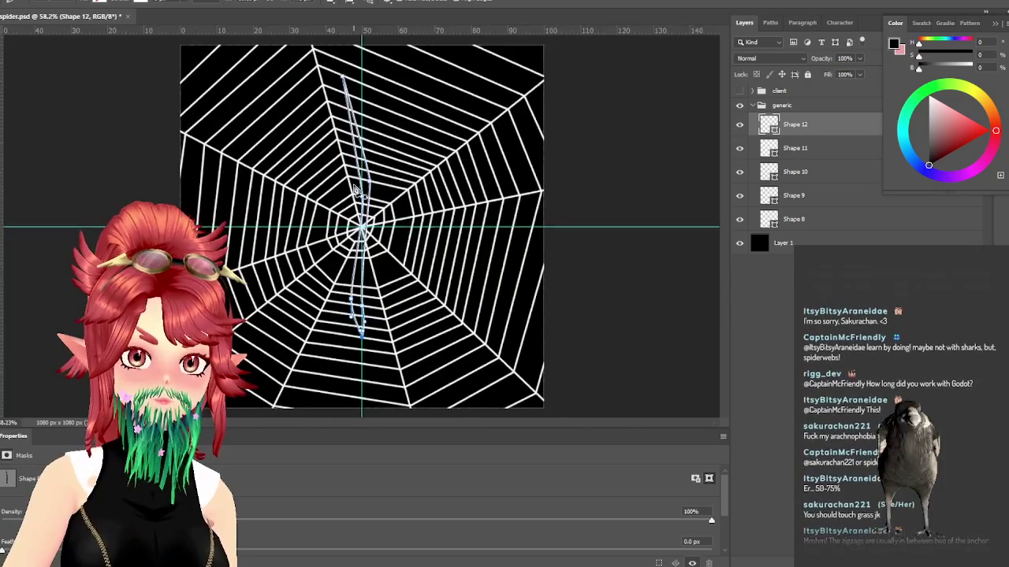
scroll(356, 190, "up", 1)
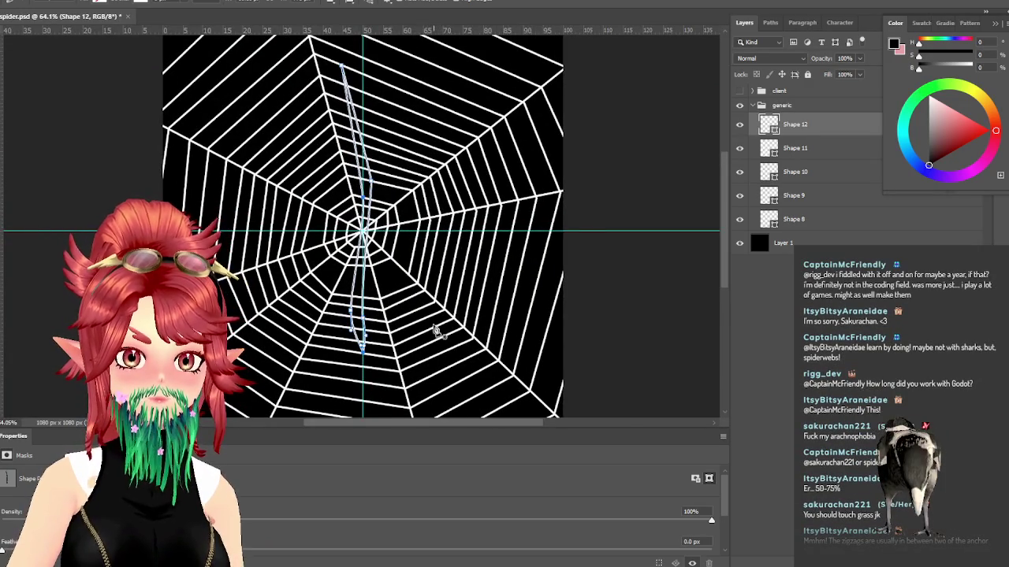
scroll(375, 402, "down", 2)
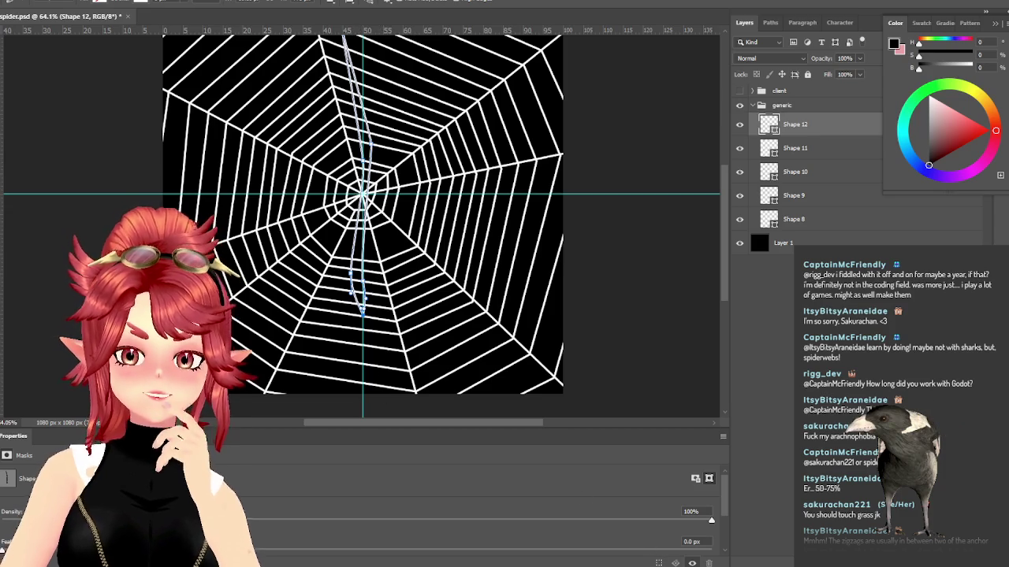
key("alt+Tab")
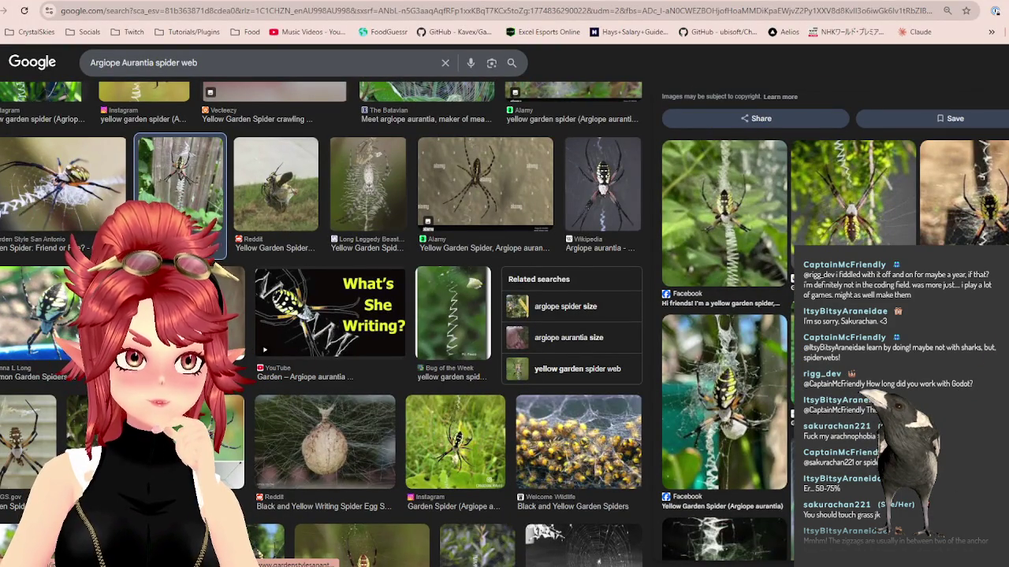
Step: Scroll the Google Images results and preview the USA Spiders Argiope Aurantia photo
scroll(326, 306, "down", 3)
scroll(326, 306, "down", 2)
scroll(325, 307, "down", 2)
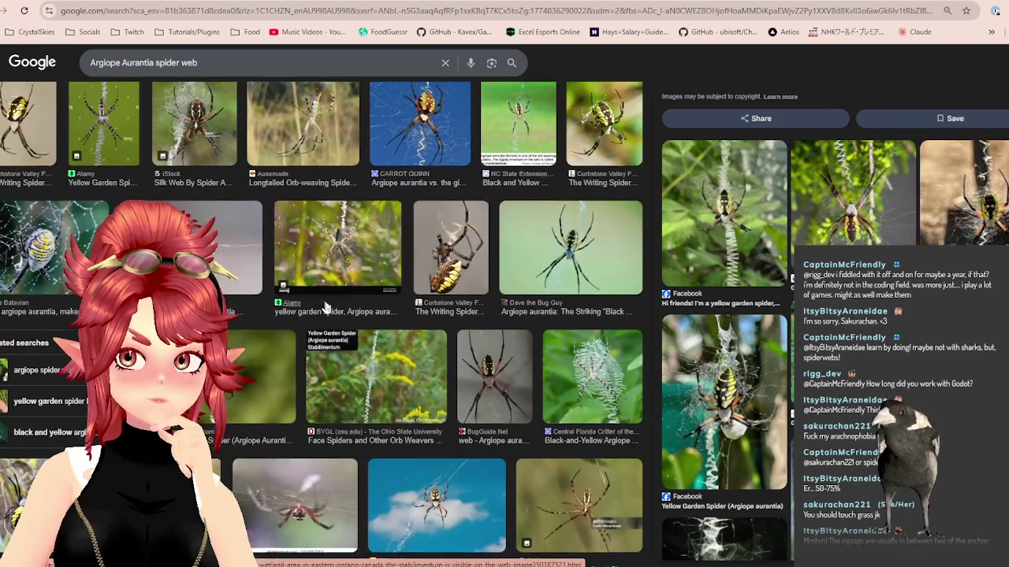
scroll(326, 306, "down", 3)
scroll(326, 307, "down", 3)
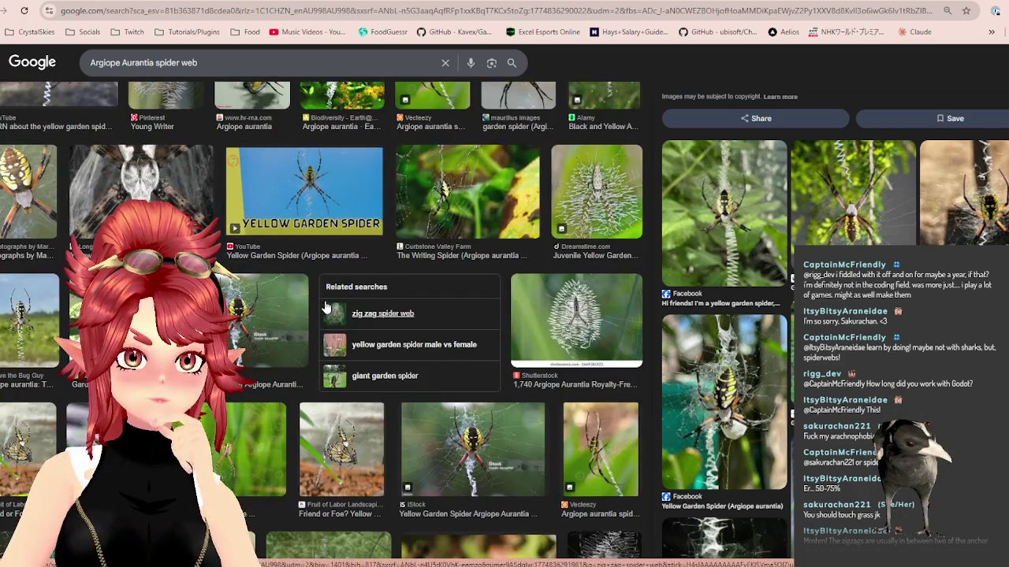
scroll(326, 307, "down", 3)
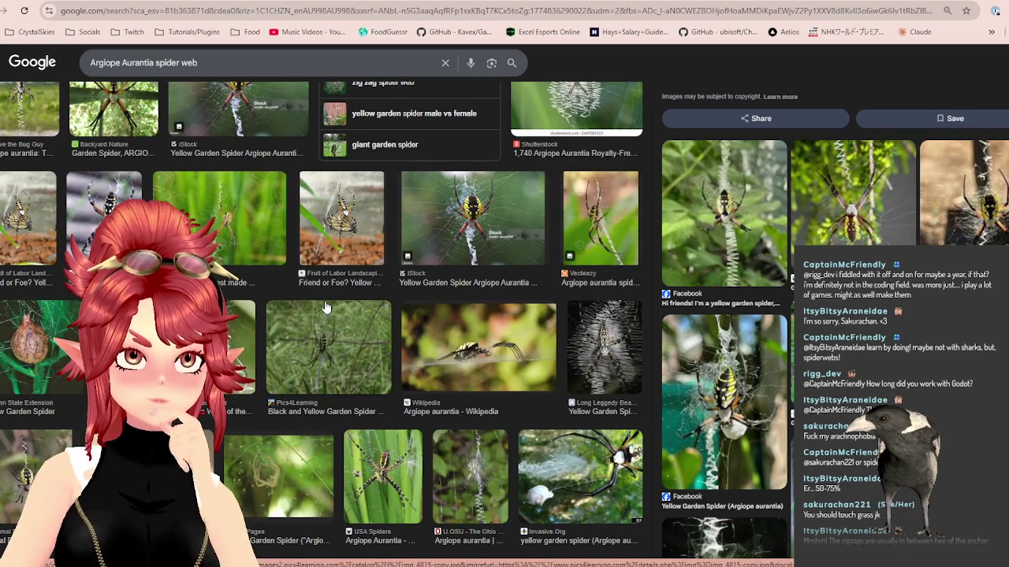
scroll(325, 307, "down", 3)
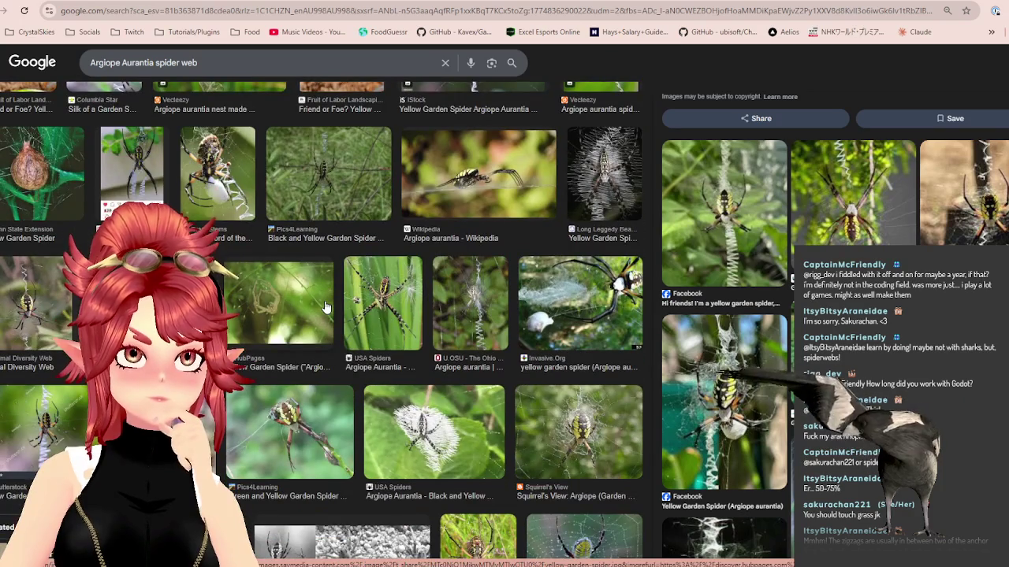
scroll(325, 306, "down", 2)
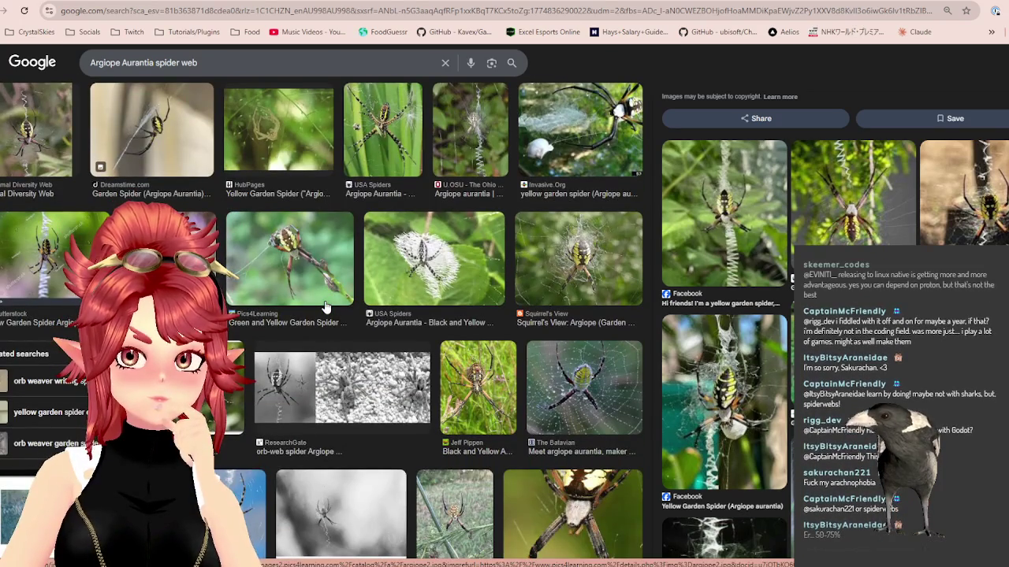
left_click(449, 284)
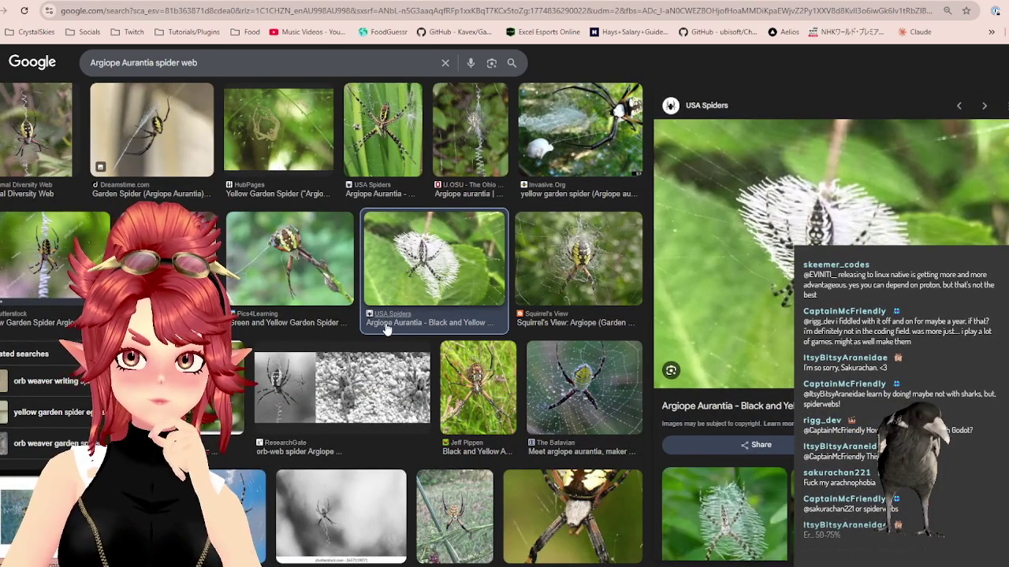
Step: Preview the Alamy zigzag web photo, then return to the Photoshop web design
scroll(792, 196, "down", 2)
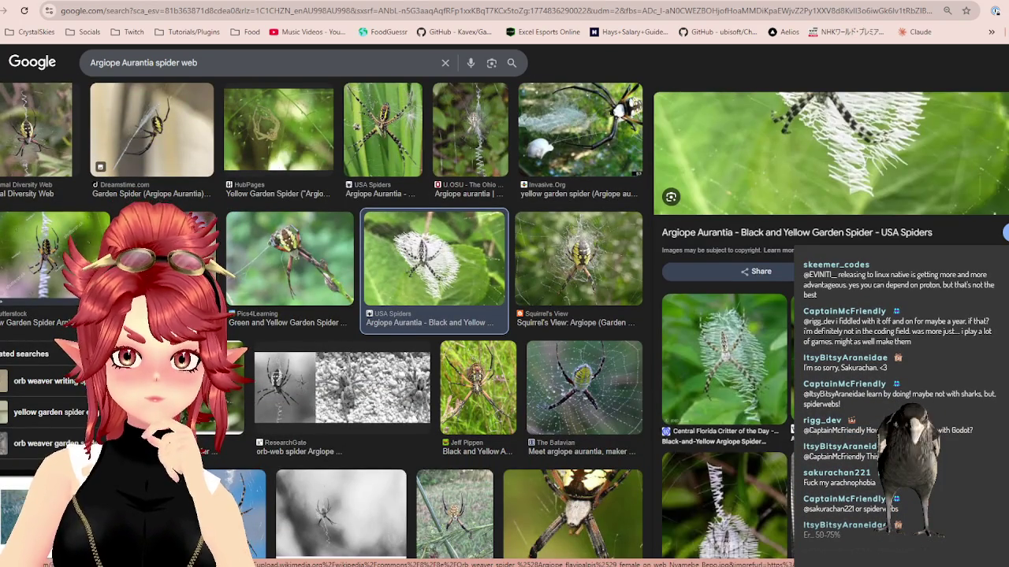
scroll(828, 315, "down", 2)
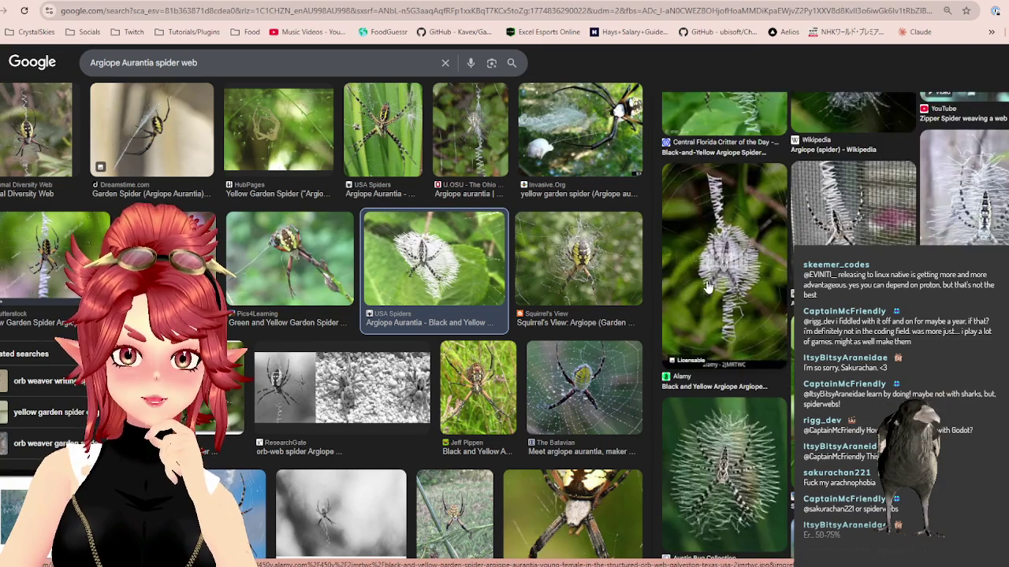
left_click(754, 363)
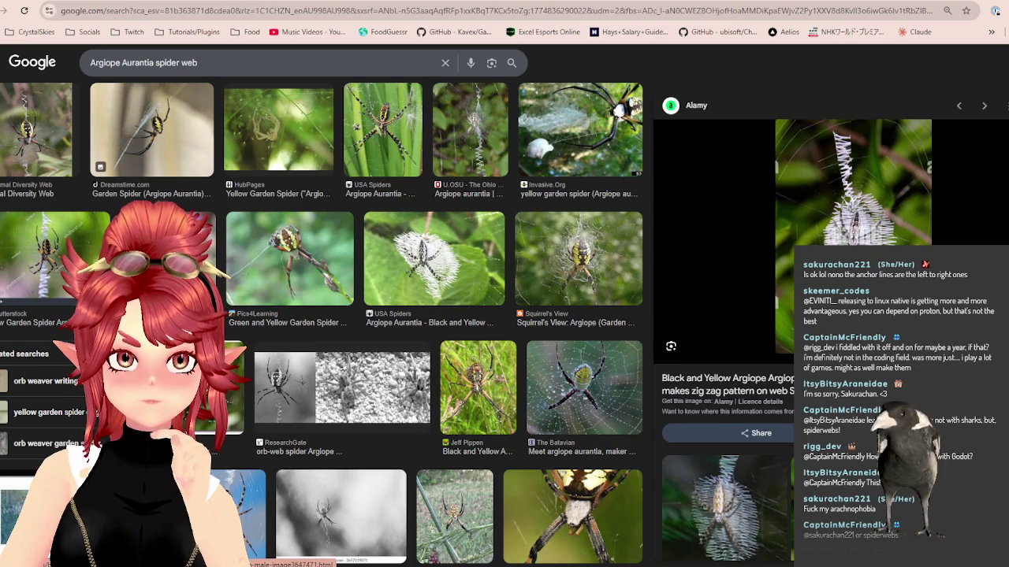
scroll(828, 237, "down", 1)
scroll(828, 236, "down", 1)
scroll(726, 236, "up", 2)
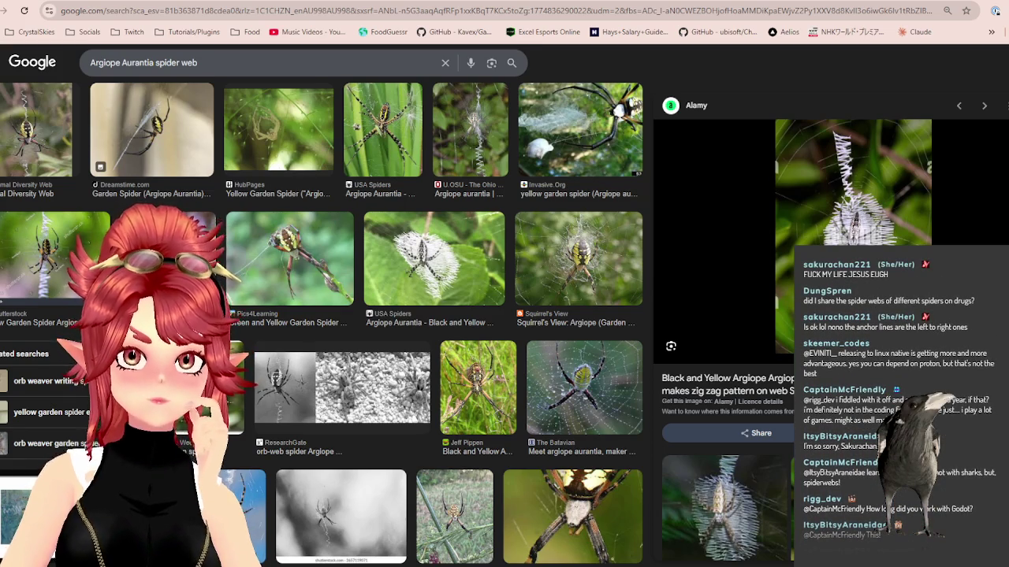
key("alt+Tab")
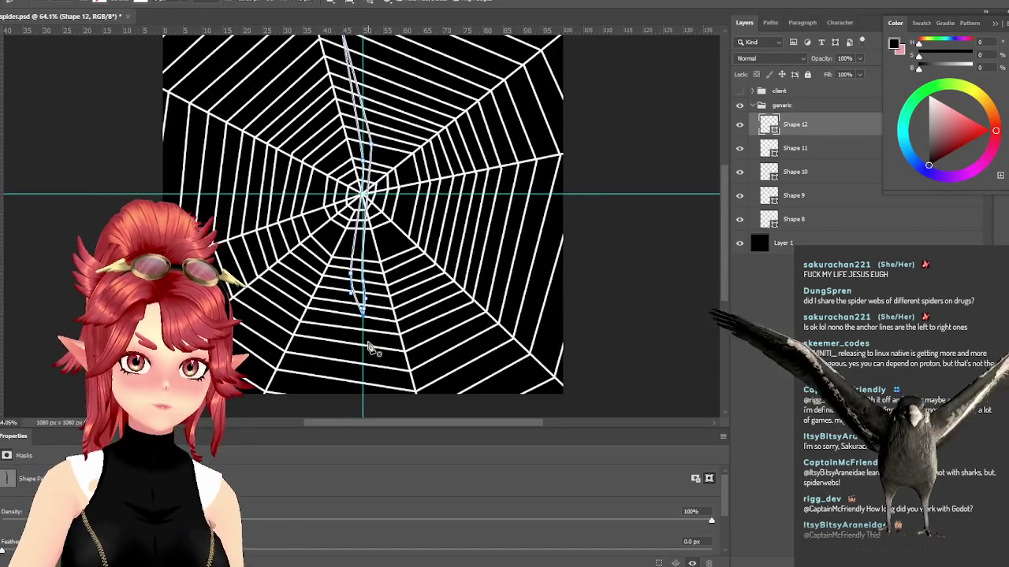
scroll(365, 359, "down", 2)
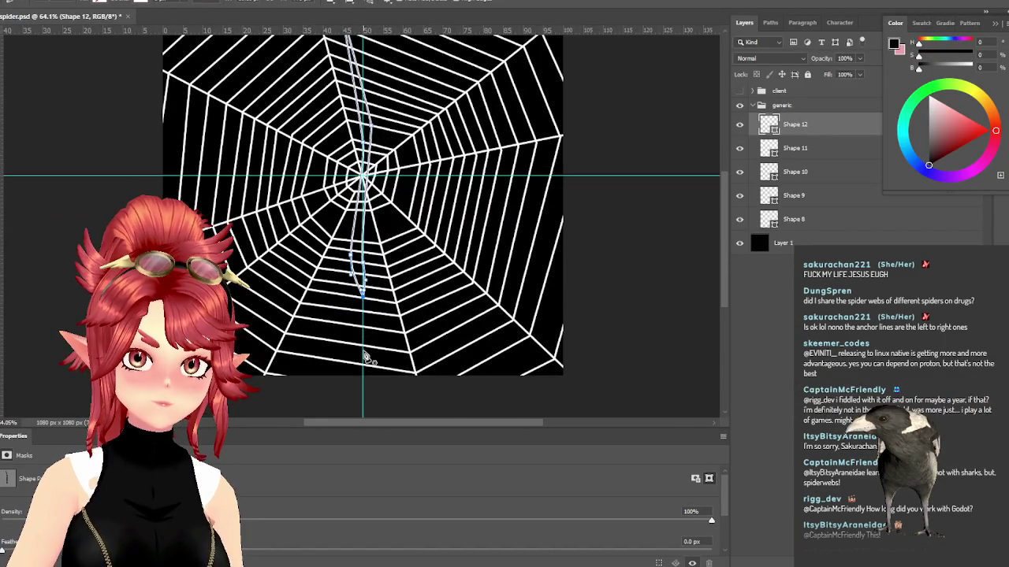
scroll(355, 357, "up", 1)
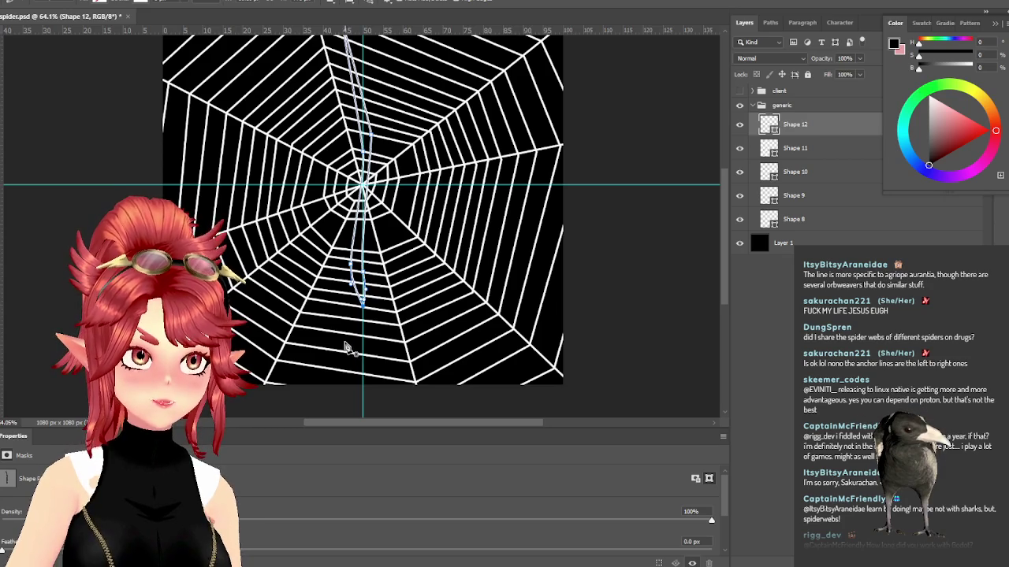
scroll(396, 289, "up", 3)
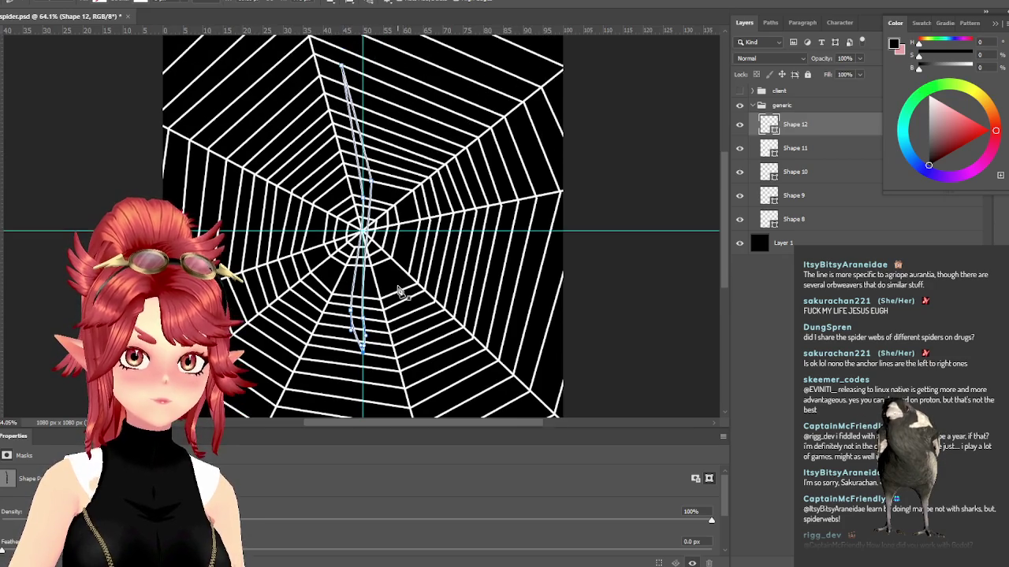
scroll(397, 289, "up", 3)
scroll(398, 290, "up", 1)
scroll(400, 292, "up", 3)
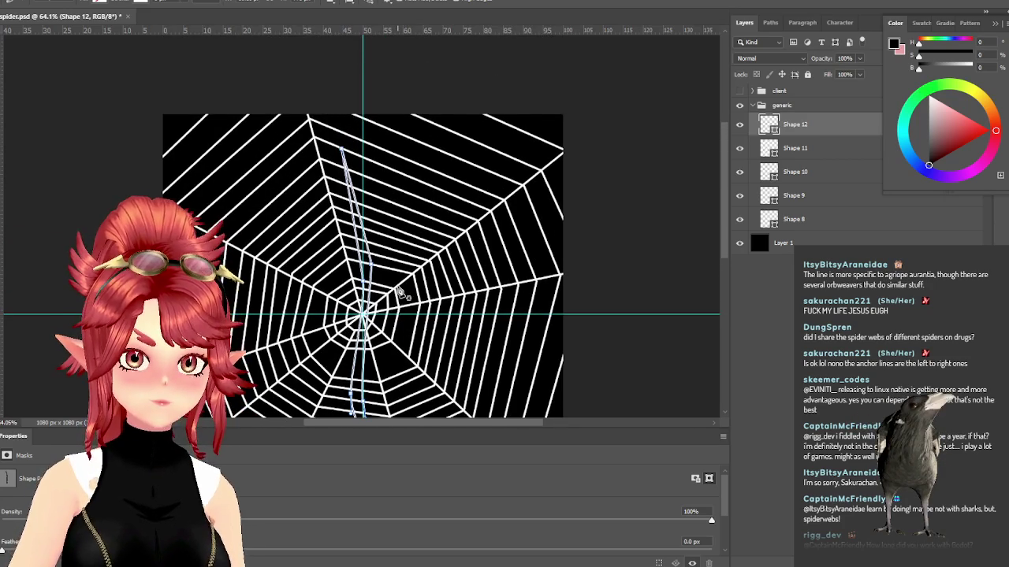
scroll(400, 292, "up", 3)
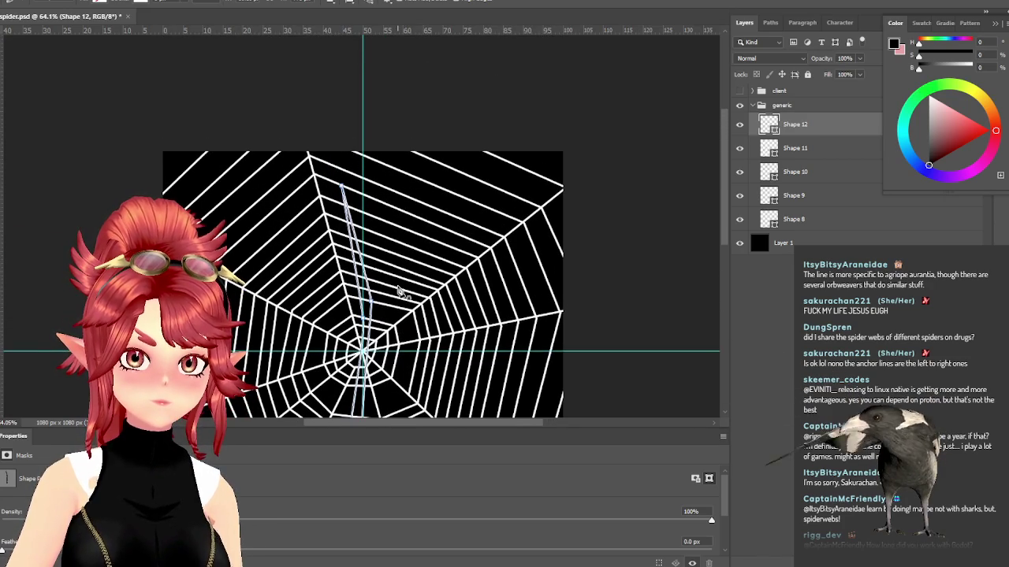
scroll(398, 299, "down", 4)
scroll(398, 301, "down", 7)
scroll(398, 302, "down", 1)
key("Left")
key("Left")
key("Left")
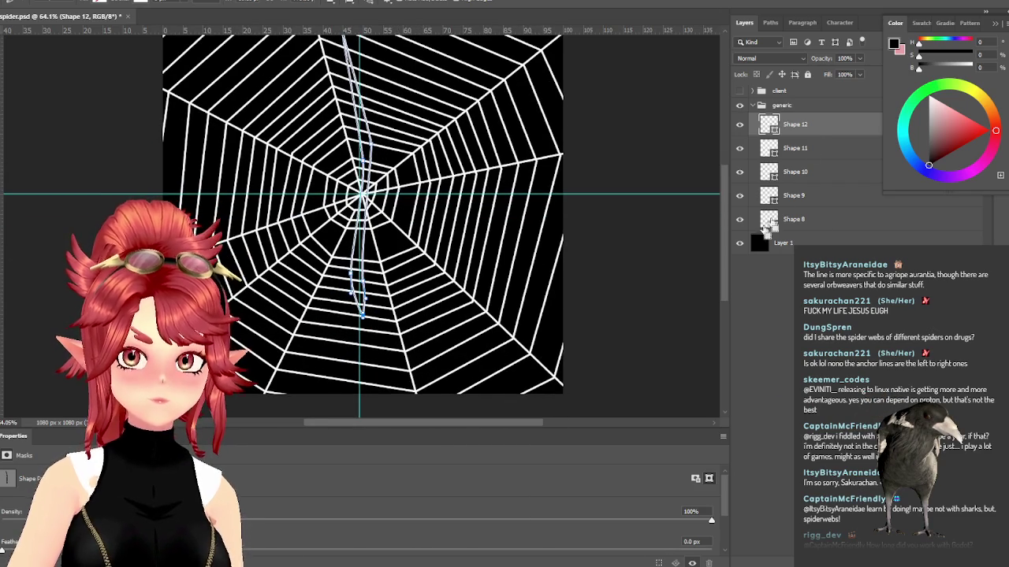
key("Delete")
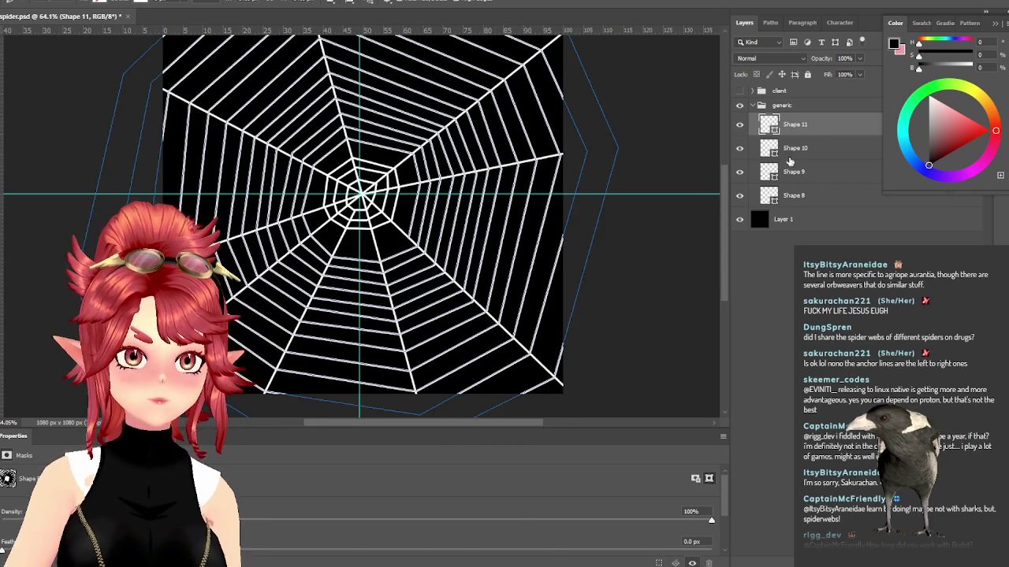
scroll(361, 260, "up", 6)
scroll(361, 315, "up", 3)
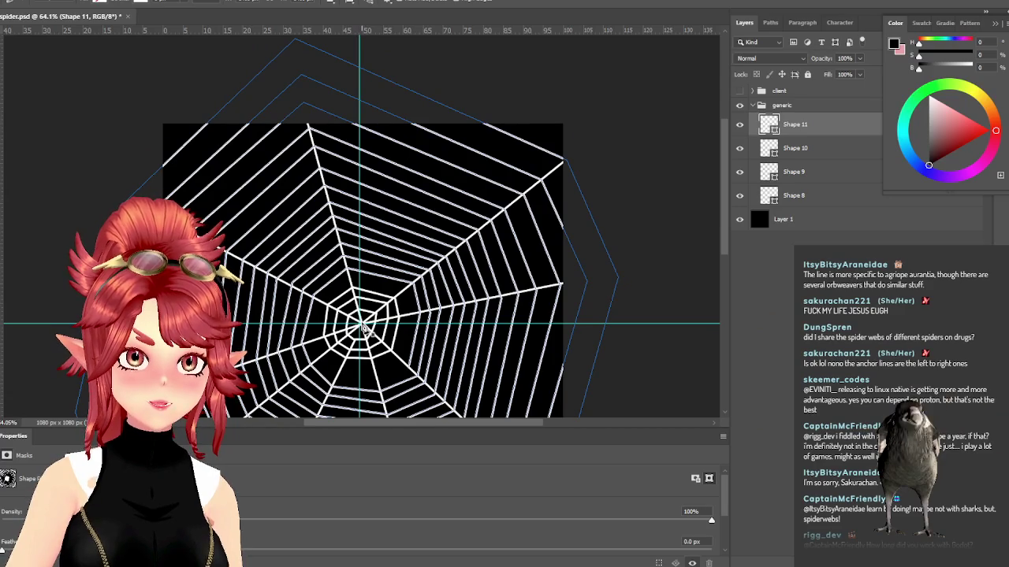
key("ctrl+z")
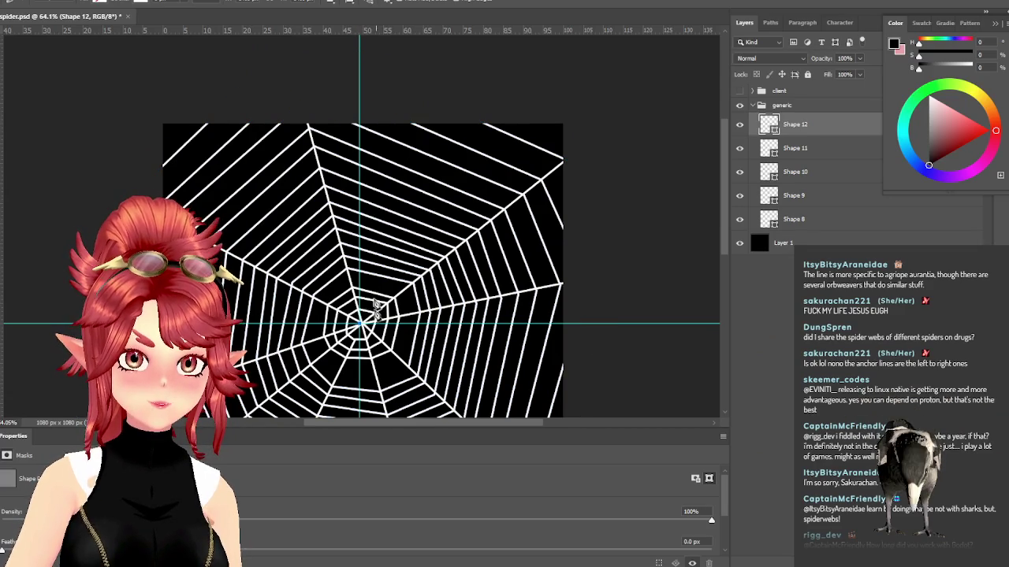
left_click(353, 124)
Step: Discard the centre-to-top line and redraw a straight vertical line through the web, top to bottom
key("Escape")
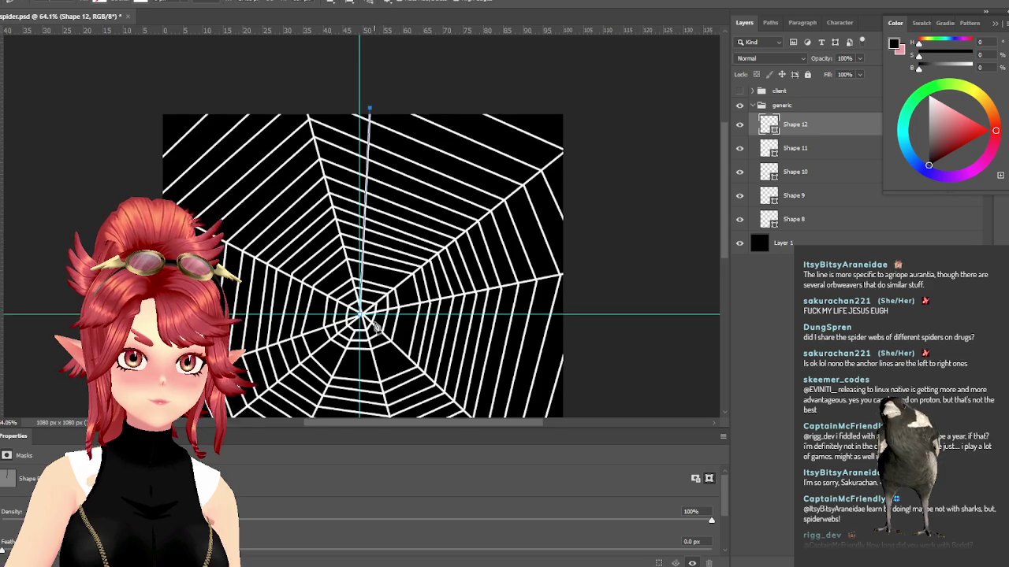
scroll(369, 236, "down", 5)
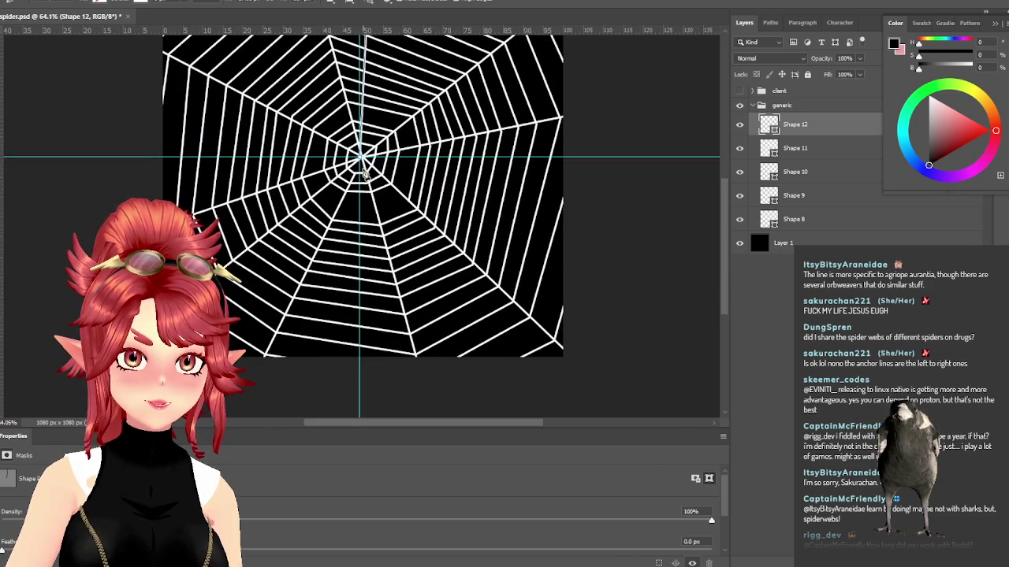
key("ctrl+z")
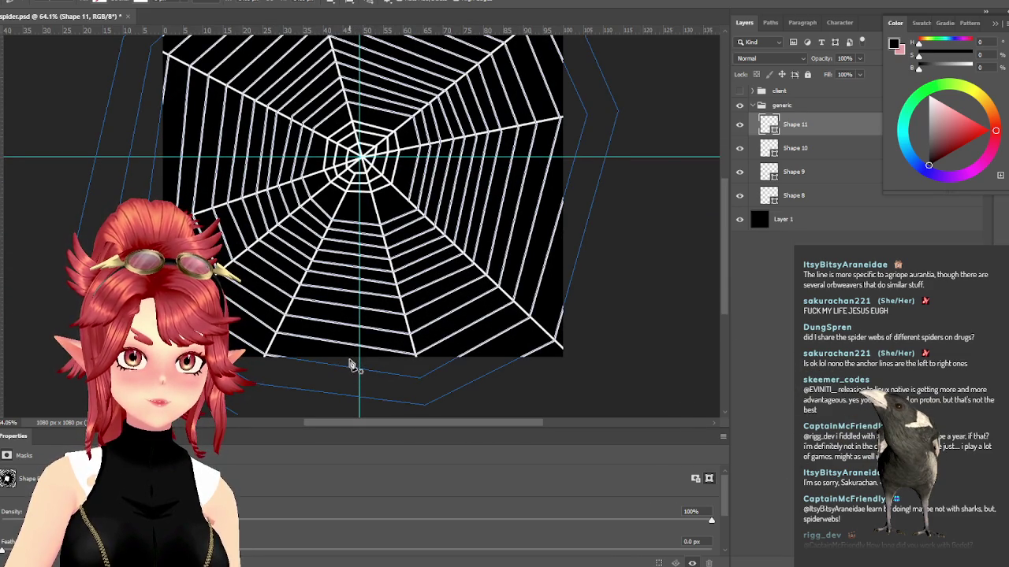
left_click(350, 360)
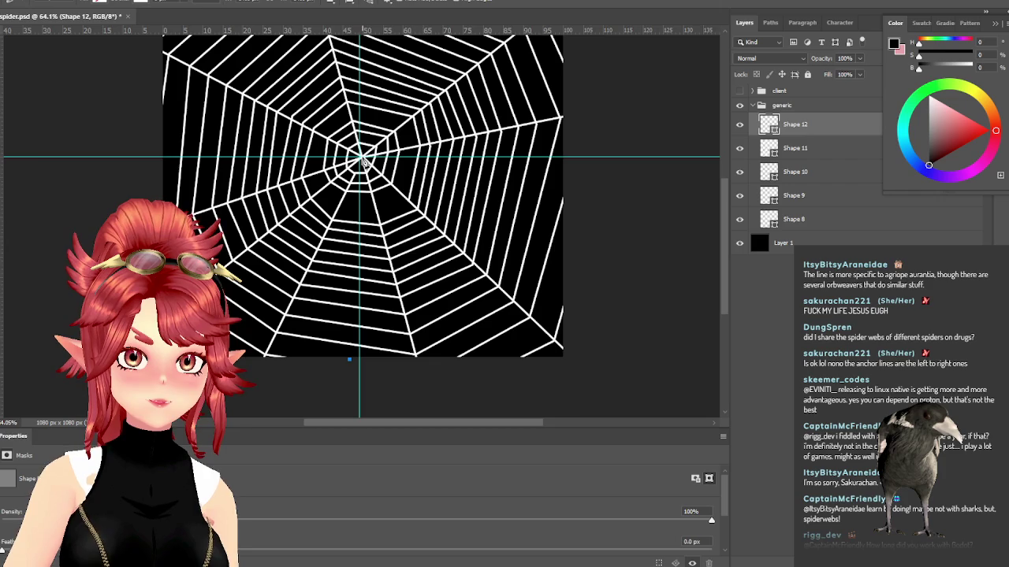
scroll(362, 161, "up", 1)
scroll(362, 161, "up", 1)
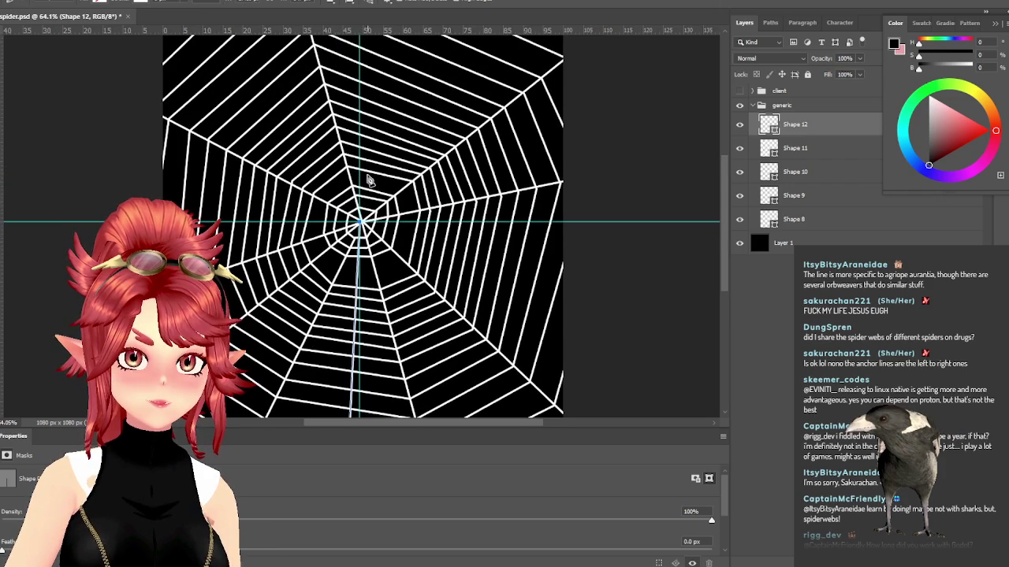
scroll(367, 181, "up", 1)
scroll(368, 181, "up", 1)
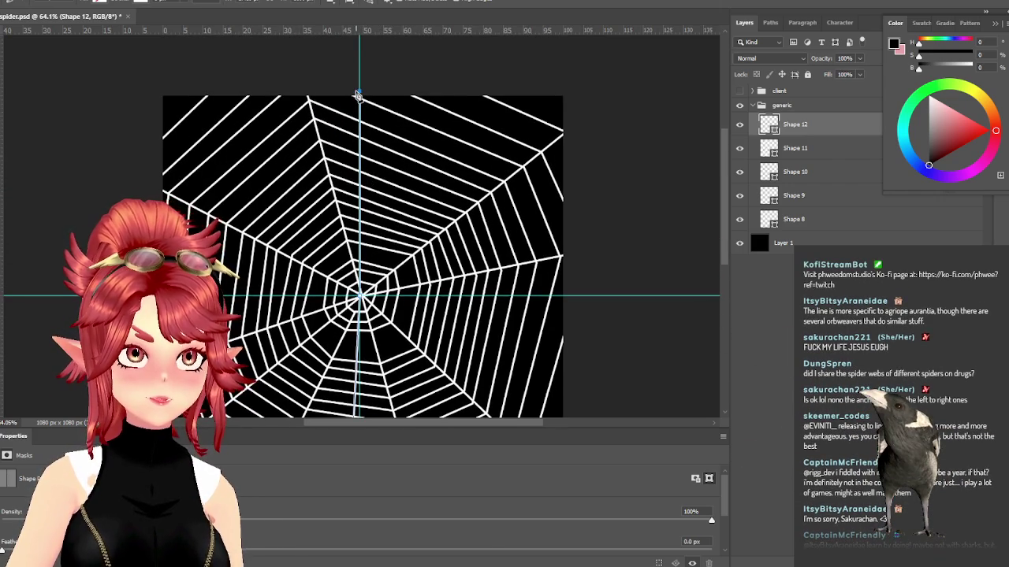
scroll(420, 293, "down", 1)
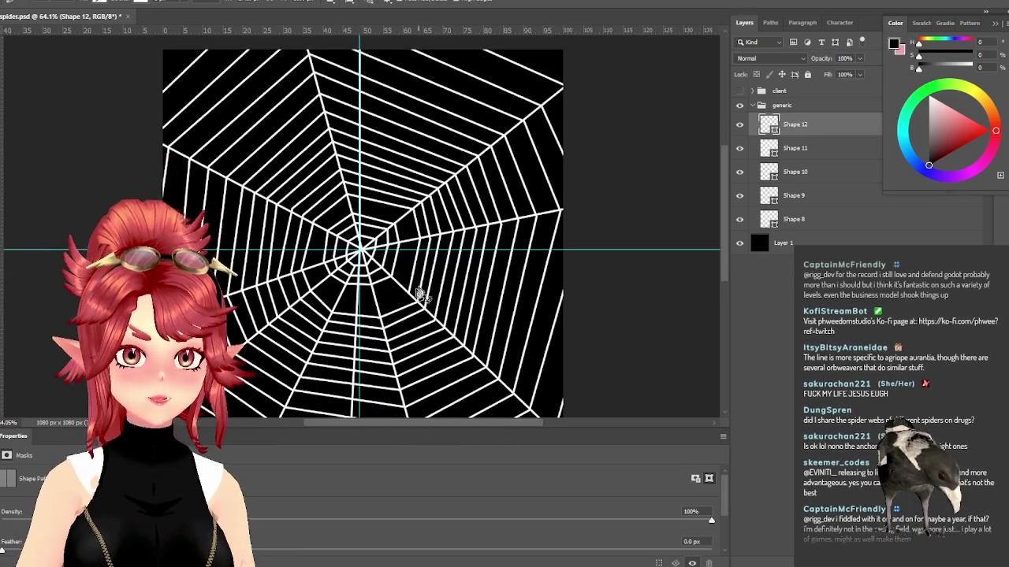
scroll(420, 293, "down", 1)
scroll(394, 315, "up", 1)
scroll(347, 303, "up", 1)
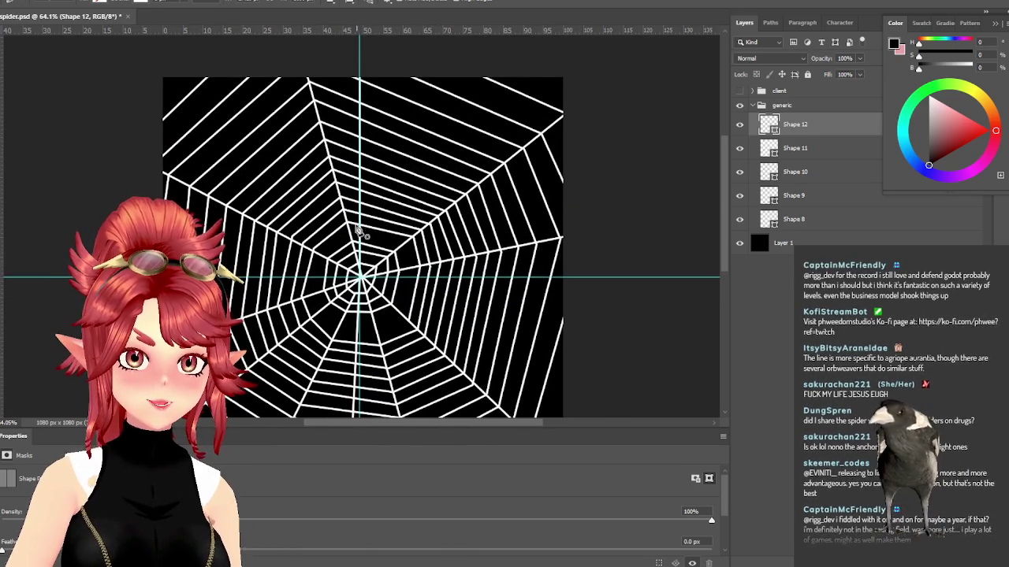
scroll(359, 231, "up", 2)
scroll(359, 231, "up", 2)
scroll(361, 235, "down", 2)
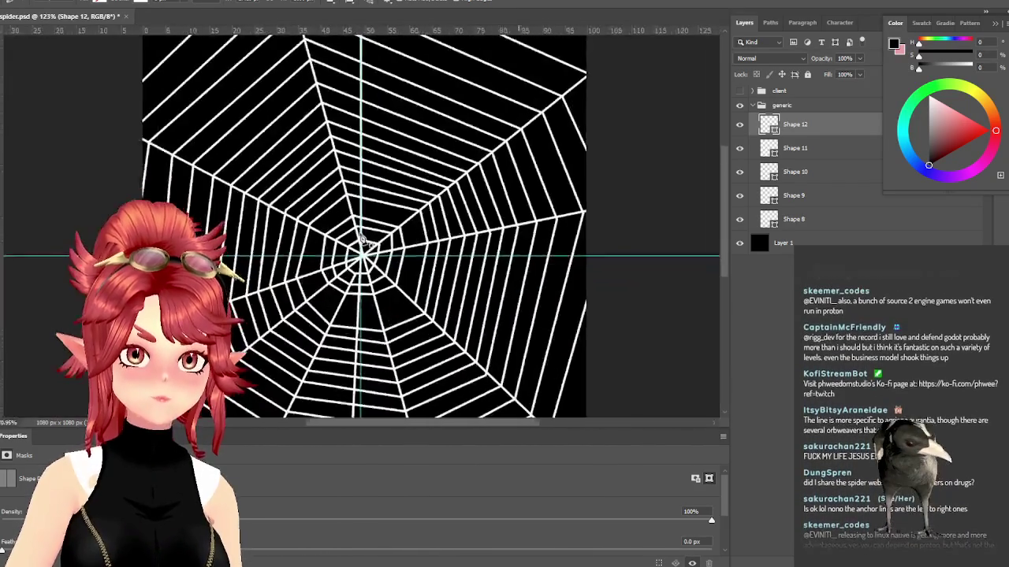
scroll(361, 235, "down", 2)
scroll(361, 226, "up", 3)
scroll(374, 213, "up", 1)
scroll(377, 207, "down", 3)
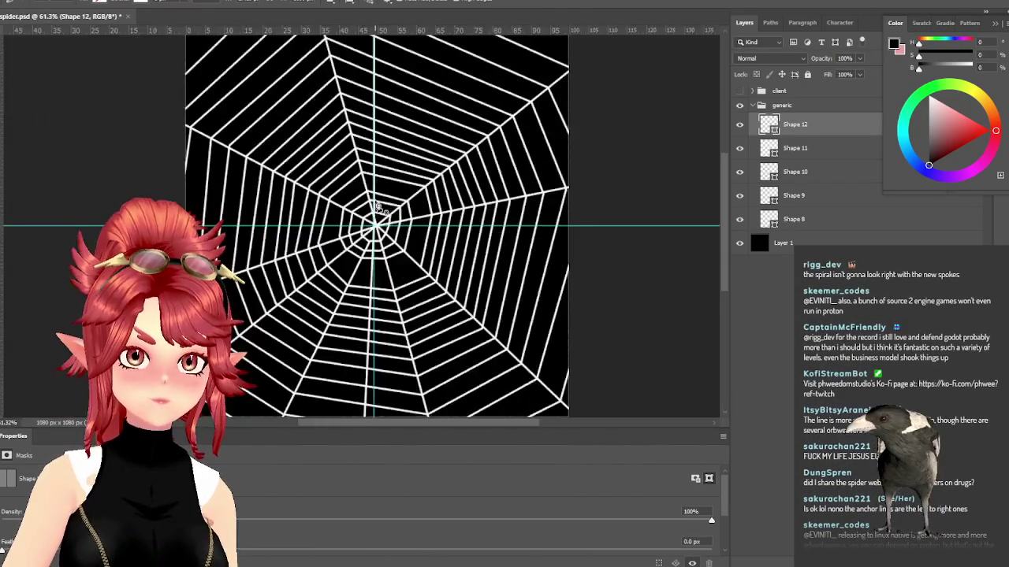
scroll(377, 206, "down", 3)
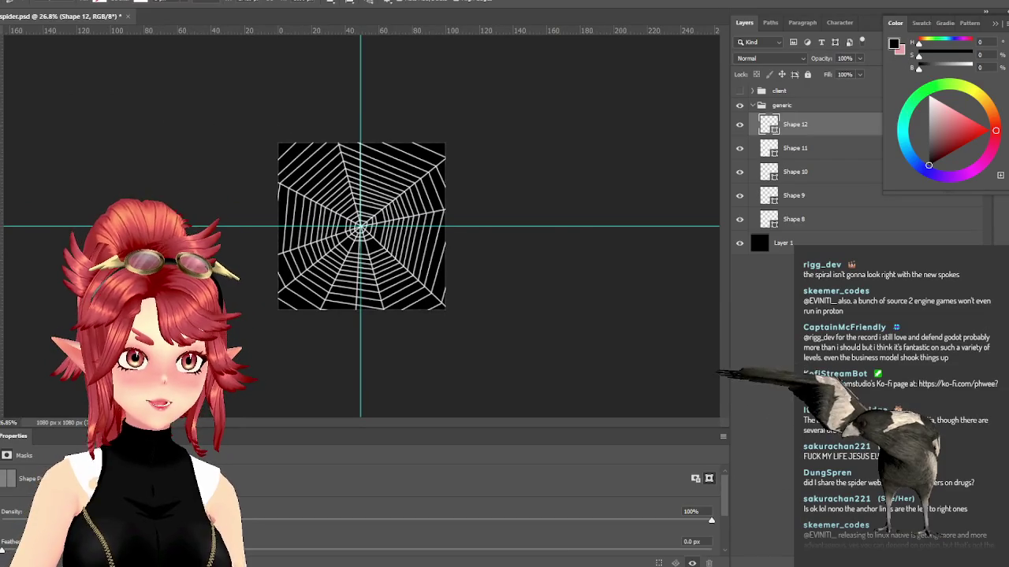
Step: Move the vertical guide right and the horizontal guide lower, clear of the web
key("v")
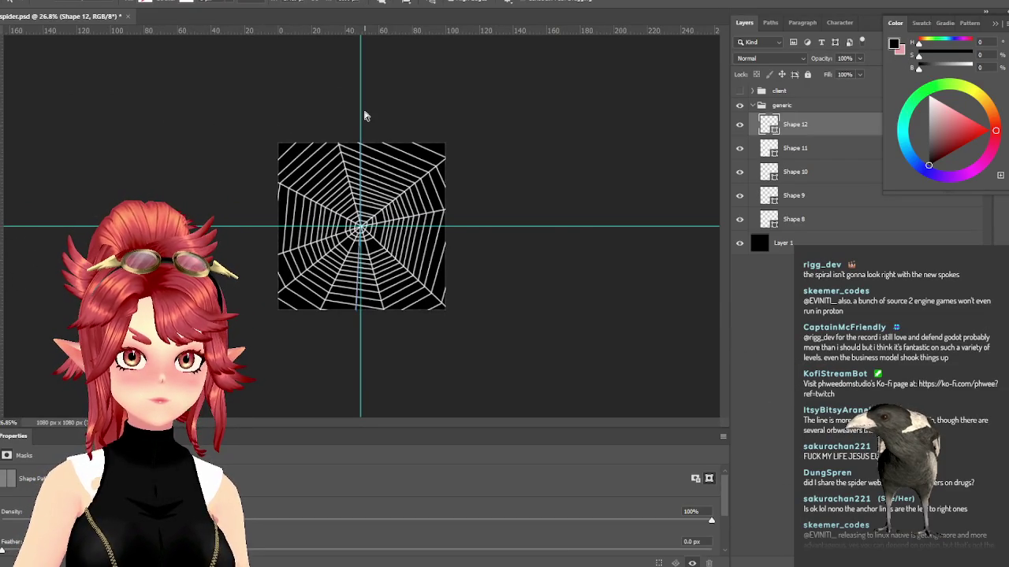
left_click_drag(361, 113, 468, 128)
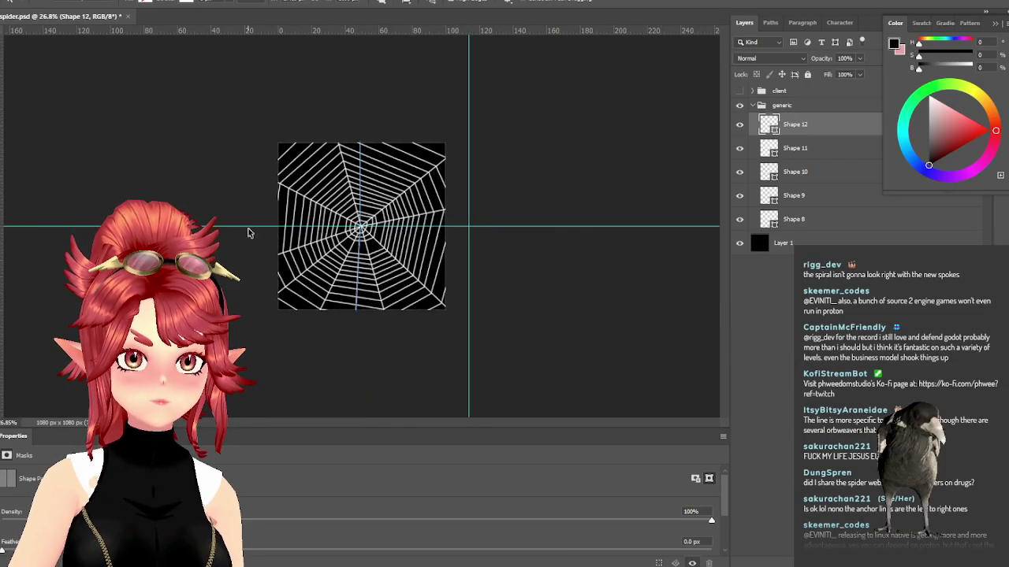
left_click_drag(248, 226, 253, 322)
scroll(356, 240, "up", 5)
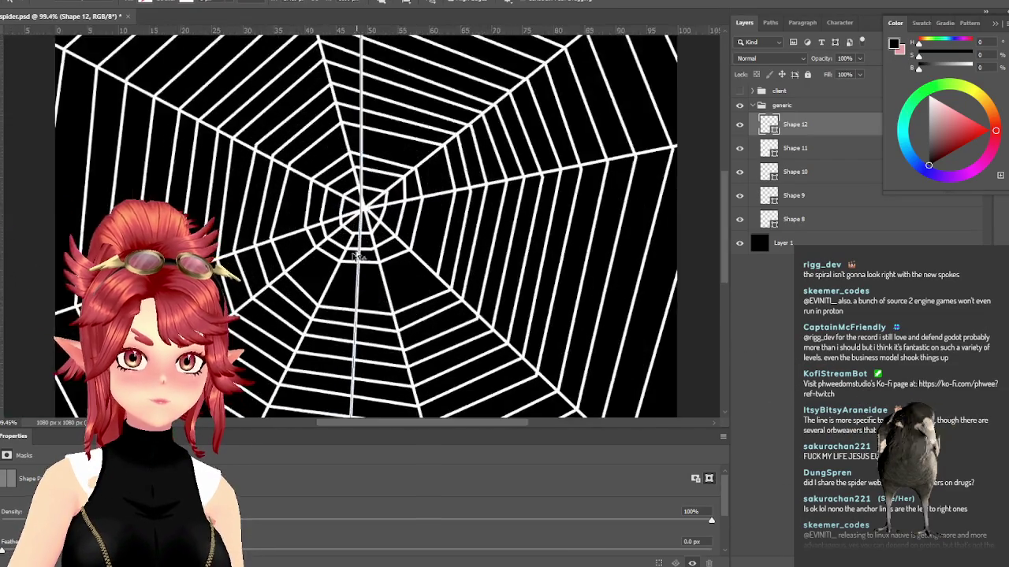
scroll(431, 113, "up", 1)
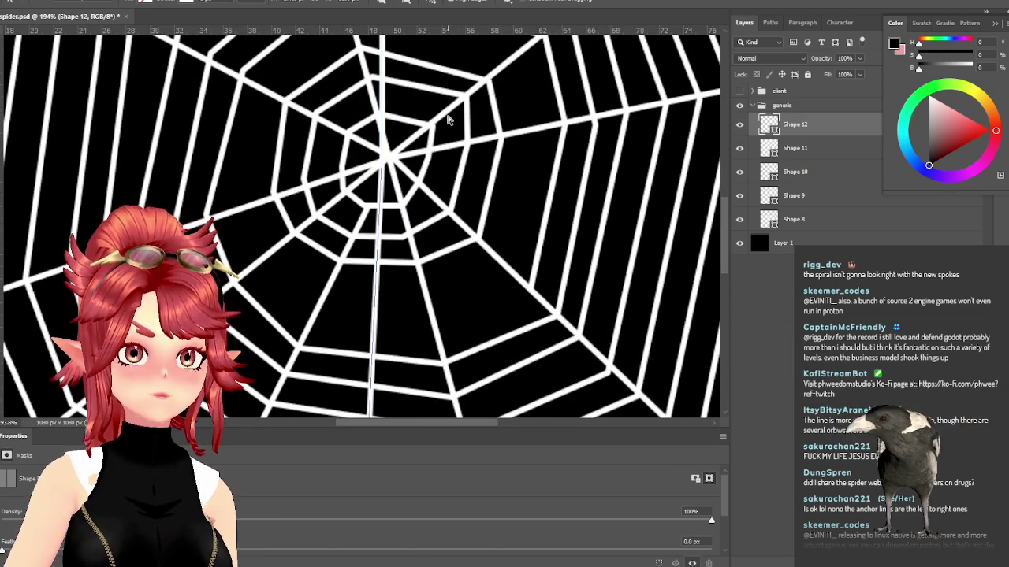
scroll(447, 118, "down", 3)
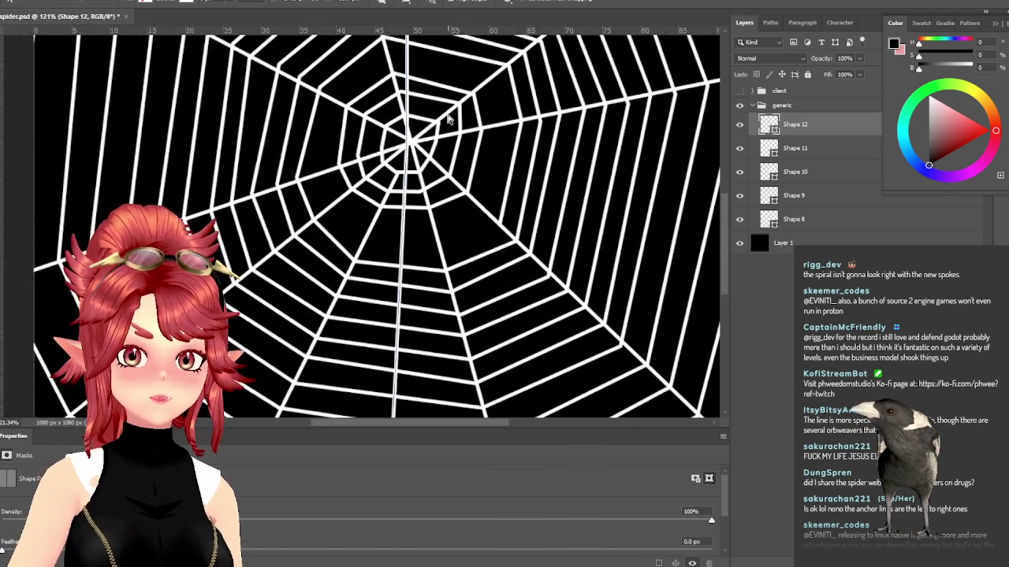
scroll(447, 118, "down", 2)
scroll(378, 134, "up", 1)
scroll(343, 148, "up", 2)
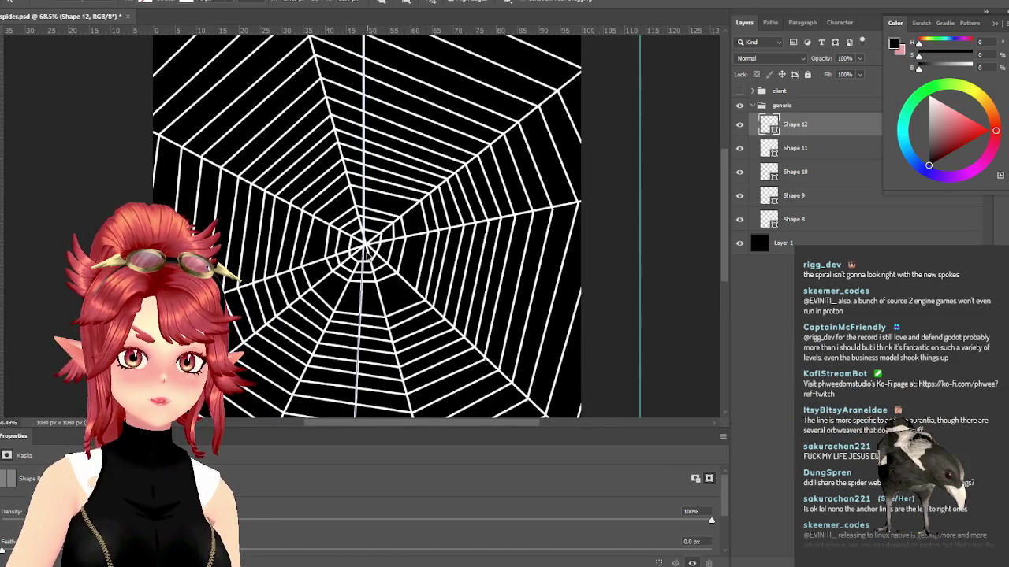
scroll(376, 303, "down", 1)
scroll(375, 302, "down", 1)
scroll(375, 299, "up", 2)
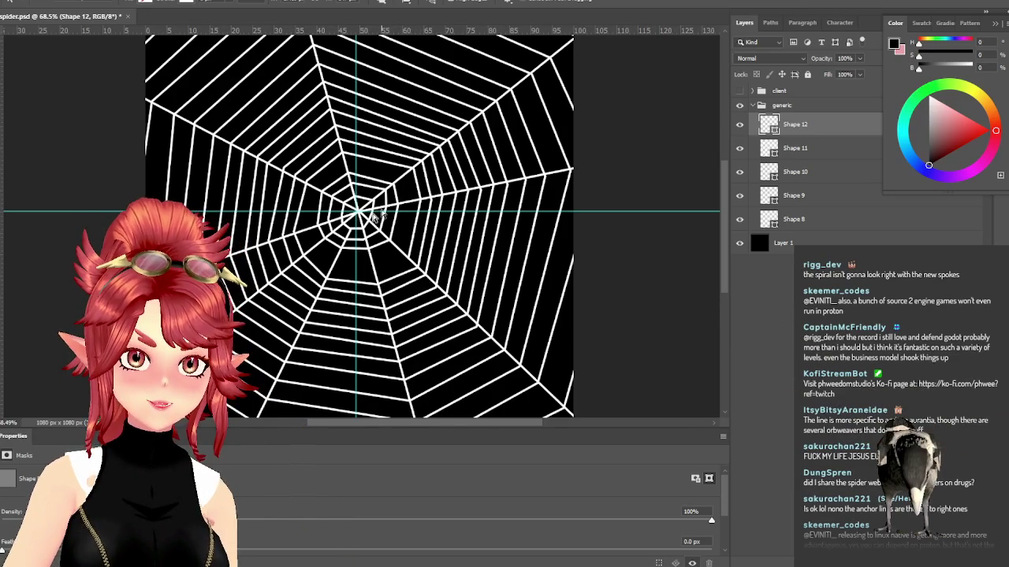
scroll(371, 229, "up", 2)
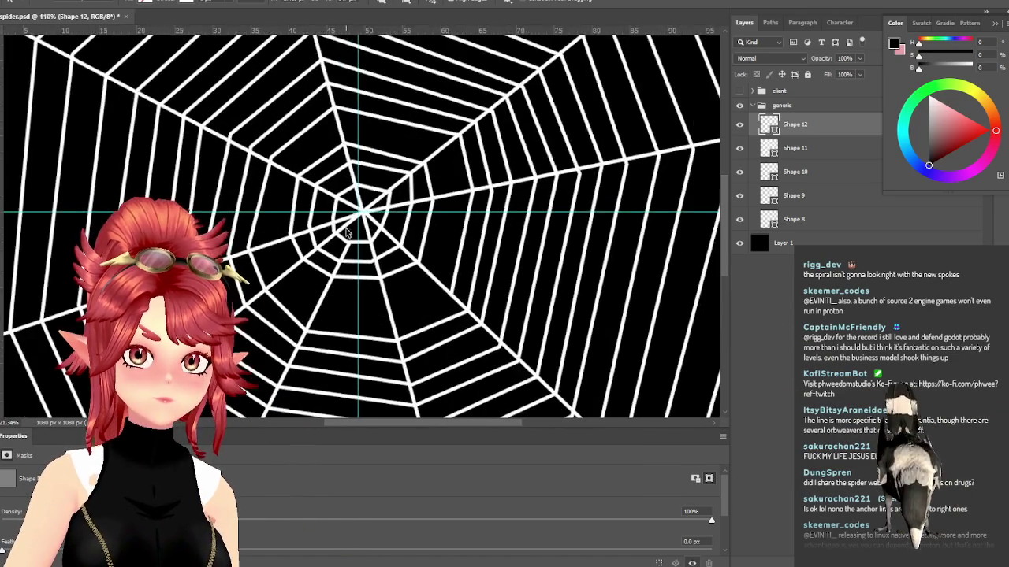
Step: Start a zigzag path on a new shape layer from the hub along the upper-right spoke
scroll(416, 168, "up", 2)
scroll(417, 168, "up", 1)
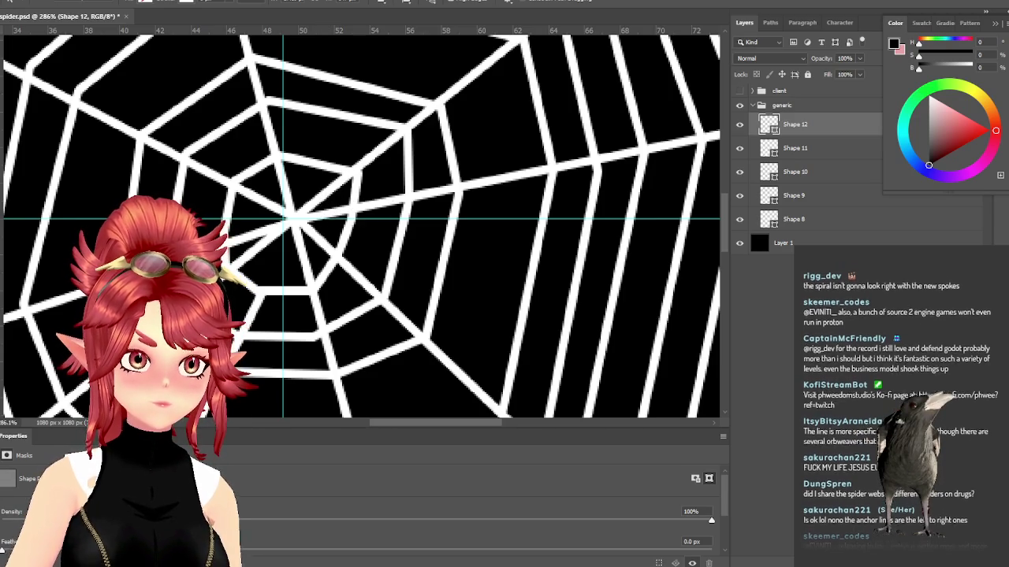
left_click(324, 193)
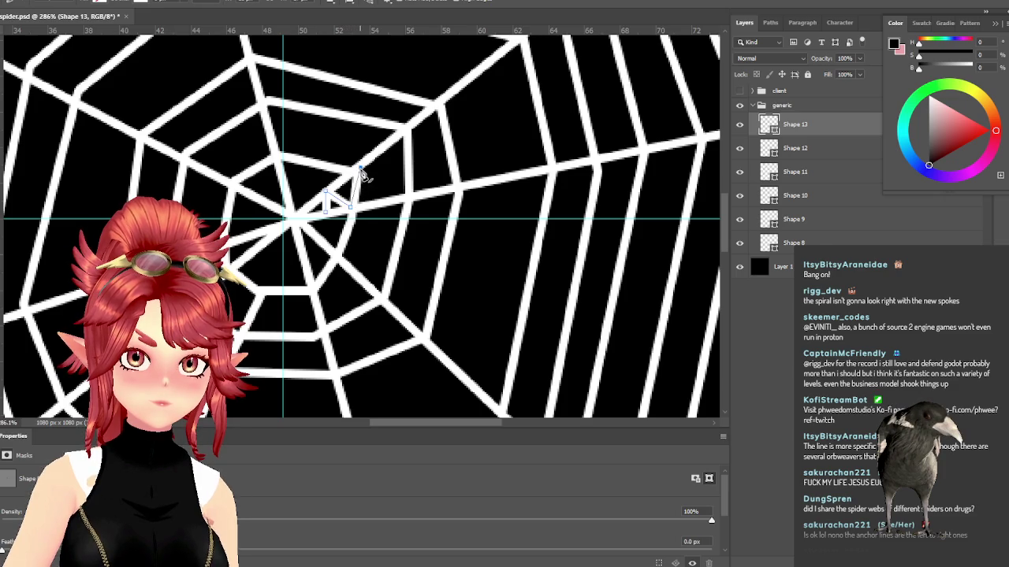
left_click(382, 199)
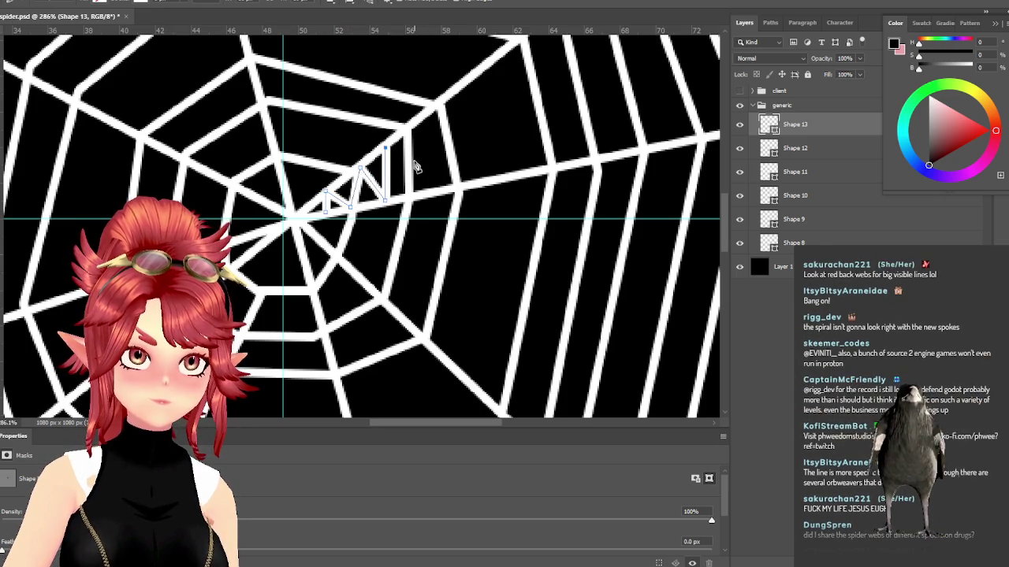
left_click(420, 192)
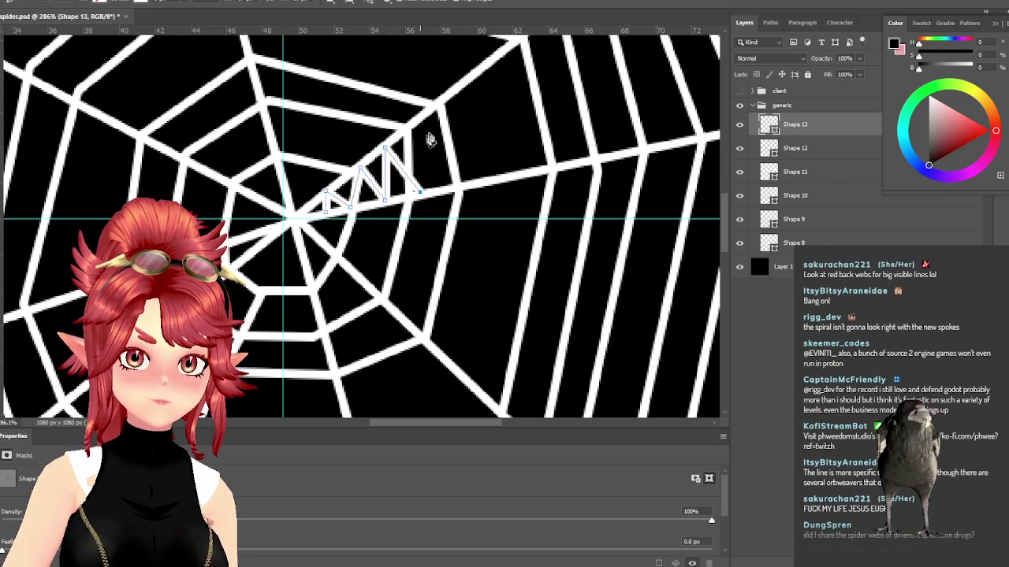
left_click(425, 117)
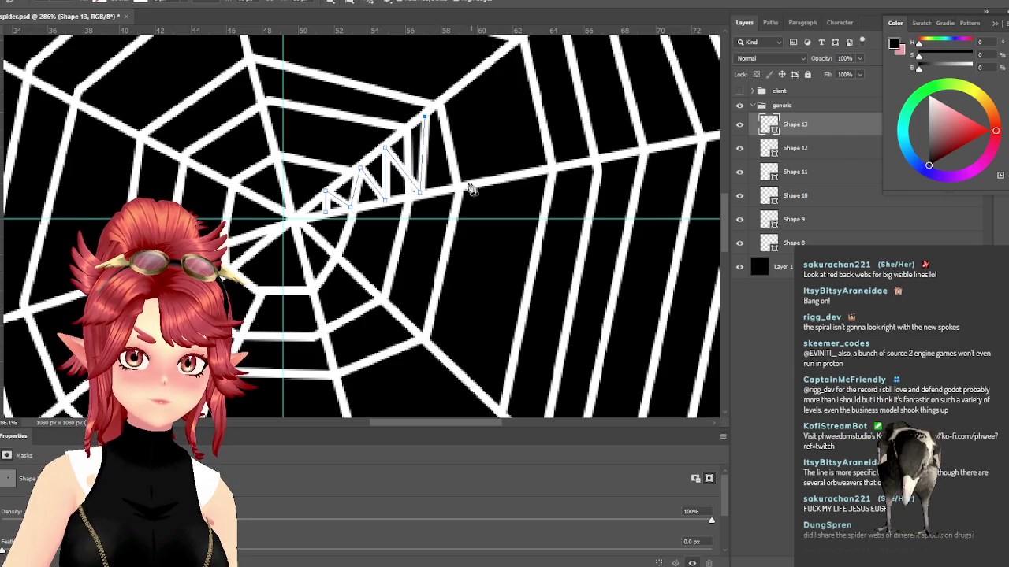
left_click(464, 186)
left_click(462, 82)
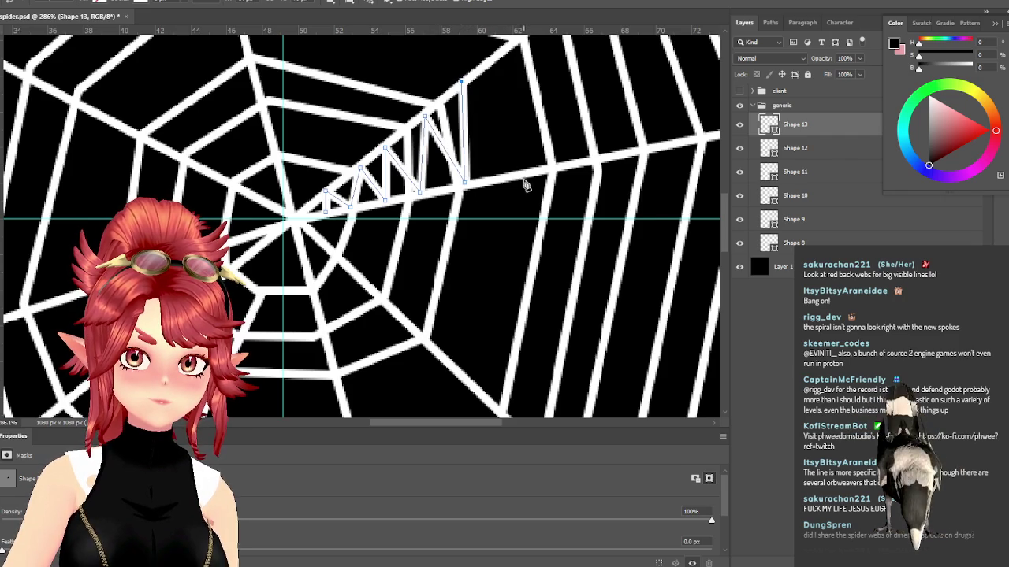
left_click(509, 173)
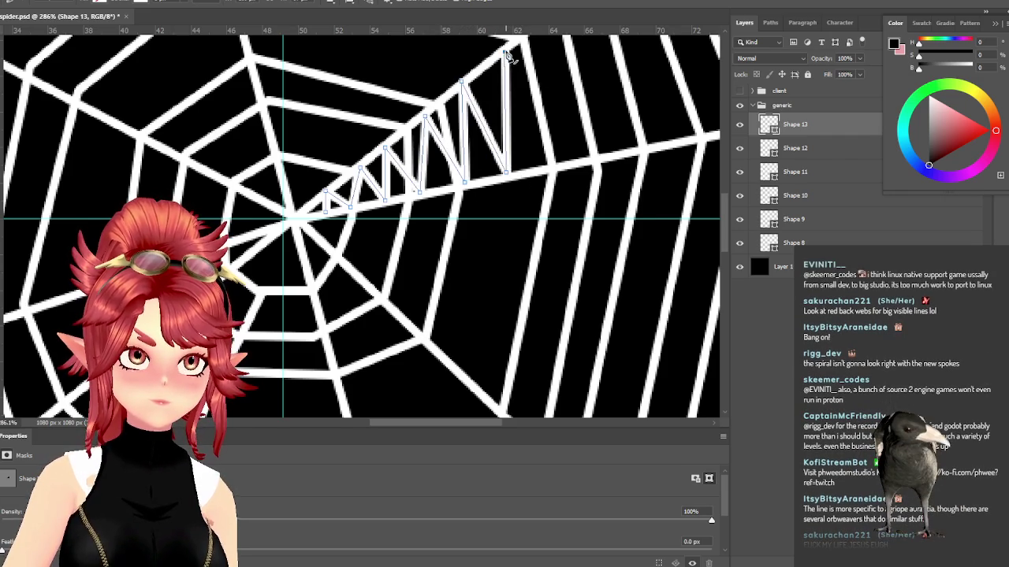
left_click(543, 172)
Step: Continue the zigzag peaks out to the web's edge and commit the shape
scroll(546, 167, "down", 2)
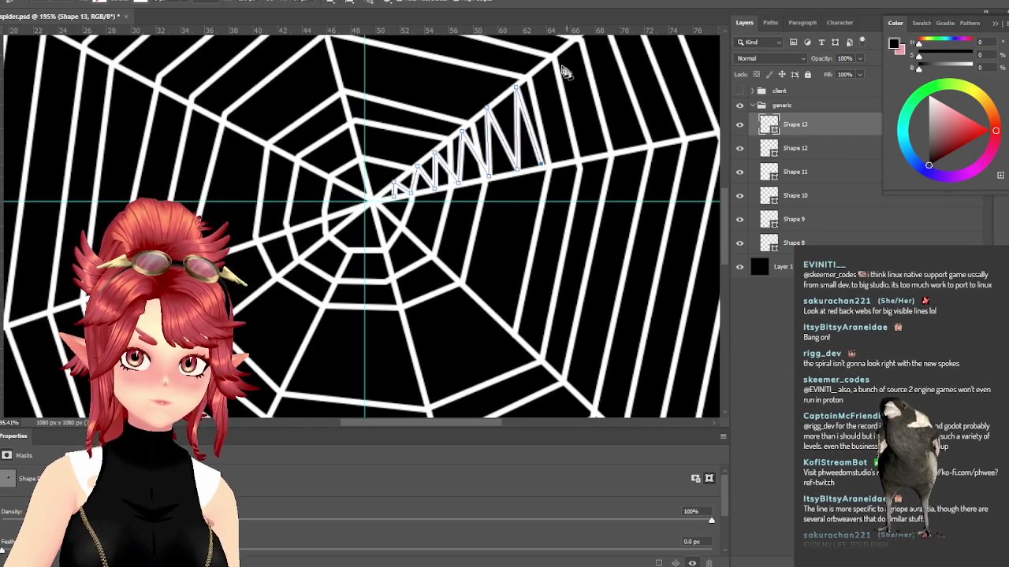
scroll(543, 142, "right", 3)
scroll(536, 126, "right", 2)
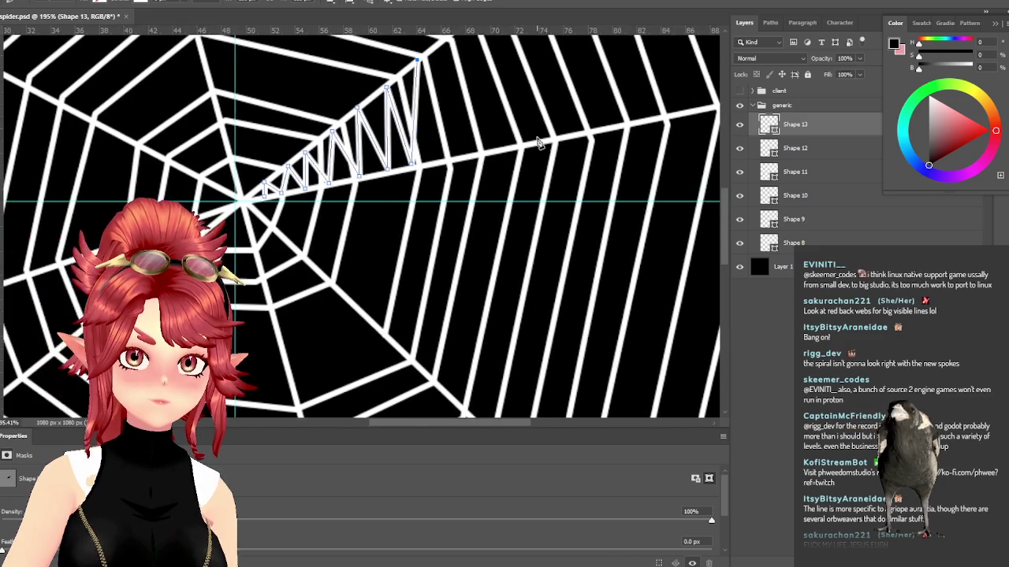
scroll(525, 138, "up", 2)
scroll(394, 157, "up", 3)
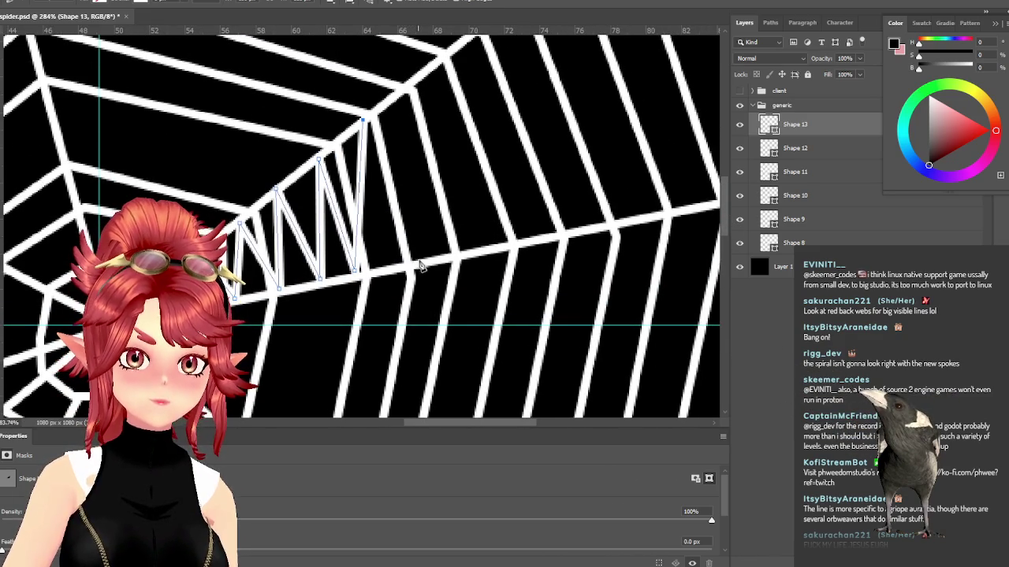
left_click(418, 265)
left_click(410, 90)
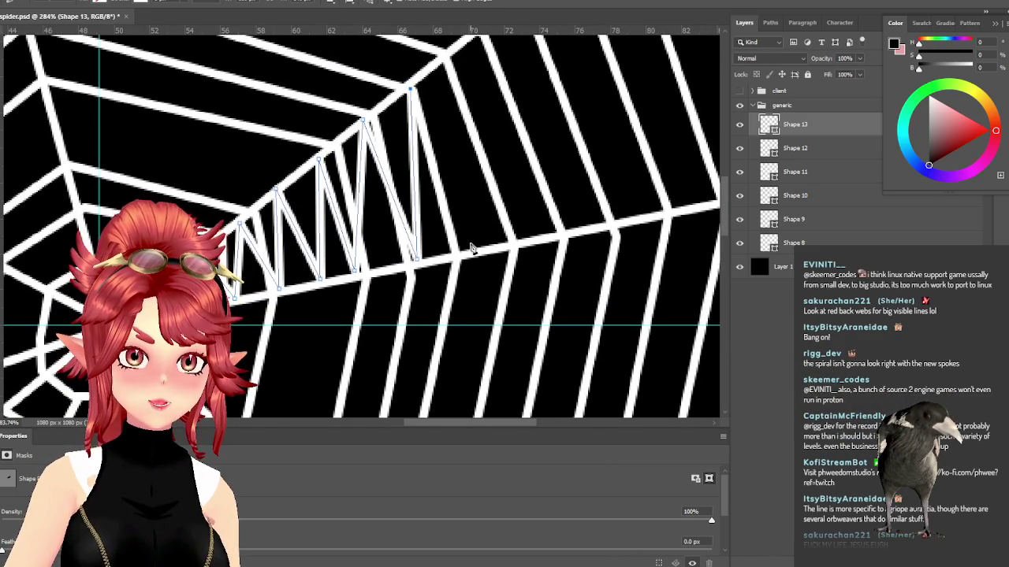
left_click(468, 251)
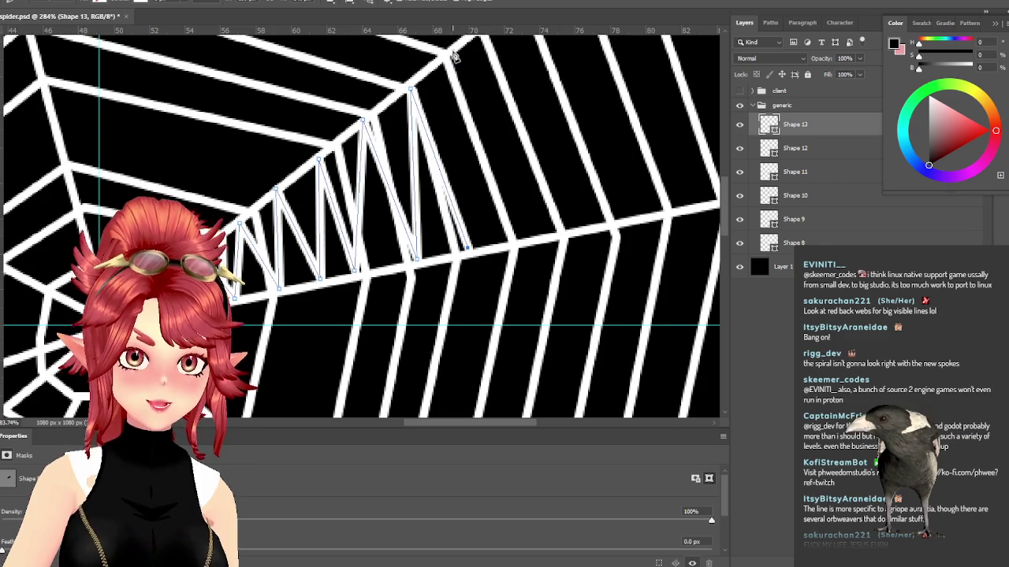
left_click(454, 54)
left_click(536, 241)
scroll(570, 266, "up", 2)
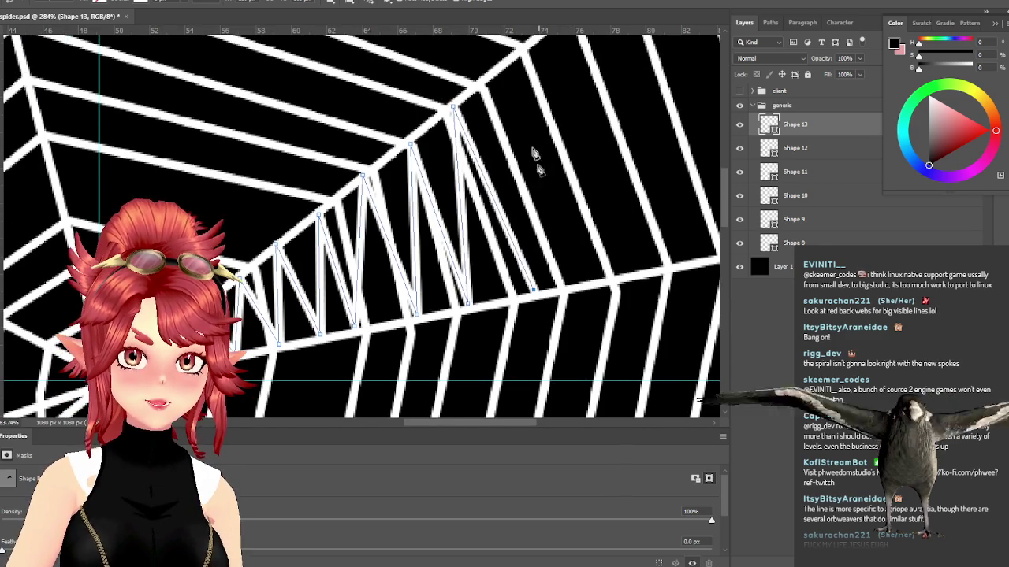
left_click(499, 79)
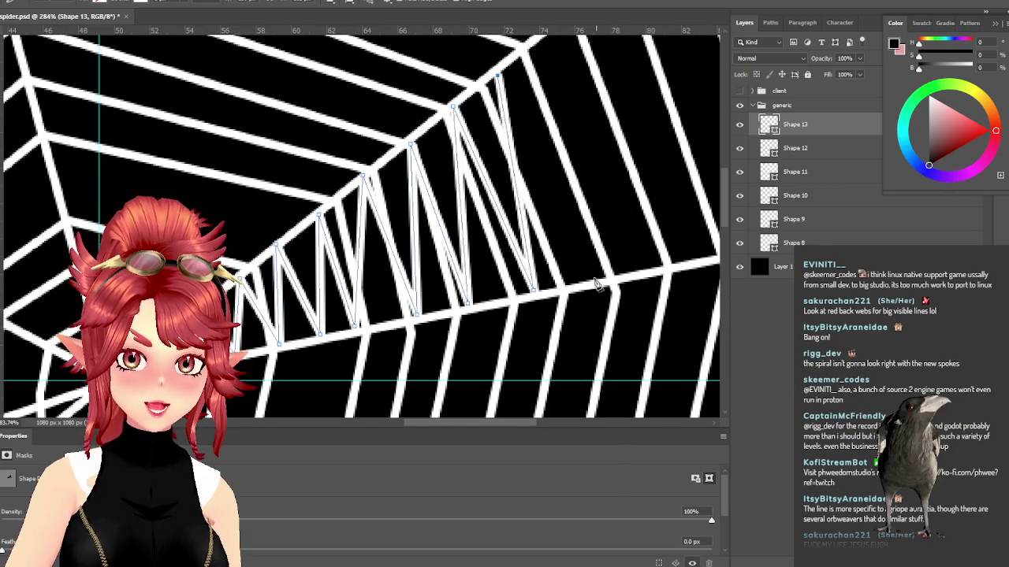
scroll(597, 287, "down", 2)
scroll(622, 291, "down", 3)
scroll(631, 293, "up", 3)
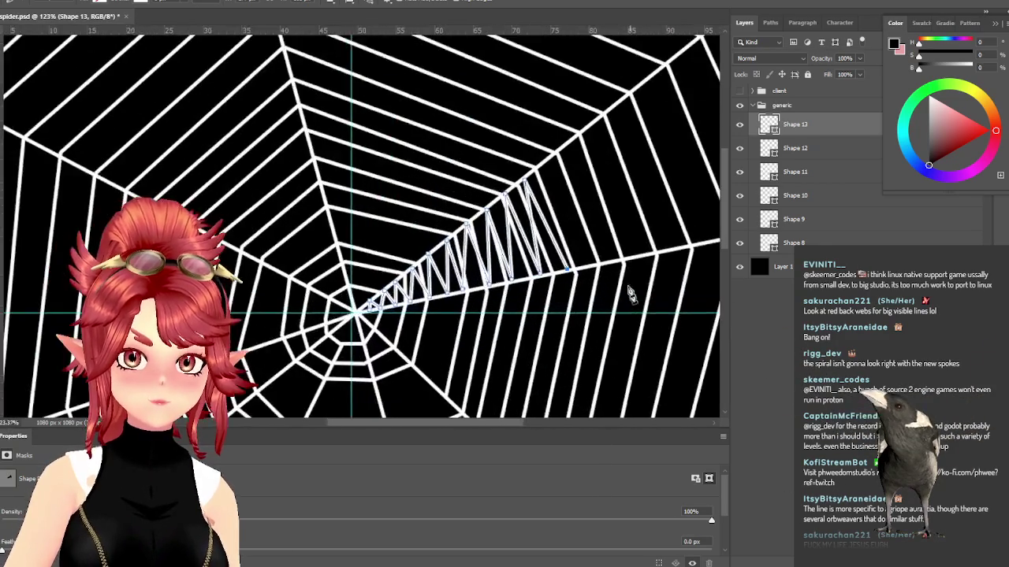
scroll(584, 221, "up", 2)
left_click(522, 107)
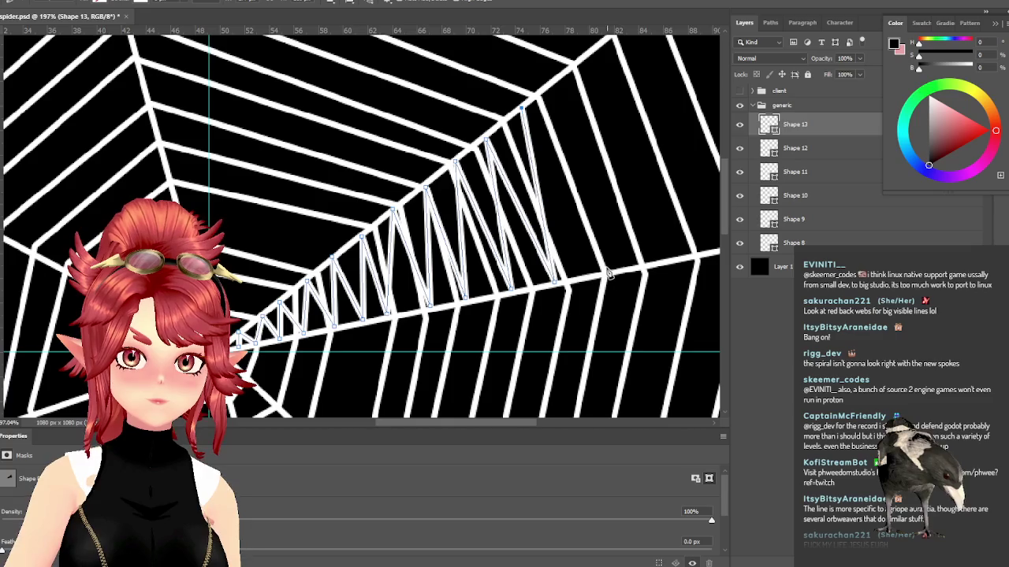
left_click(606, 276)
key("Return")
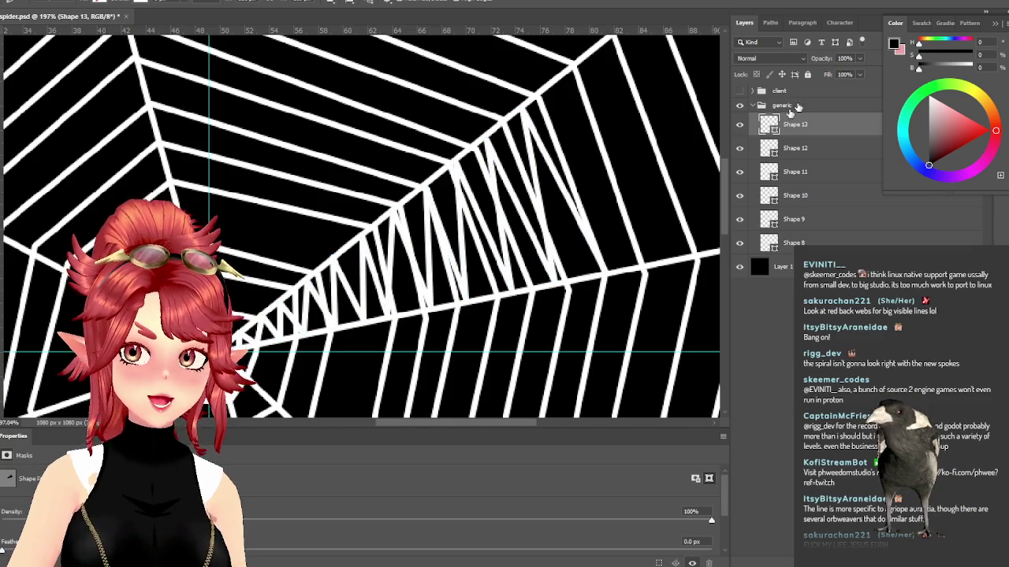
Step: Increase the zigzag's stroke width so it matches the thick web strands
left_click_drag(186, 14, 182, 14)
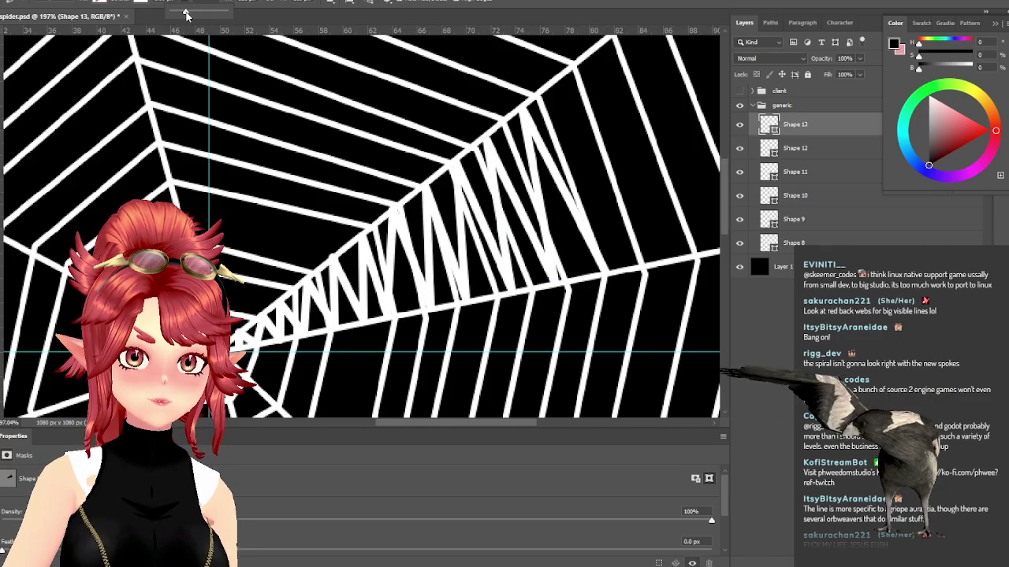
scroll(310, 96, "down", 3)
scroll(409, 323, "down", 2)
scroll(291, 367, "up", 2)
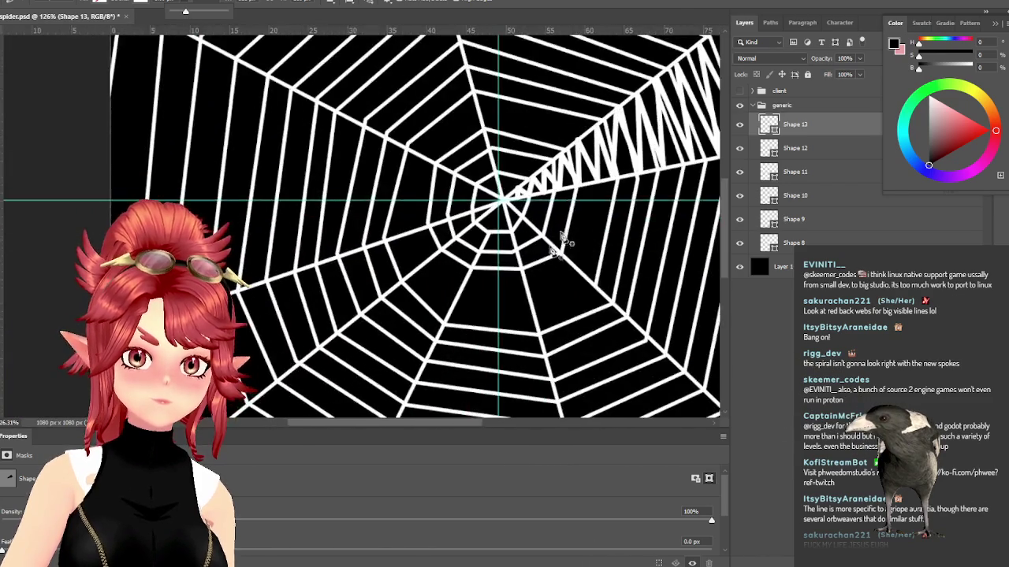
scroll(564, 236, "up", 3)
scroll(396, 208, "up", 3)
Step: Draw a second zigzag path from the centre out along the lower-left spoke
left_click(497, 195)
left_click(490, 220)
left_click(411, 223)
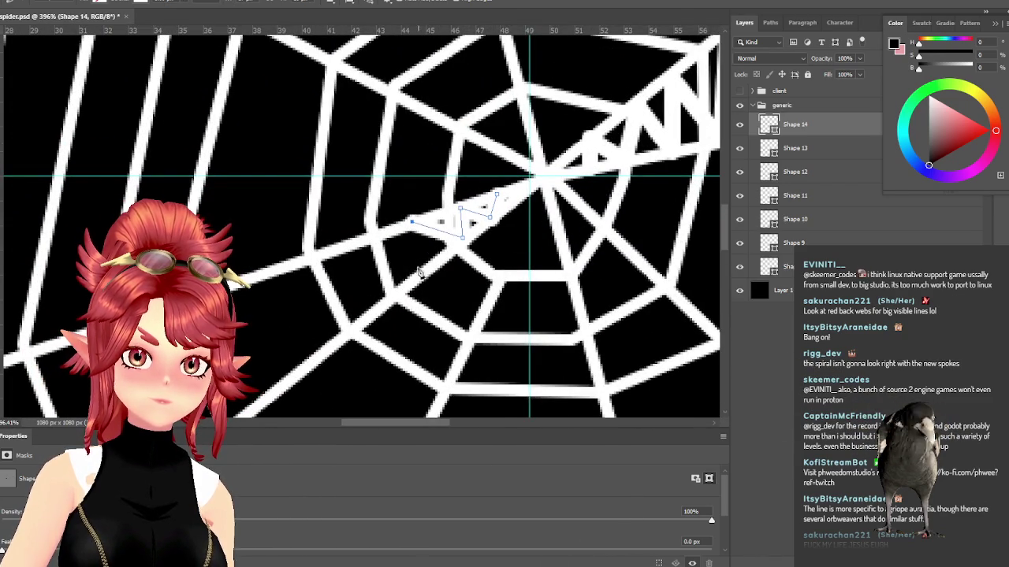
left_click(372, 243)
left_click(375, 304)
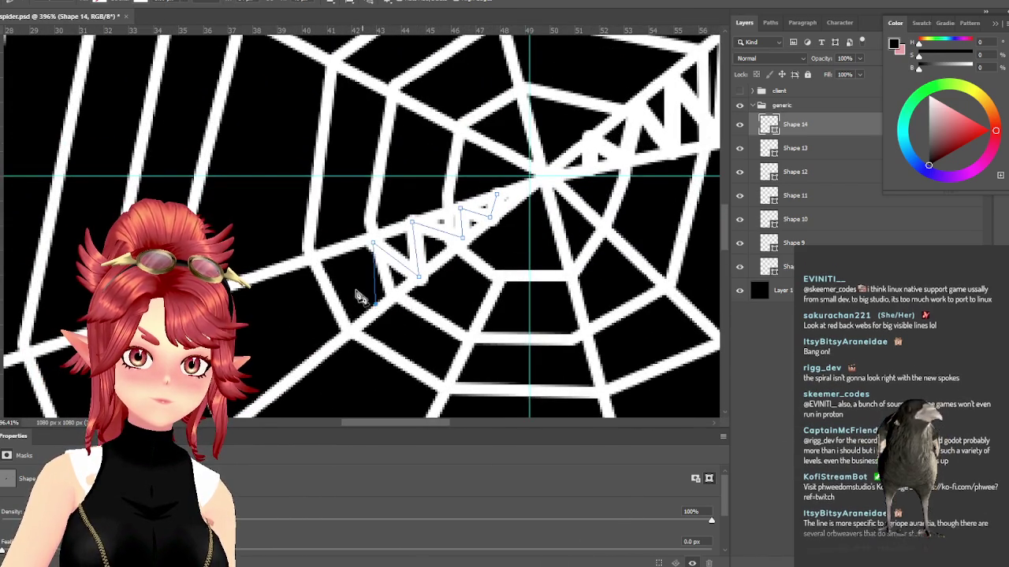
left_click(320, 261)
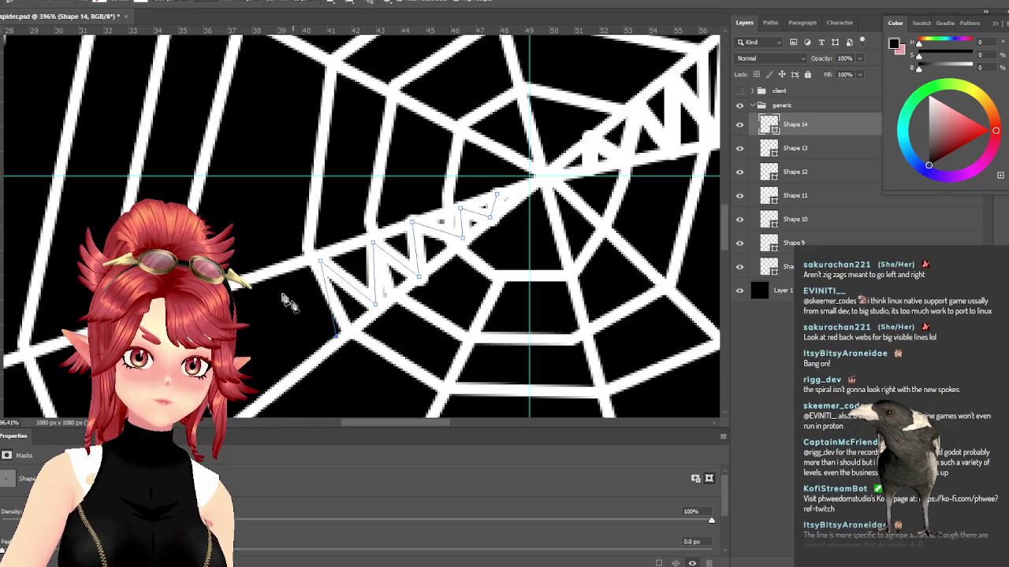
left_click(260, 276)
left_click(286, 377)
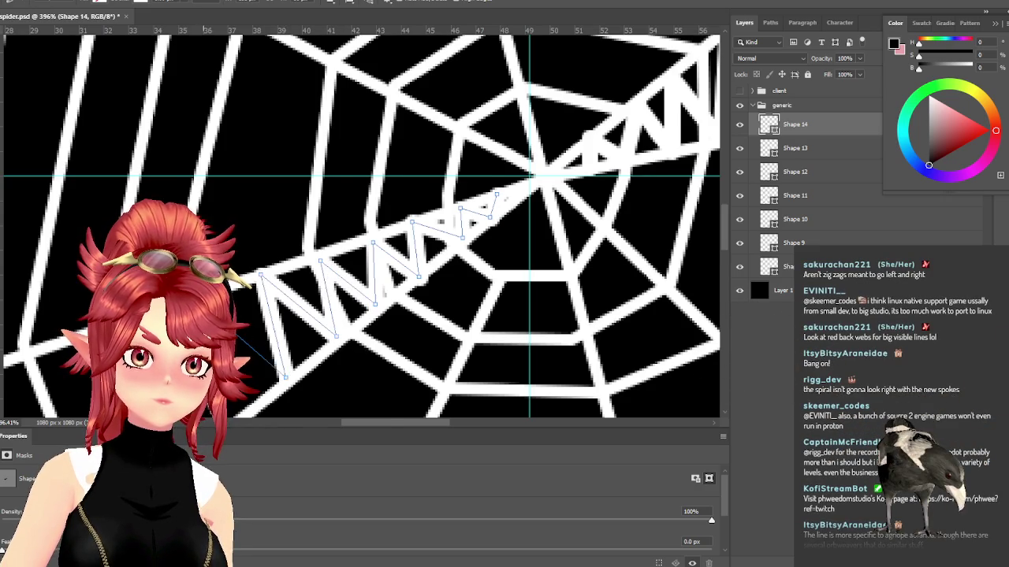
left_click(196, 298)
Step: Zoom out to check both zigzags, then bring up the Google Images reference
scroll(359, 225, "down", 3)
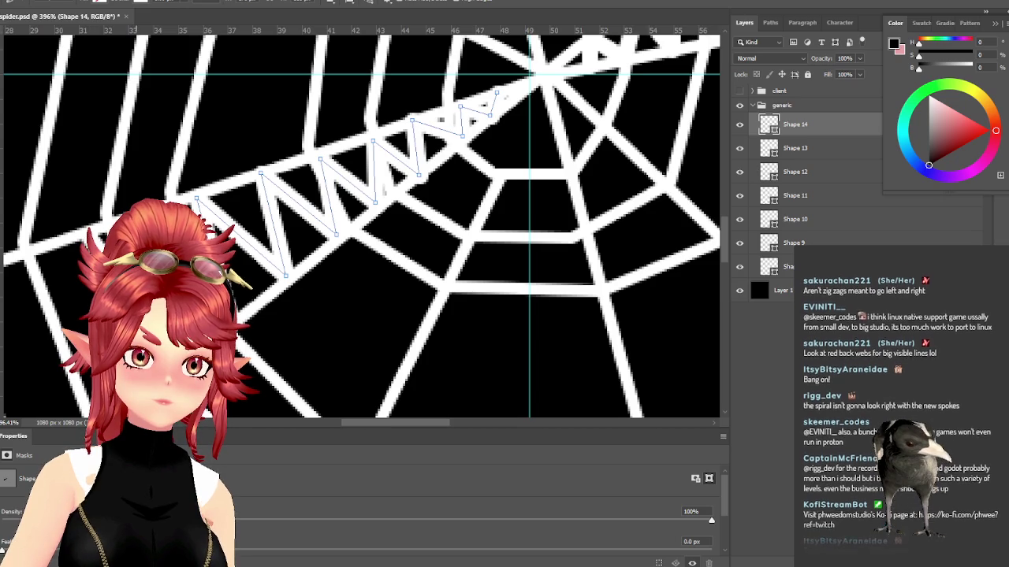
scroll(30, 255, "down", 2)
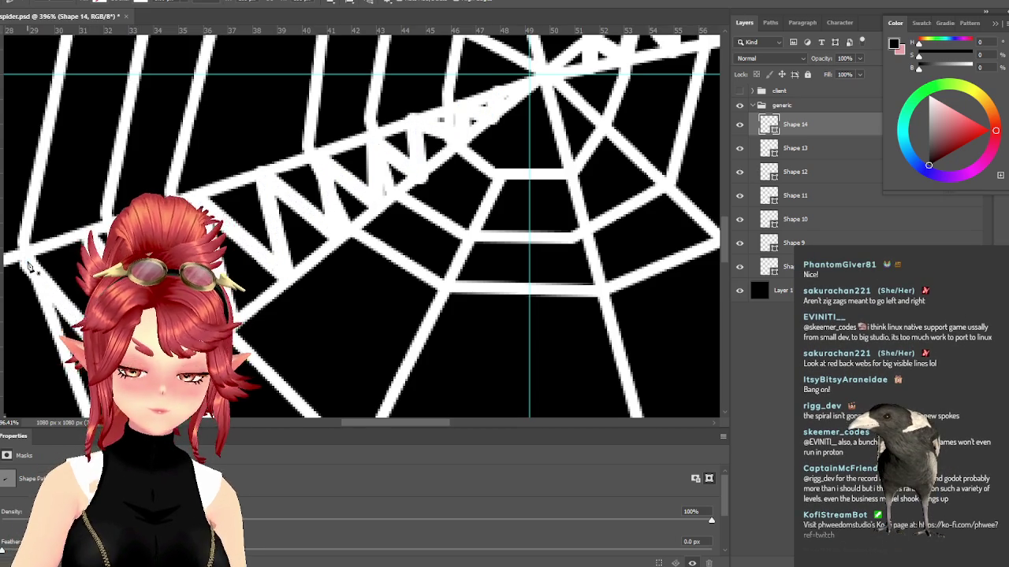
scroll(381, 276, "down", 2)
scroll(381, 276, "down", 1)
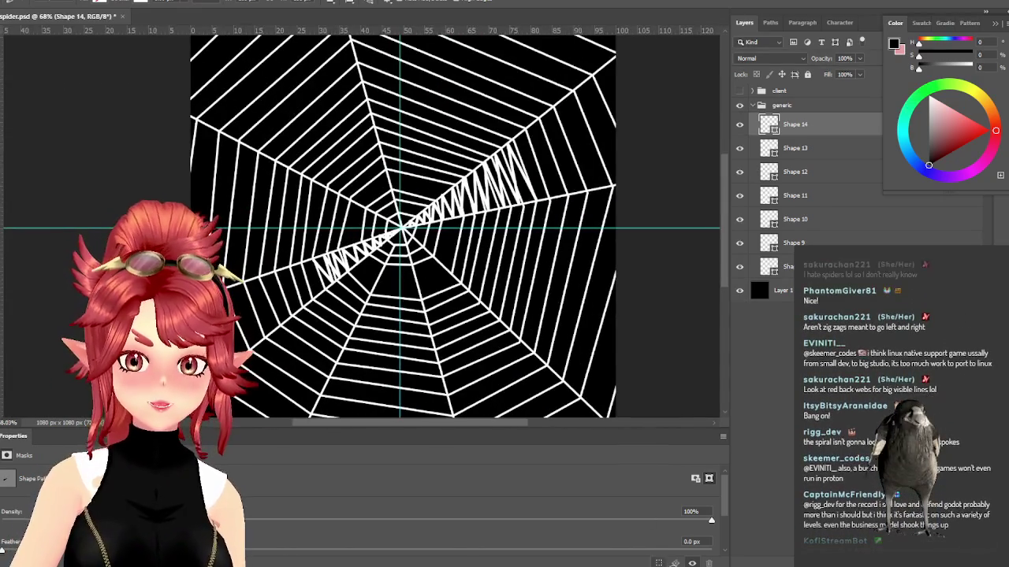
key("alt+Tab")
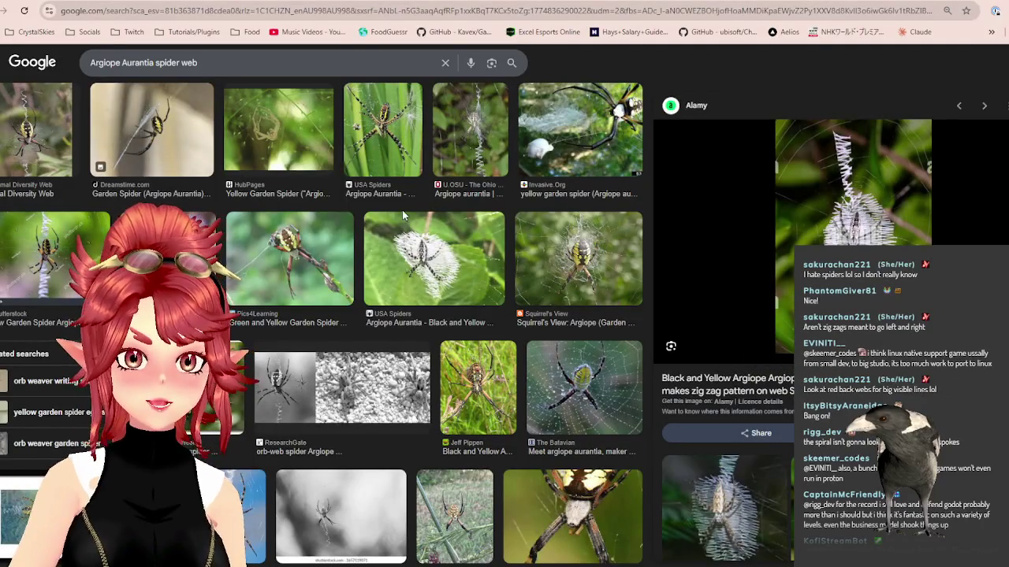
Step: Browse the Argiope aurantia web photos, then return to the spider.psd document
scroll(425, 244, "down", 2)
scroll(473, 272, "down", 2)
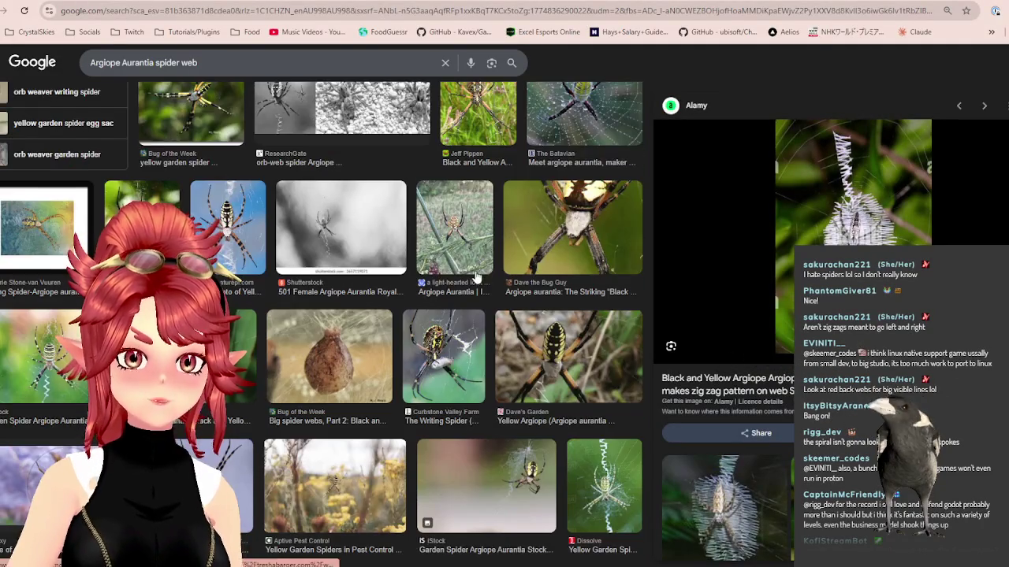
scroll(469, 278, "down", 2)
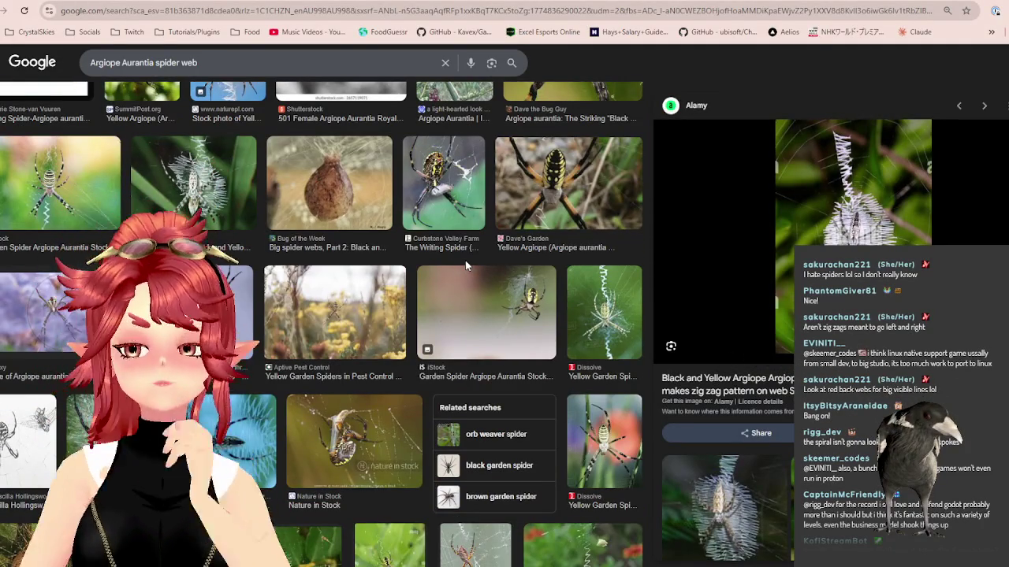
scroll(465, 267, "down", 2)
scroll(465, 266, "down", 3)
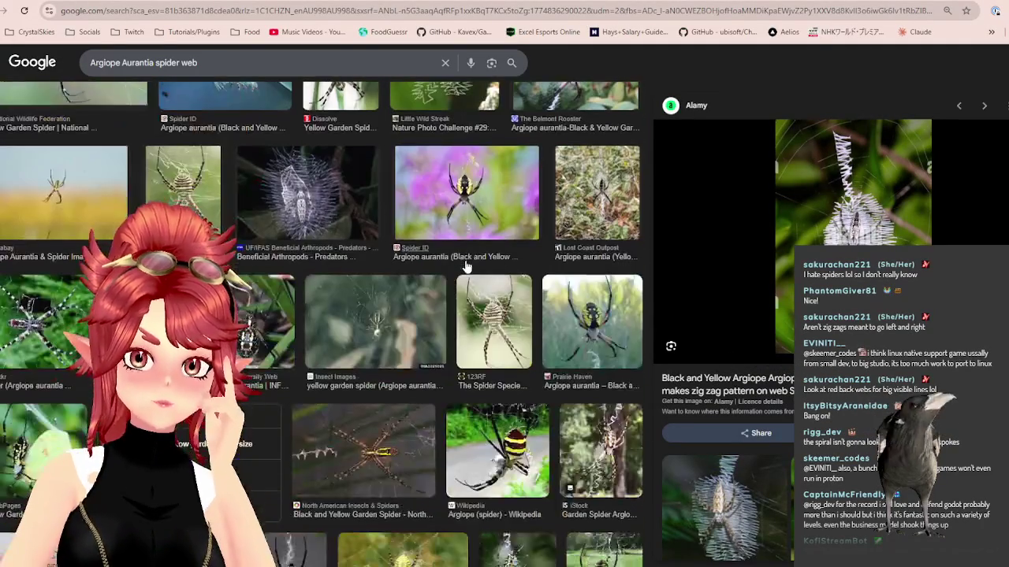
scroll(465, 266, "up", 2)
scroll(505, 229, "up", 1)
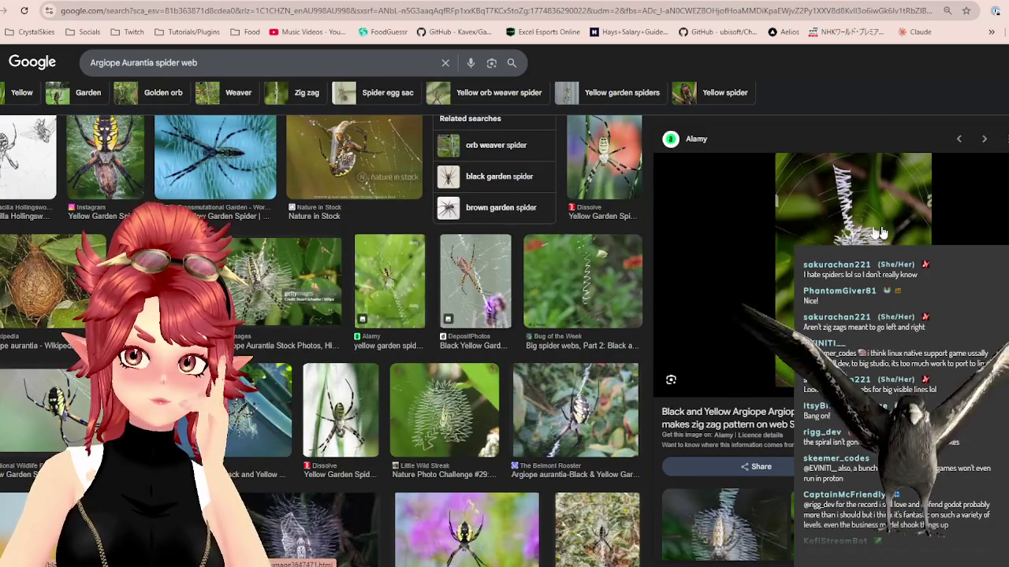
scroll(542, 199, "up", 5)
scroll(505, 237, "down", 2)
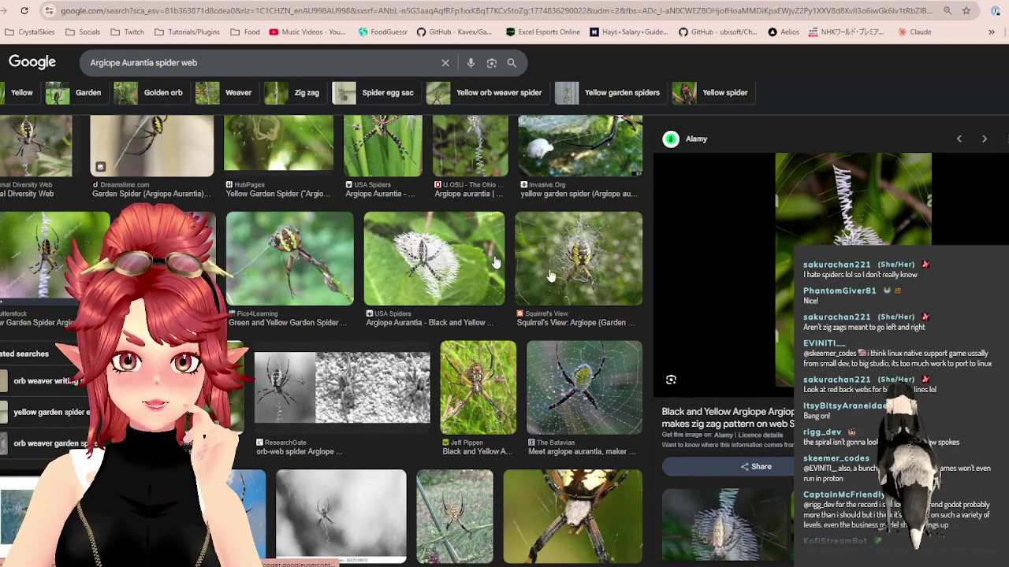
scroll(459, 253, "up", 4)
scroll(452, 151, "up", 1)
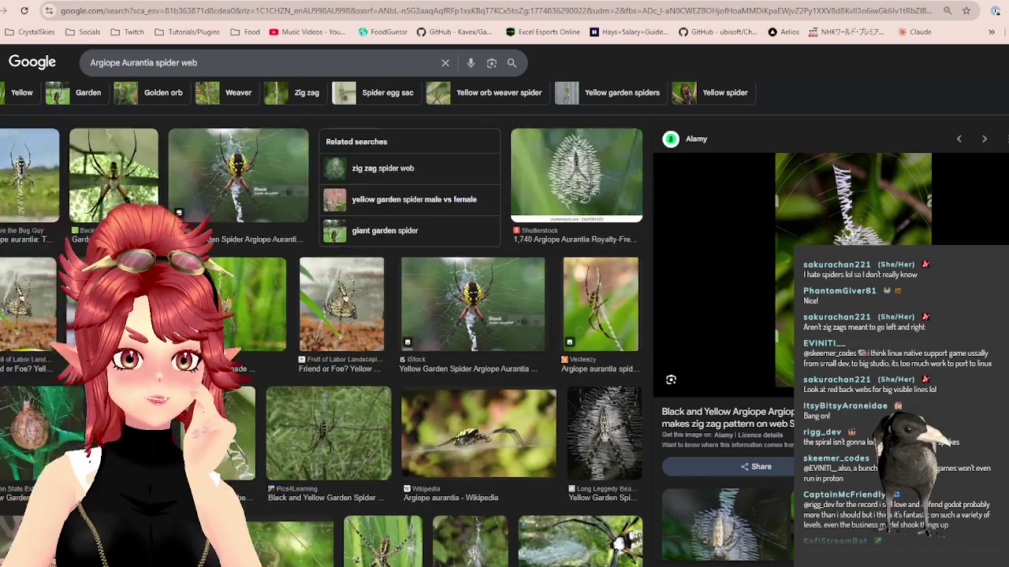
scroll(244, 415, "up", 4)
scroll(243, 416, "down", 1)
scroll(243, 415, "up", 2)
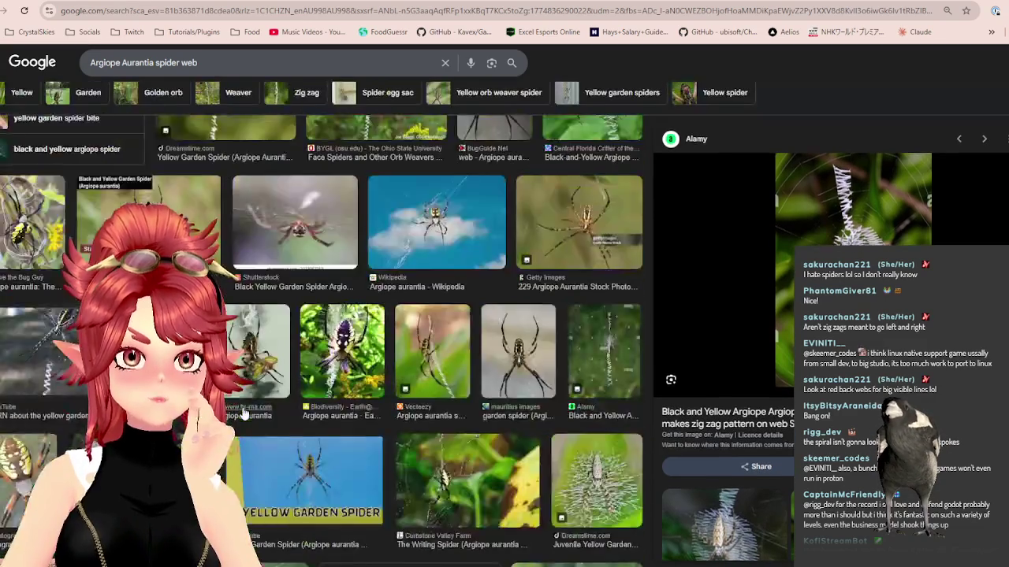
scroll(243, 415, "up", 3)
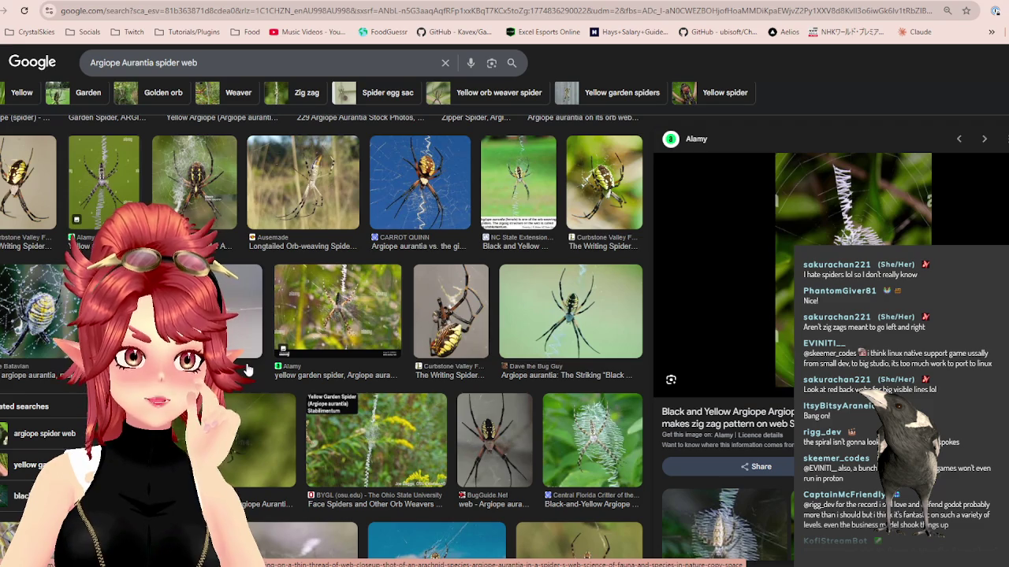
key("alt+Tab")
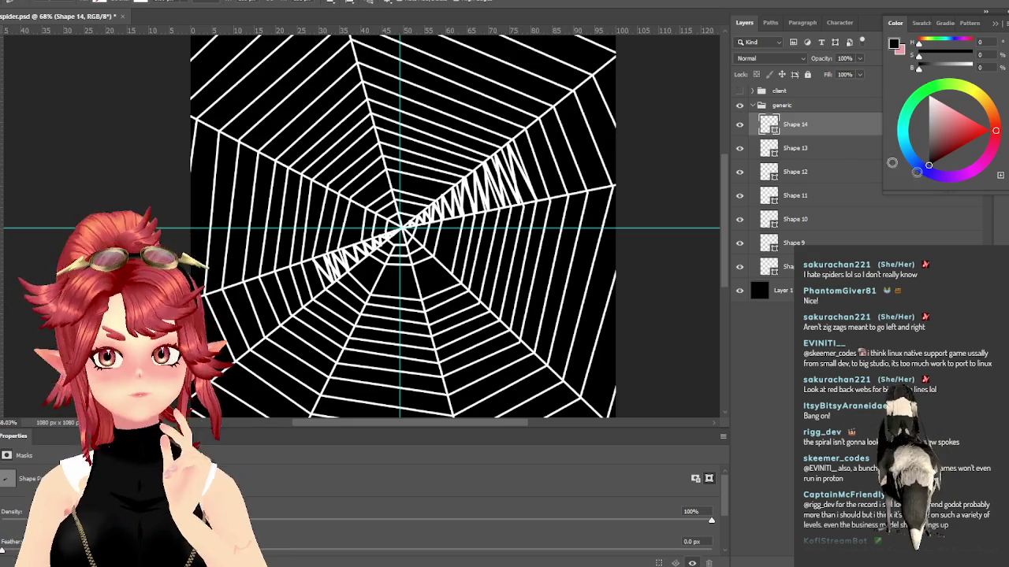
Step: Rotate Shape 8 through Shape 14 together so the zigzag runs lower-left to upper-right
left_click(751, 106)
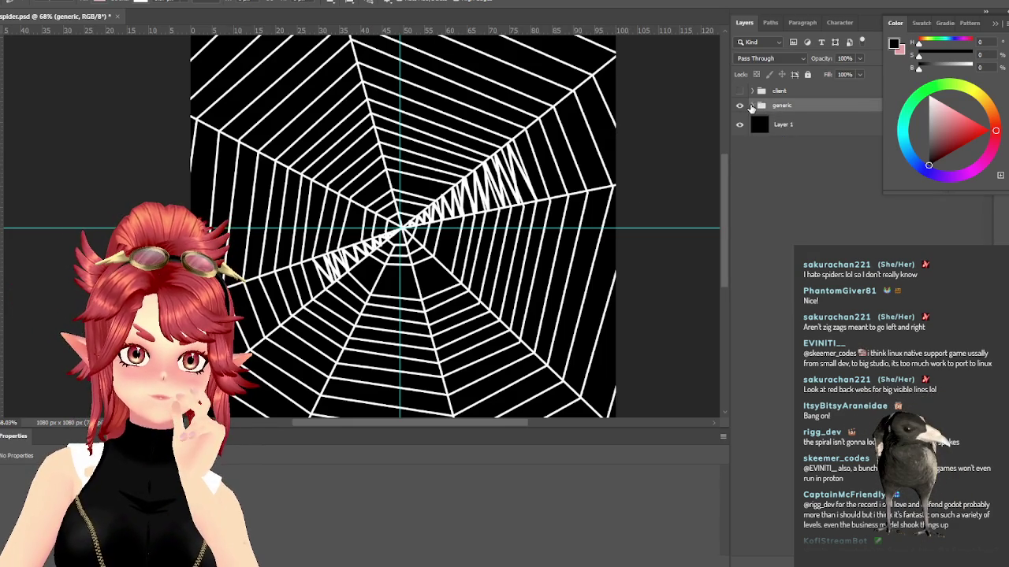
left_click(751, 106)
left_click(812, 266)
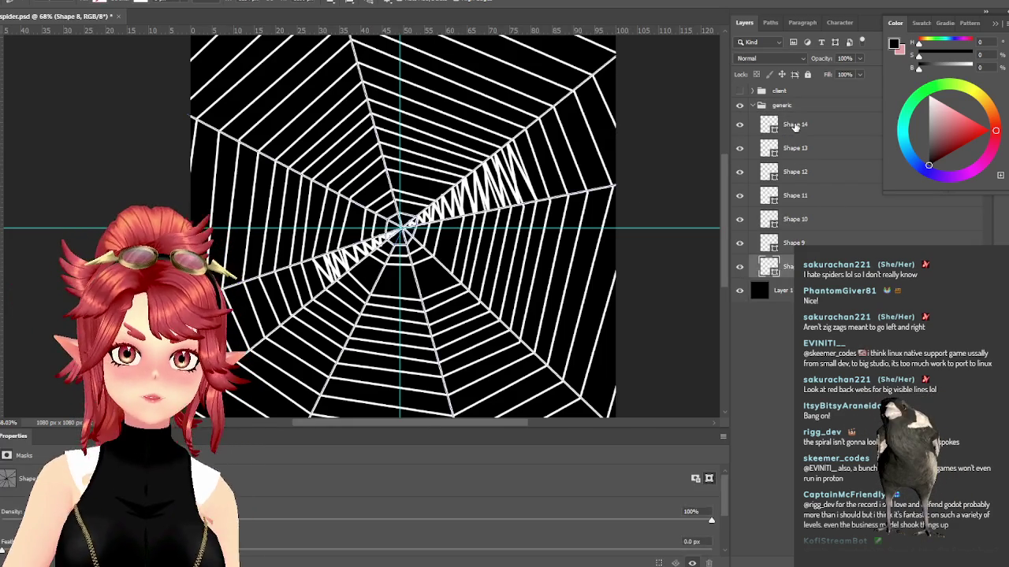
left_click(795, 124, "shift")
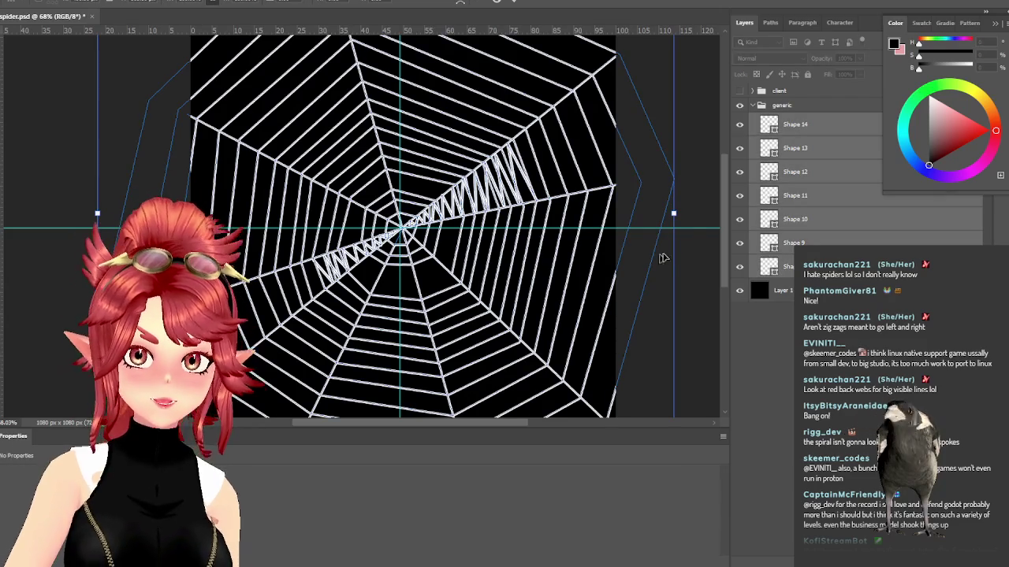
left_click_drag(694, 223, 501, 52)
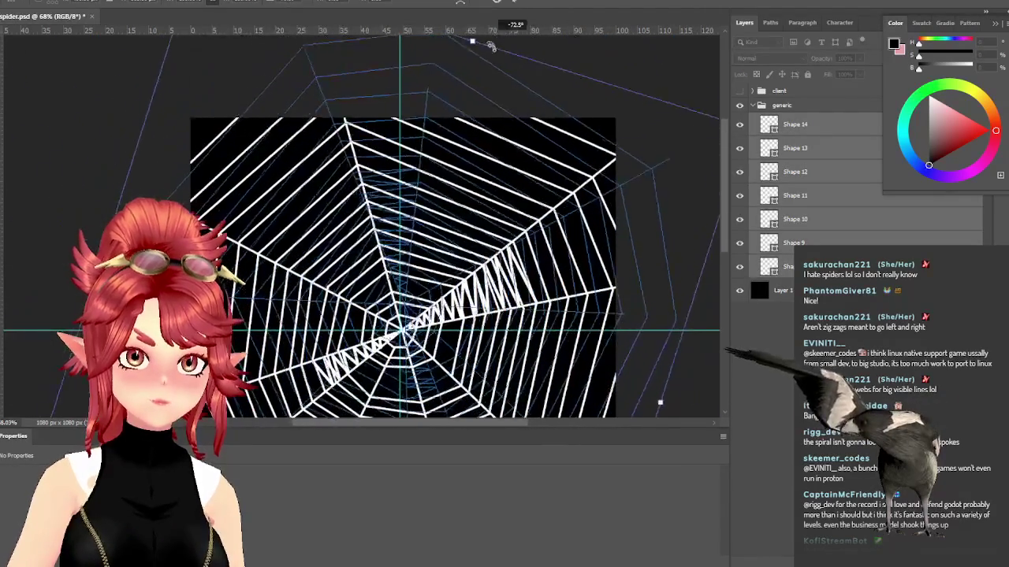
key("Escape")
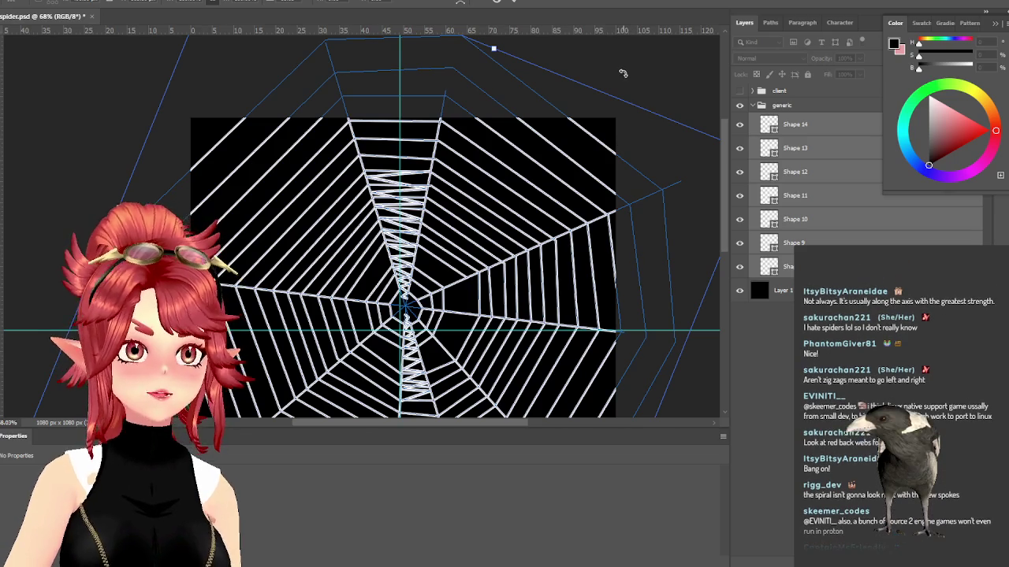
left_click_drag(619, 78, 636, 189)
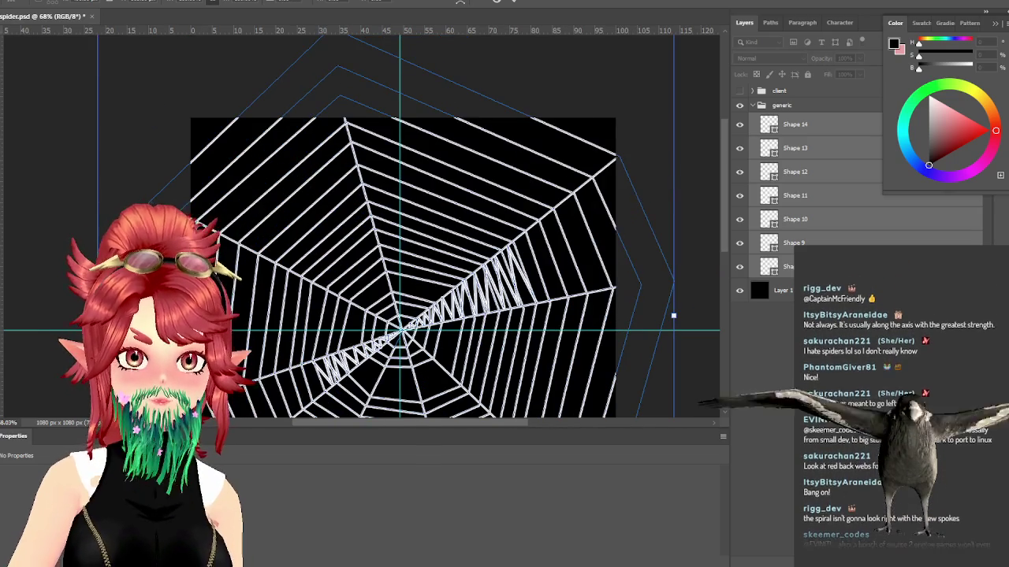
key("Return")
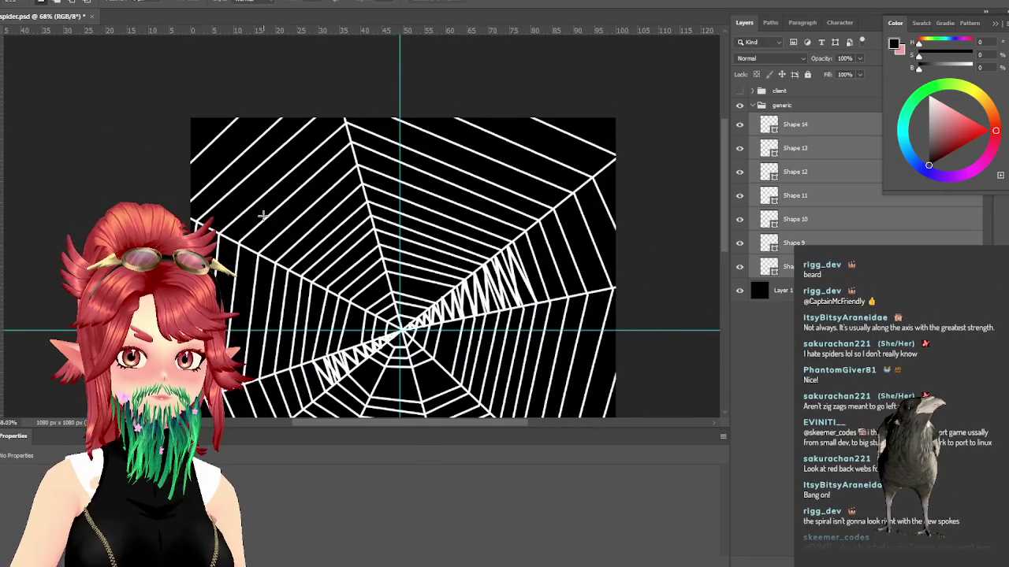
Step: Select Shape 14, then the Shape 13 zigzag layer with the Direct Selection tool
scroll(134, 150, "down", 2)
scroll(303, 312, "up", 2)
scroll(307, 322, "down", 1)
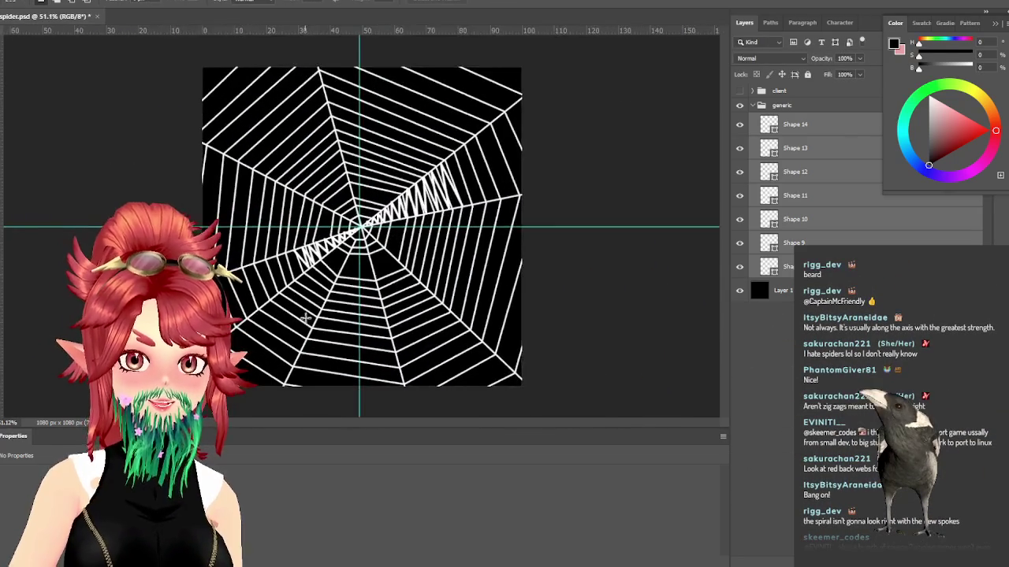
scroll(313, 347, "up", 1)
scroll(439, 316, "down", 2)
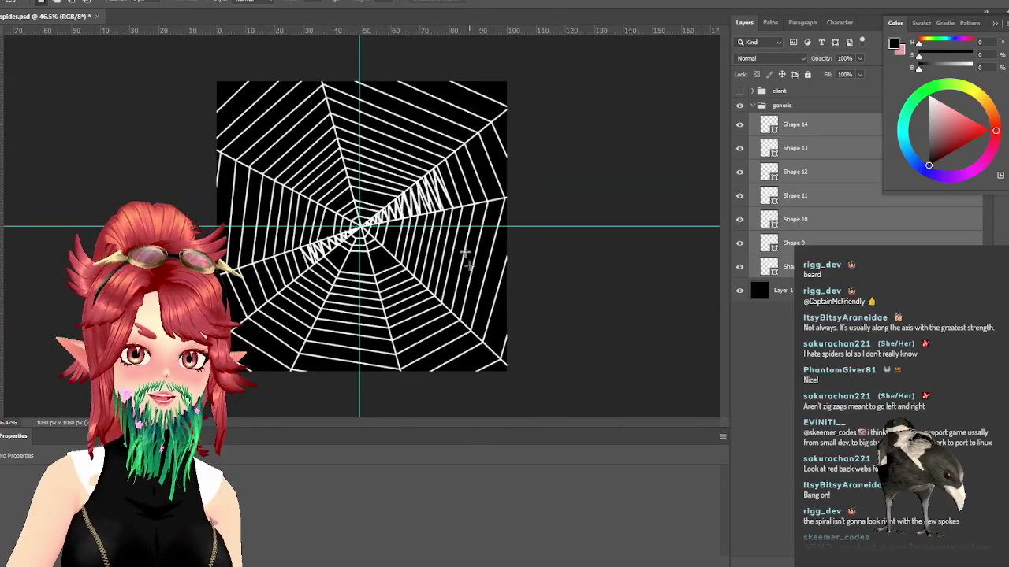
scroll(379, 253, "up", 1)
scroll(334, 195, "up", 2)
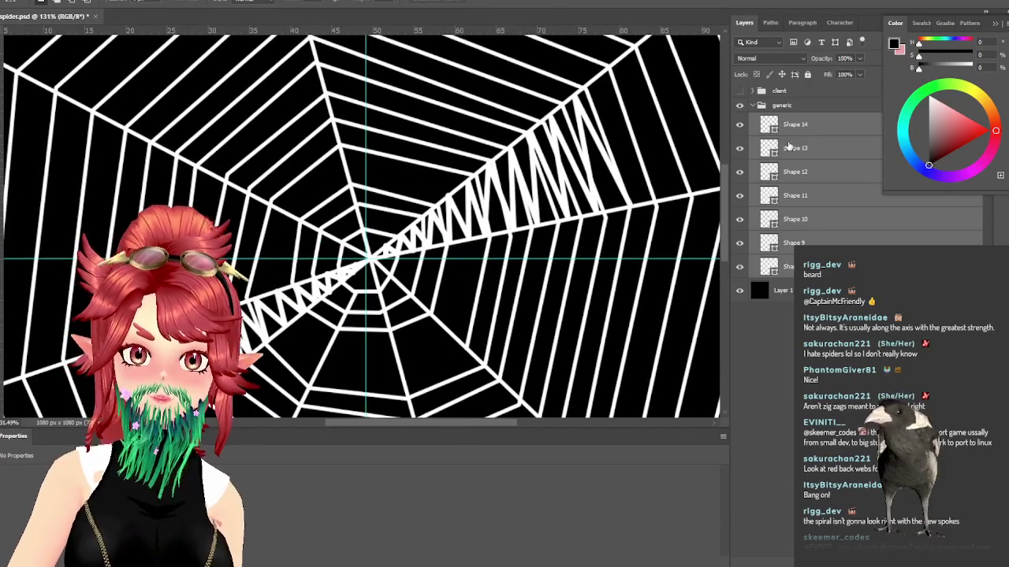
left_click(800, 130)
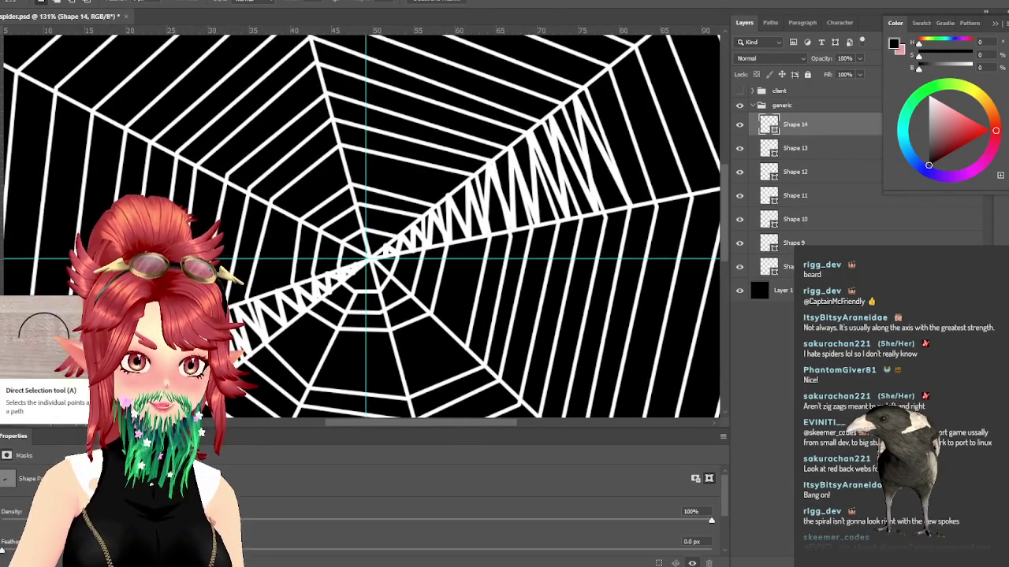
left_click(12, 308)
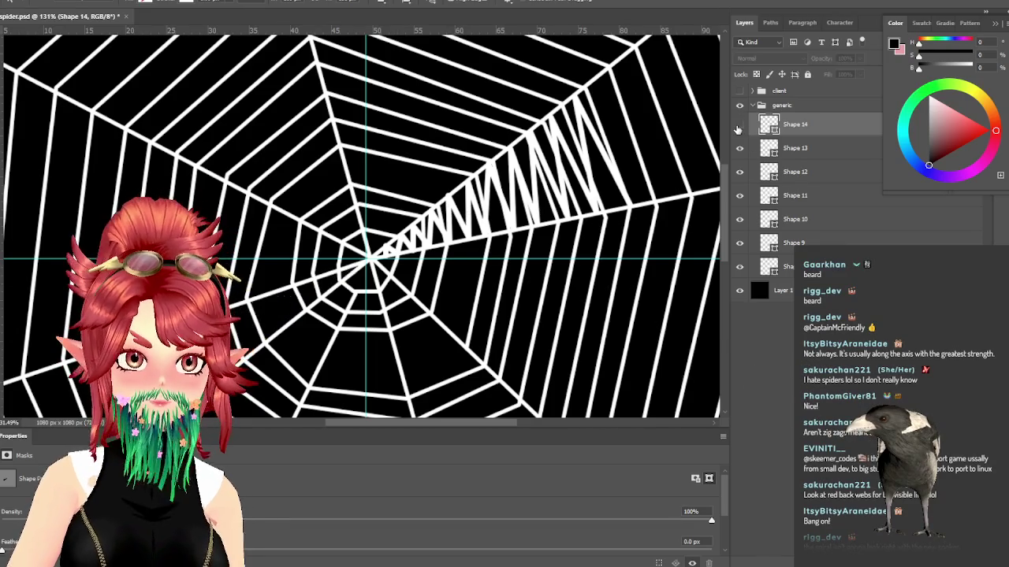
left_click(806, 149)
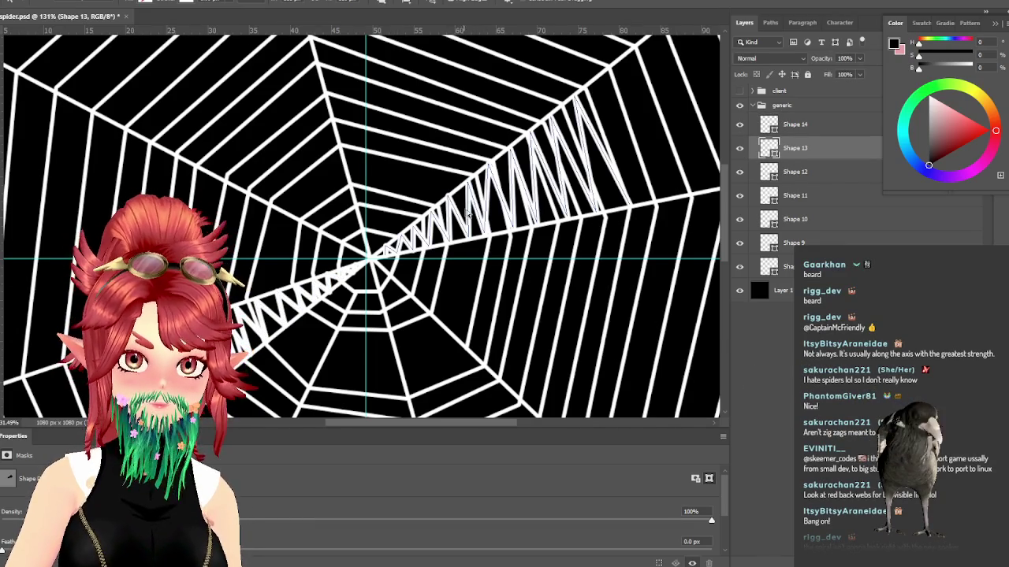
key("super")
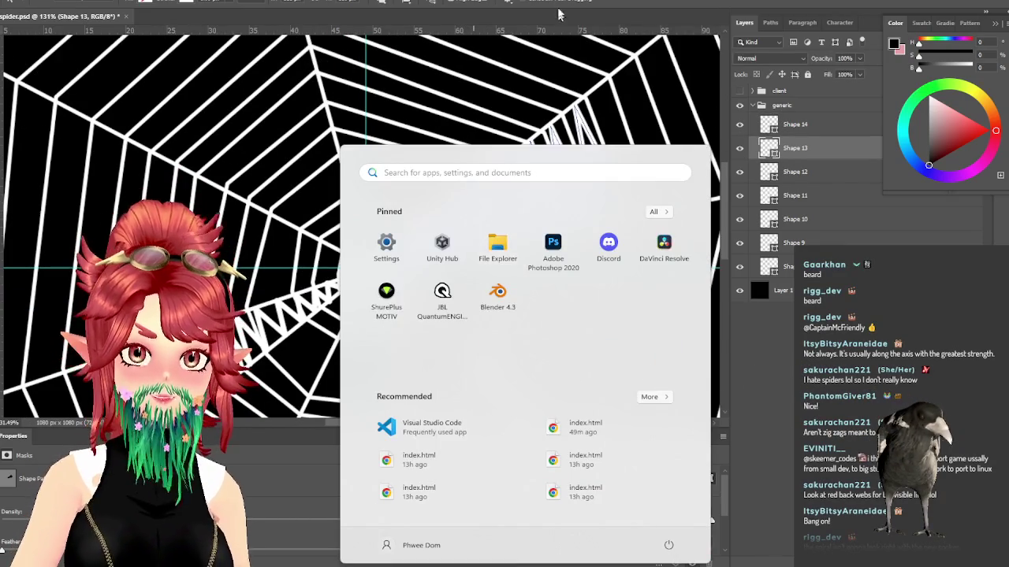
key("super")
Step: Zoom around the canvas to inspect the rotated Shape 13 zigzag band
scroll(429, 225, "up", 5)
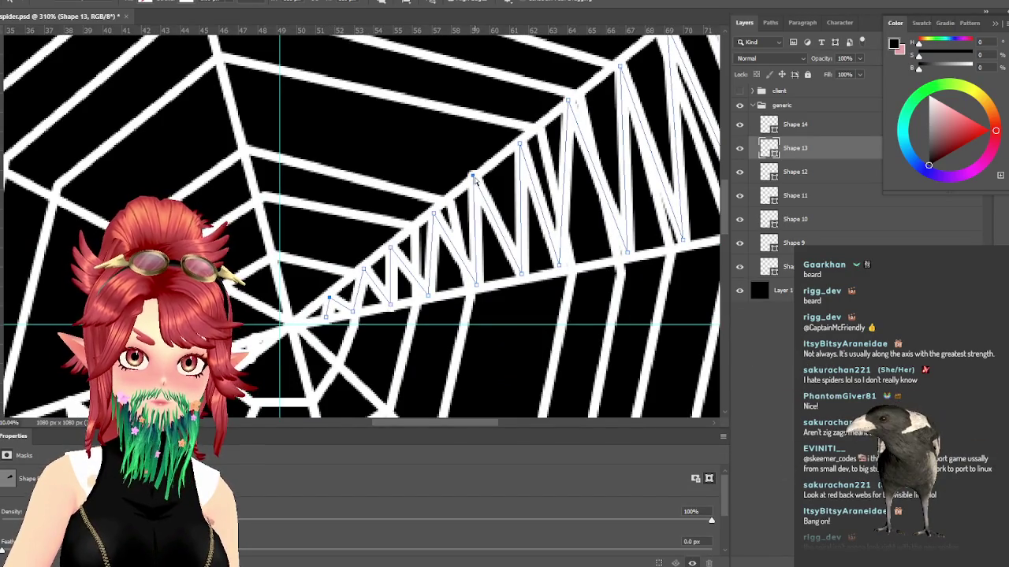
scroll(585, 275, "down", 3)
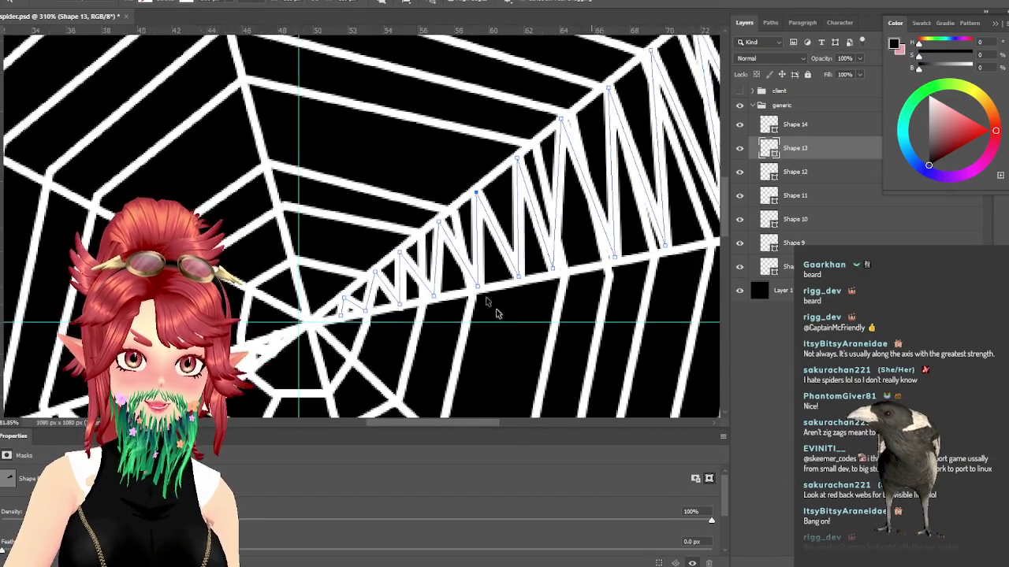
left_click_drag(410, 426, 460, 424)
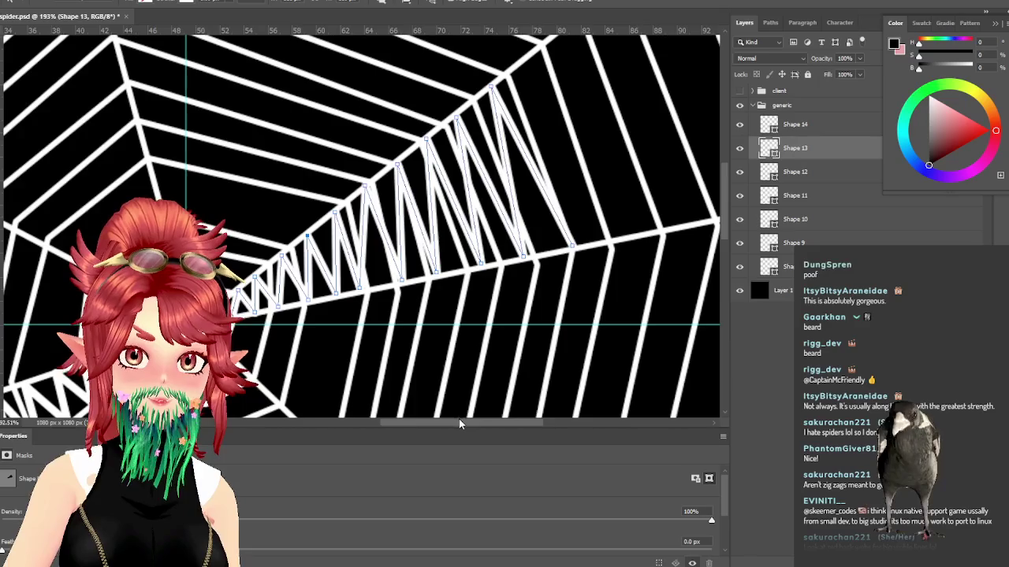
scroll(472, 378, "down", 2)
scroll(504, 339, "down", 2)
scroll(531, 299, "down", 1)
scroll(410, 297, "up", 2)
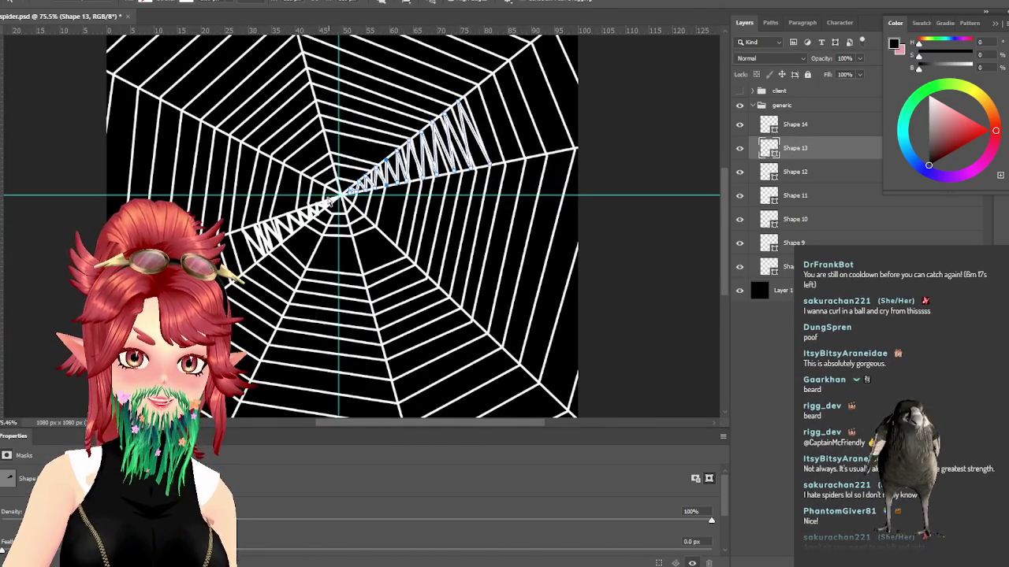
scroll(323, 201, "up", 1)
scroll(324, 201, "up", 1)
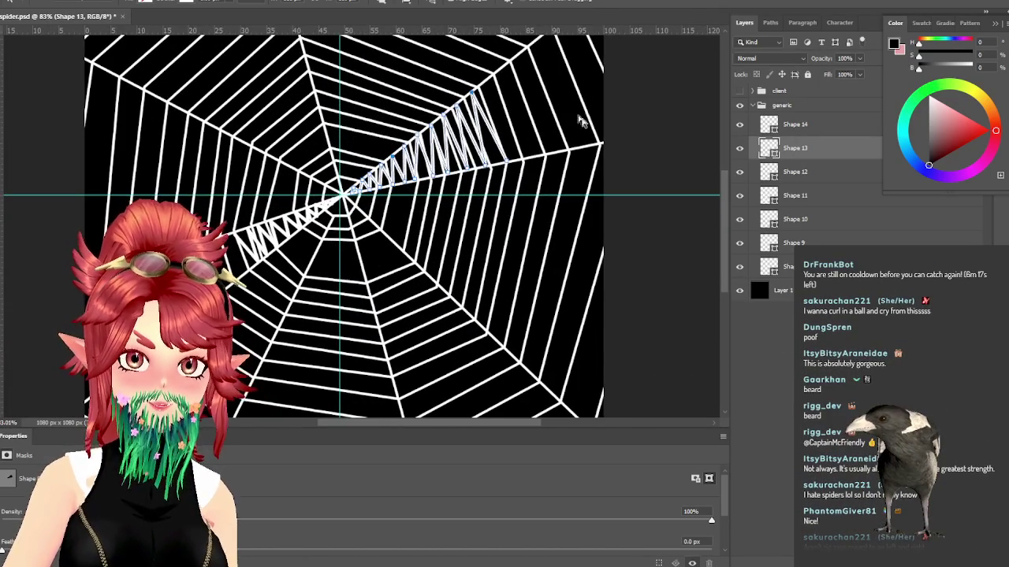
scroll(401, 305, "down", 2)
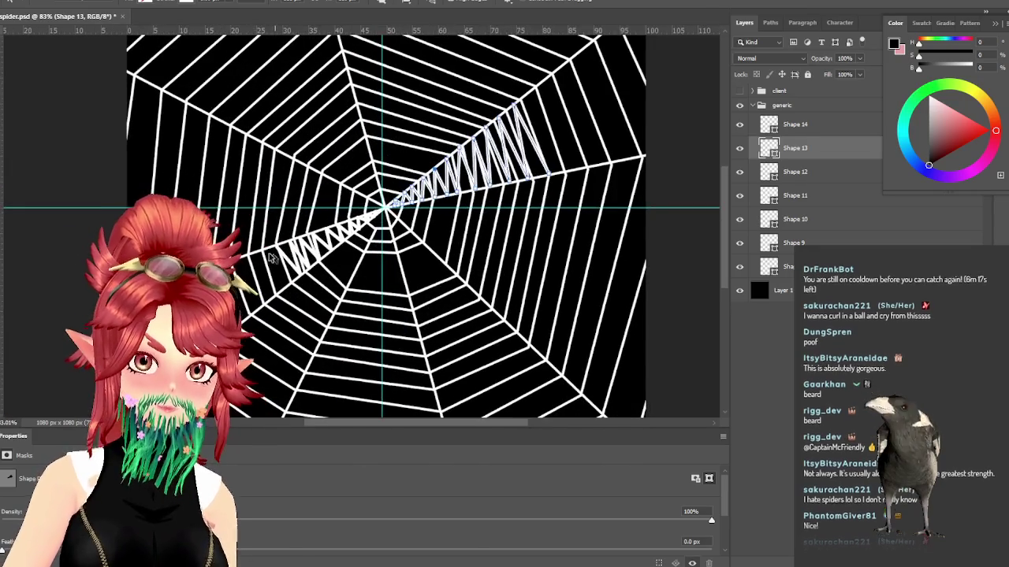
scroll(330, 261, "up", 1)
scroll(329, 260, "up", 1)
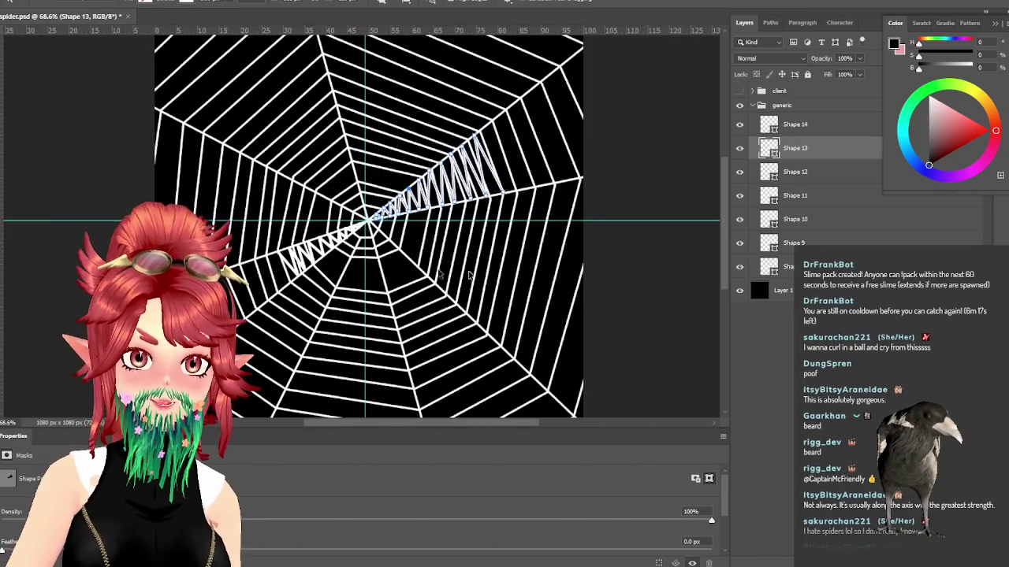
scroll(605, 356, "down", 1)
scroll(556, 330, "up", 1)
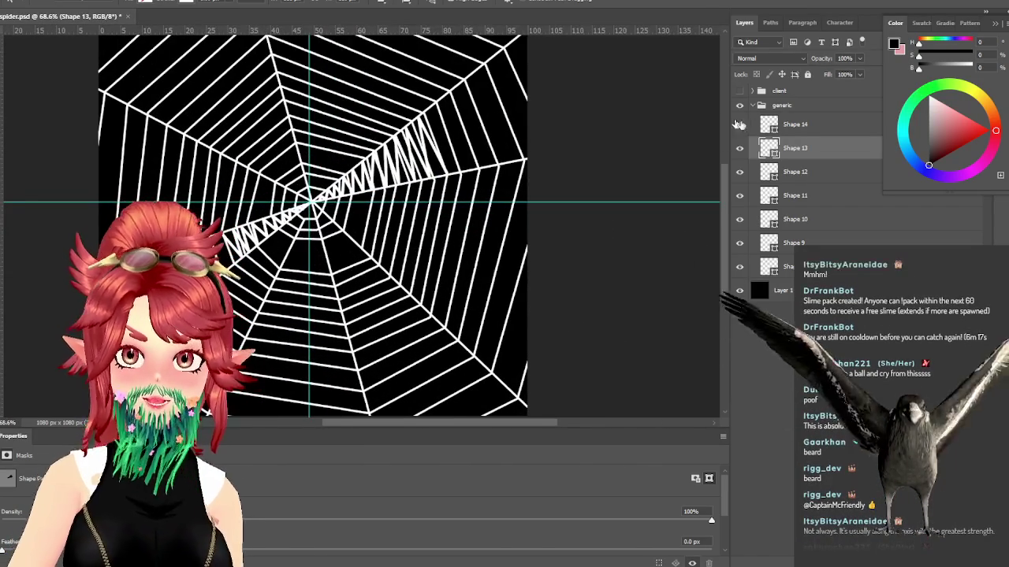
left_click(751, 107)
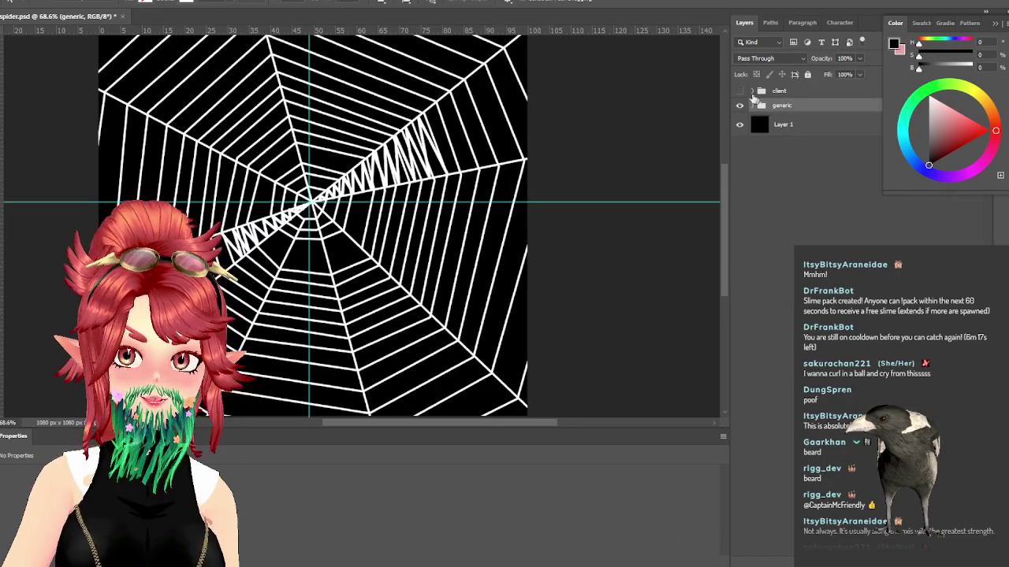
Step: Keep the generic zigzag web visible over the client web and hide the black Layer 1 background
left_click(739, 105)
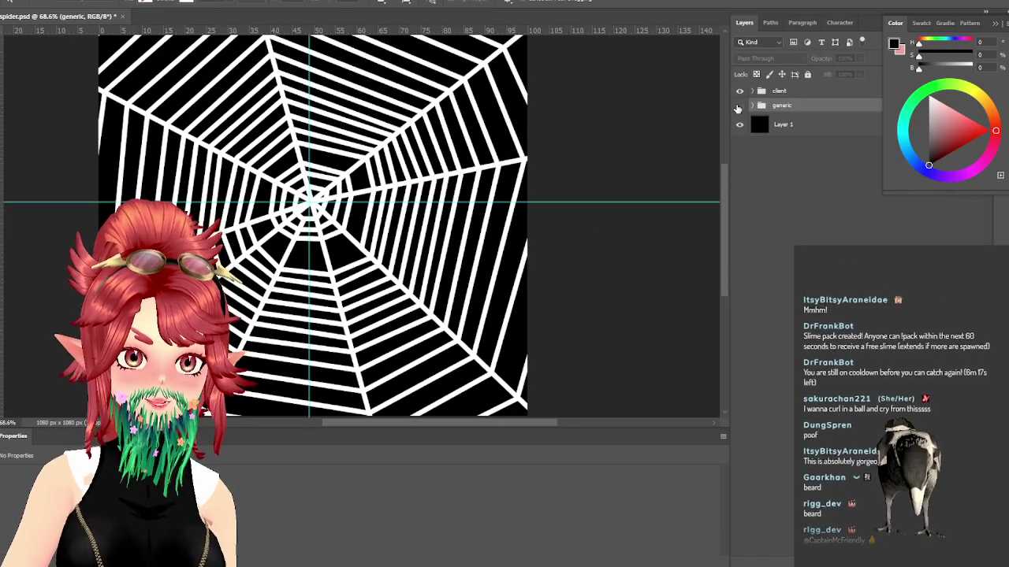
scroll(603, 197, "down", 2)
scroll(464, 251, "up", 1)
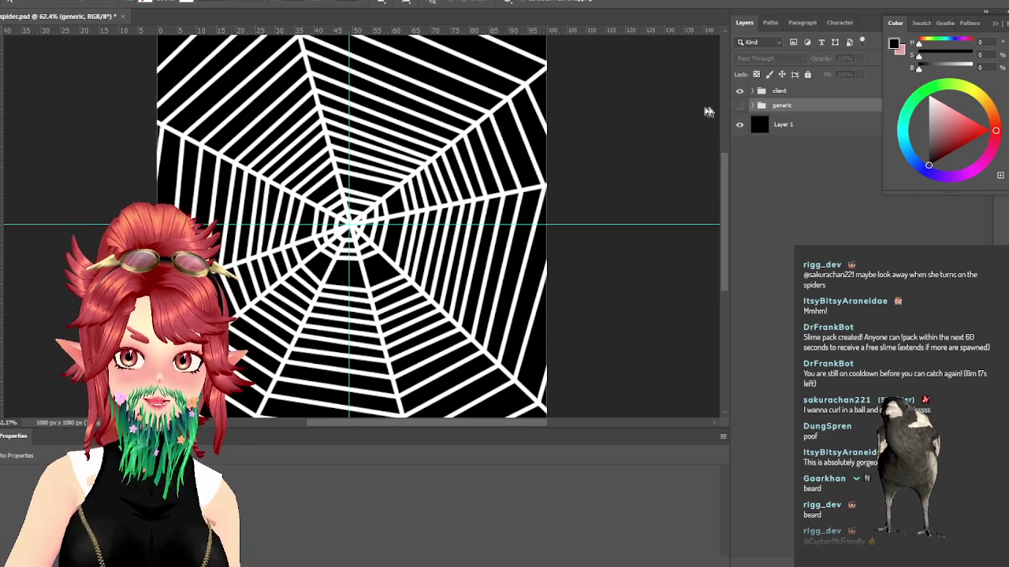
left_click(739, 106)
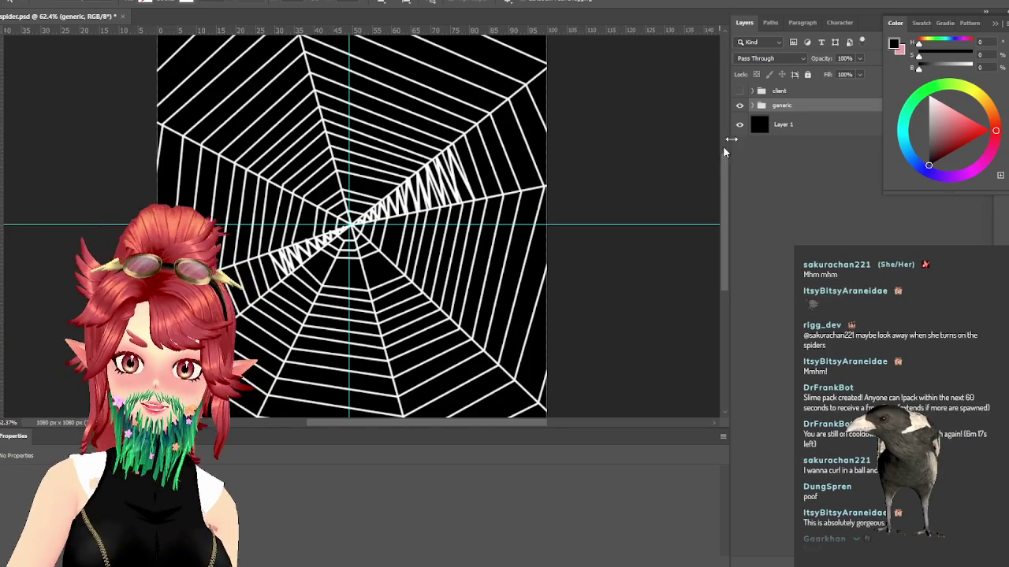
left_click(739, 123)
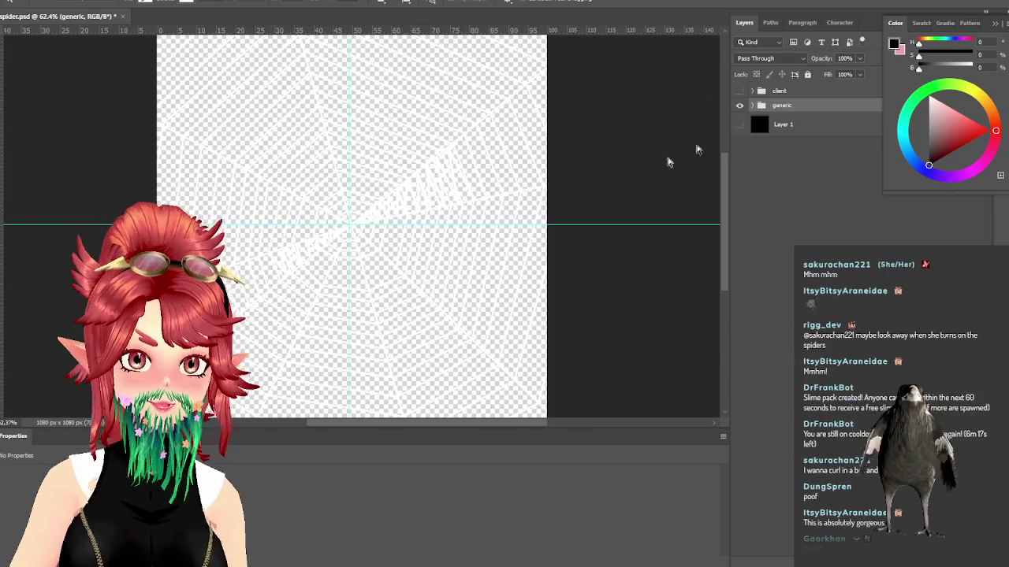
Step: Quick Export the transparent zigzag web as a PNG, then switch to the overlay folder in File Explorer
key("alt+f")
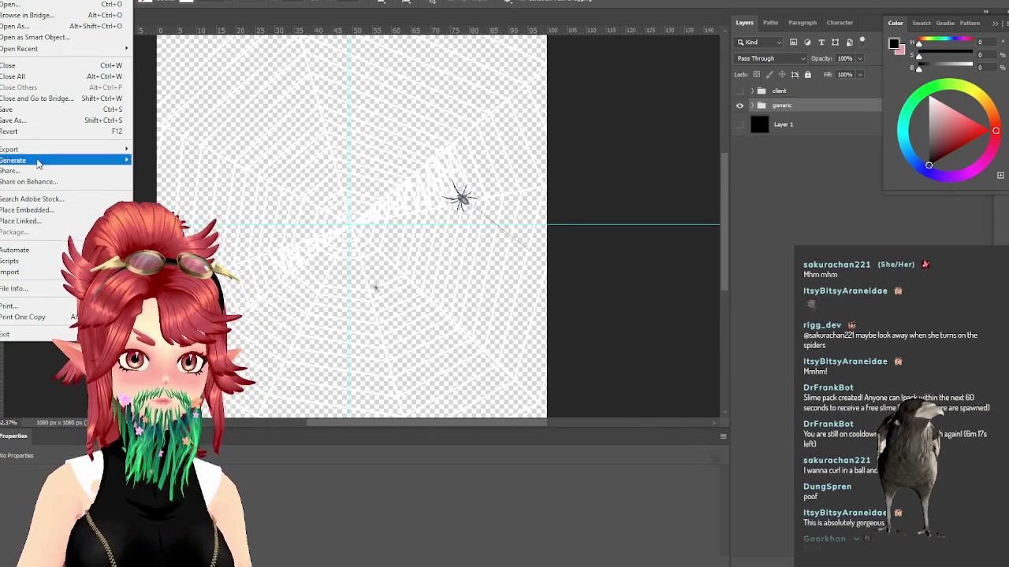
left_click(173, 148)
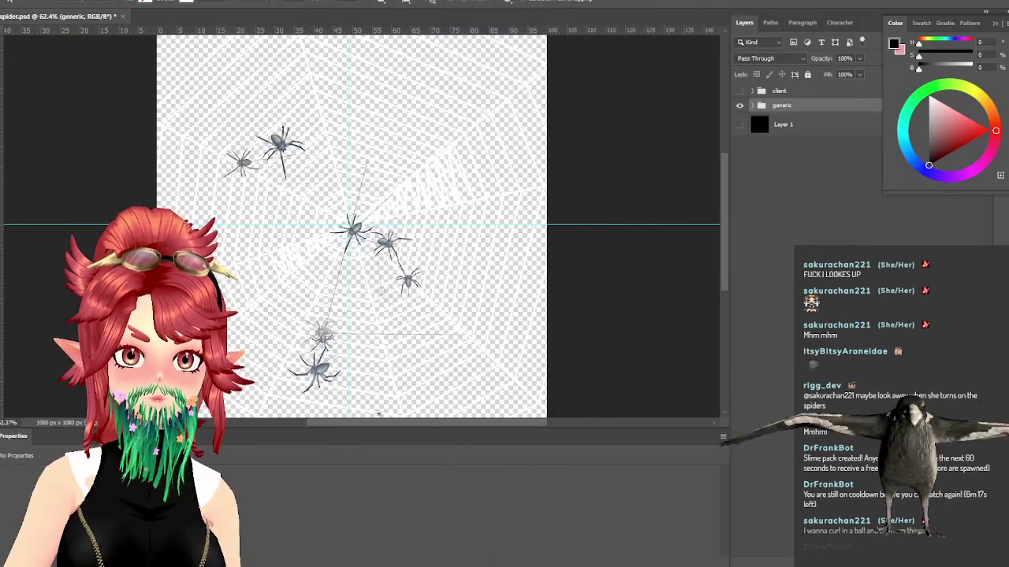
key("alt+Tab")
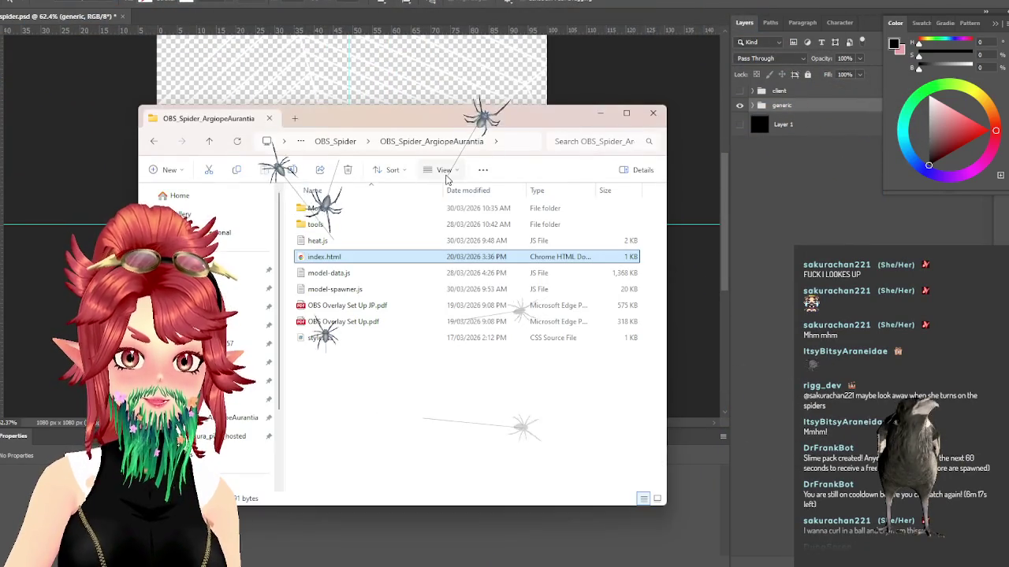
Step: Copy encode_png.html from the OBS_Hearts_Red\tools folder
double_click(340, 225)
left_click(388, 141)
left_click(338, 142)
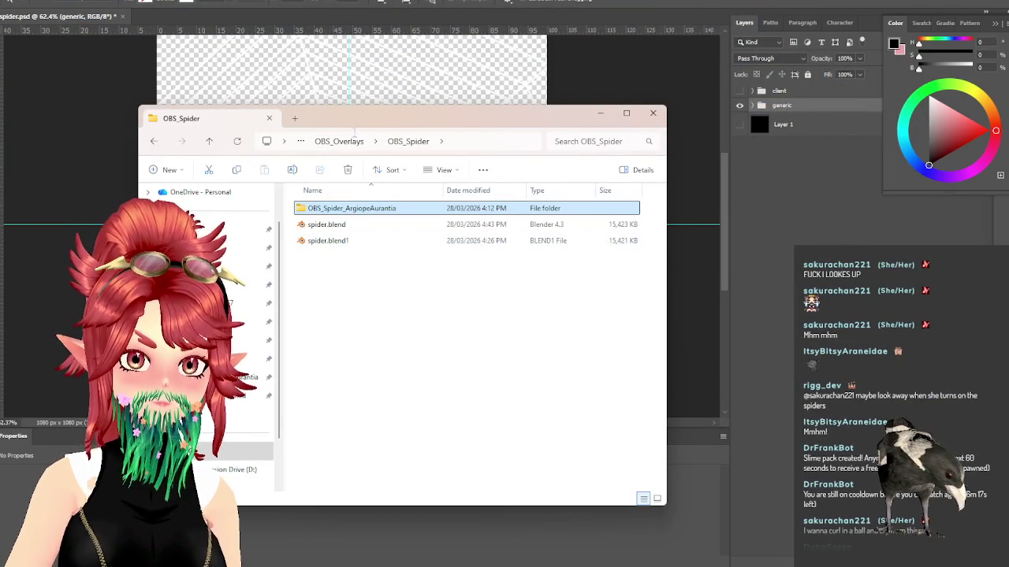
left_click(339, 141)
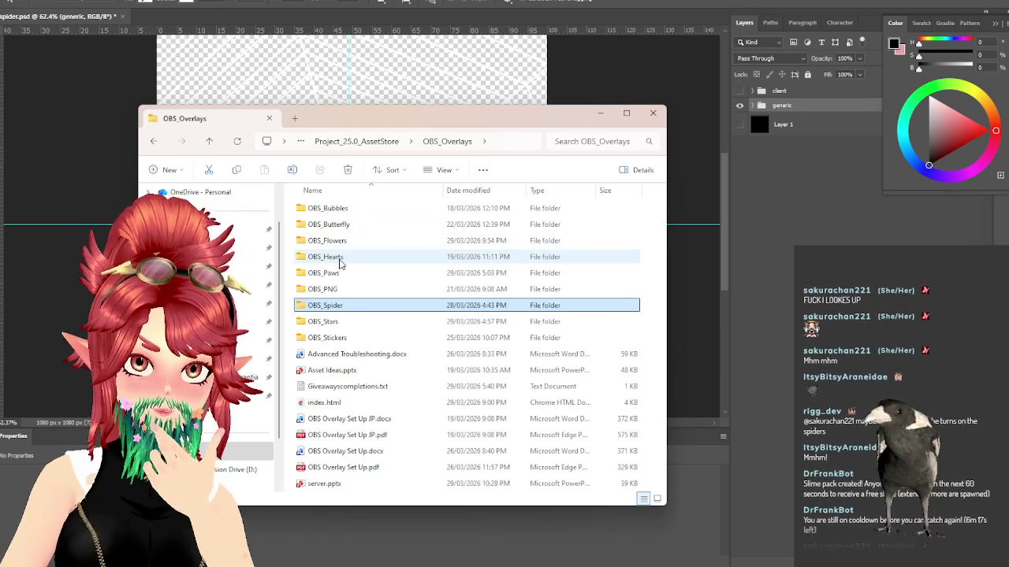
double_click(341, 260)
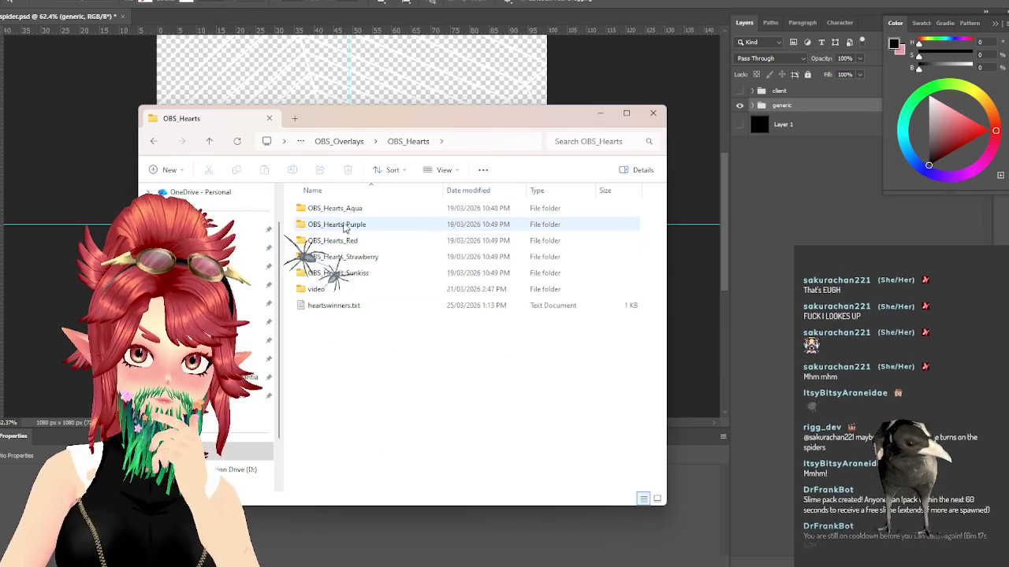
double_click(339, 241)
double_click(322, 243)
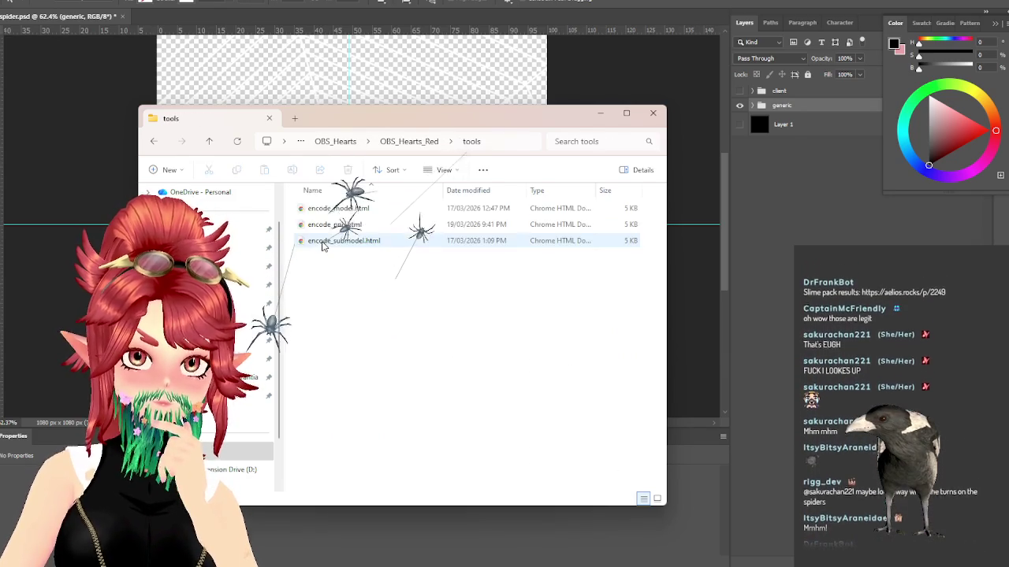
left_click(331, 224)
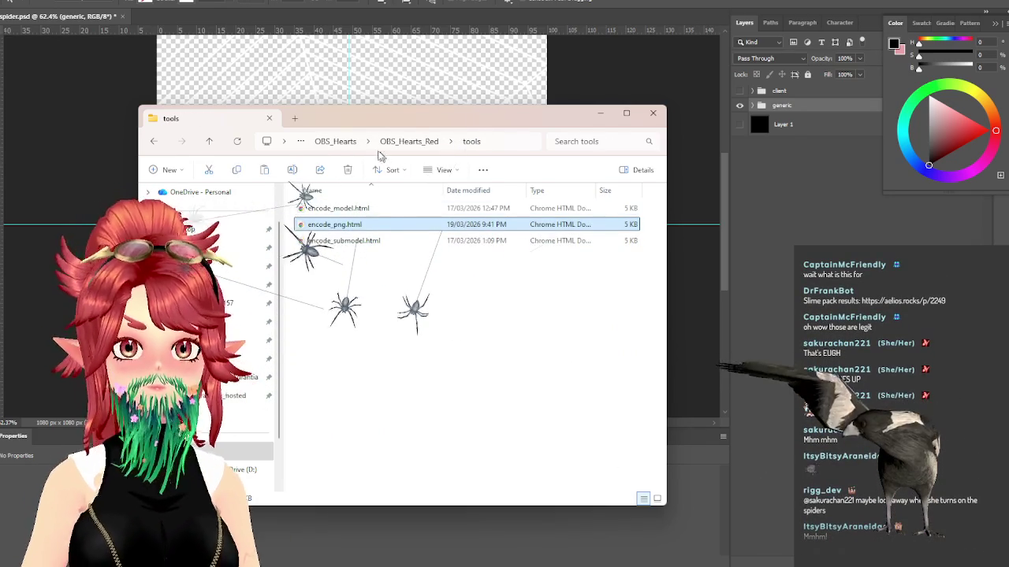
Step: Place encode_png.html in OBS_Spider_ArgiopeAurantia\tools and open it in Chrome
left_click(335, 141)
left_click(349, 139)
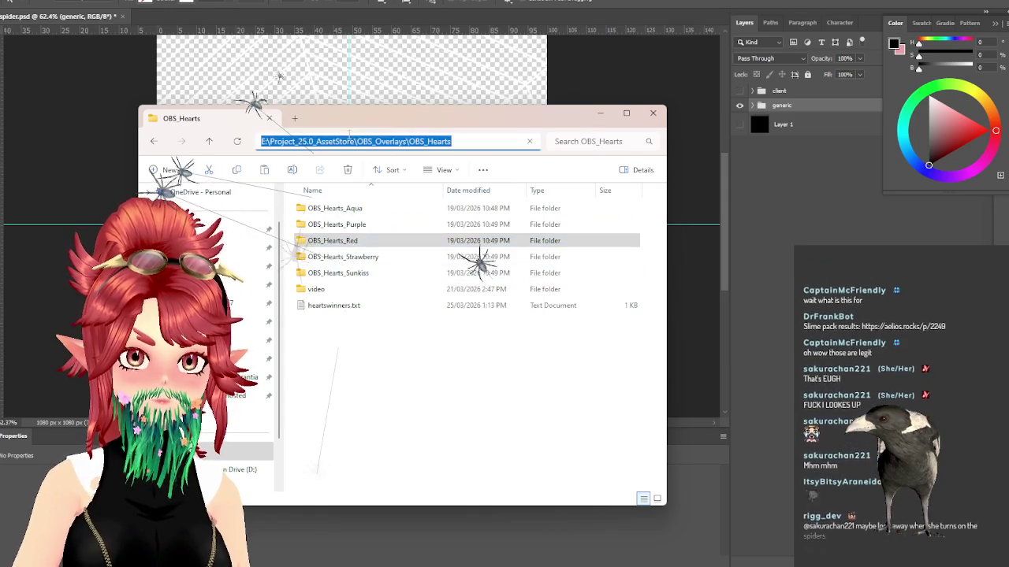
key("Escape")
left_click(339, 141)
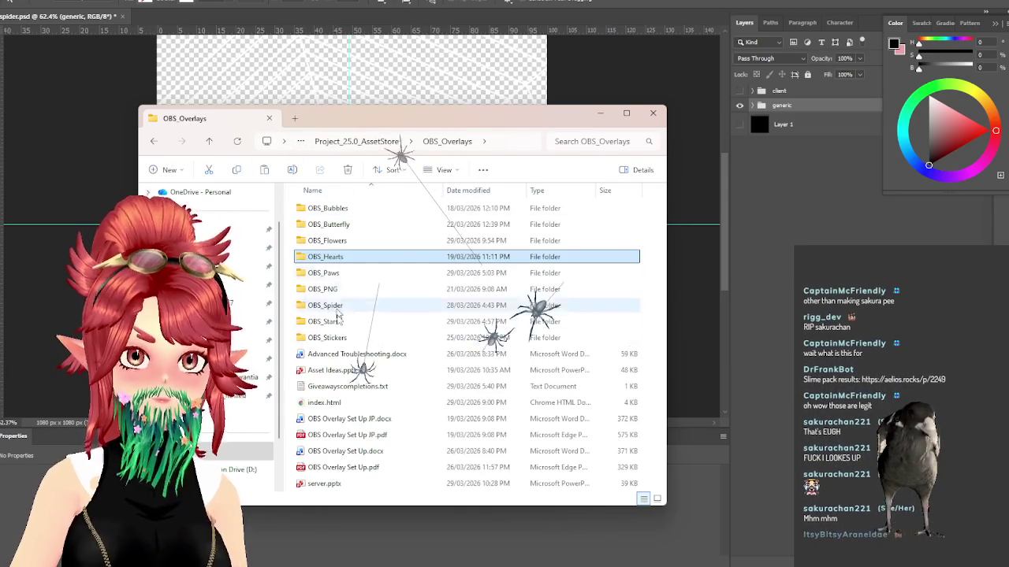
double_click(331, 306)
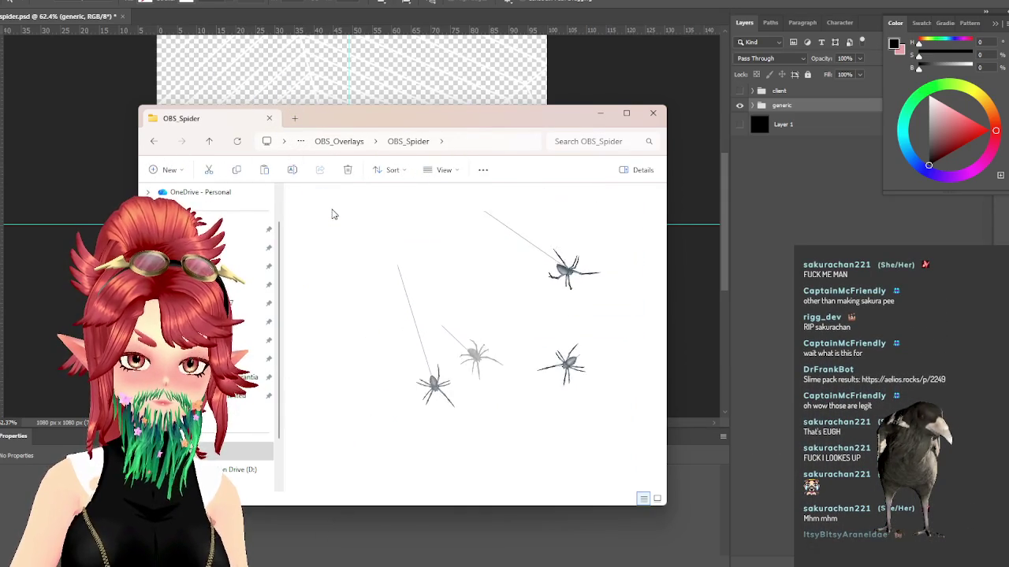
double_click(332, 213)
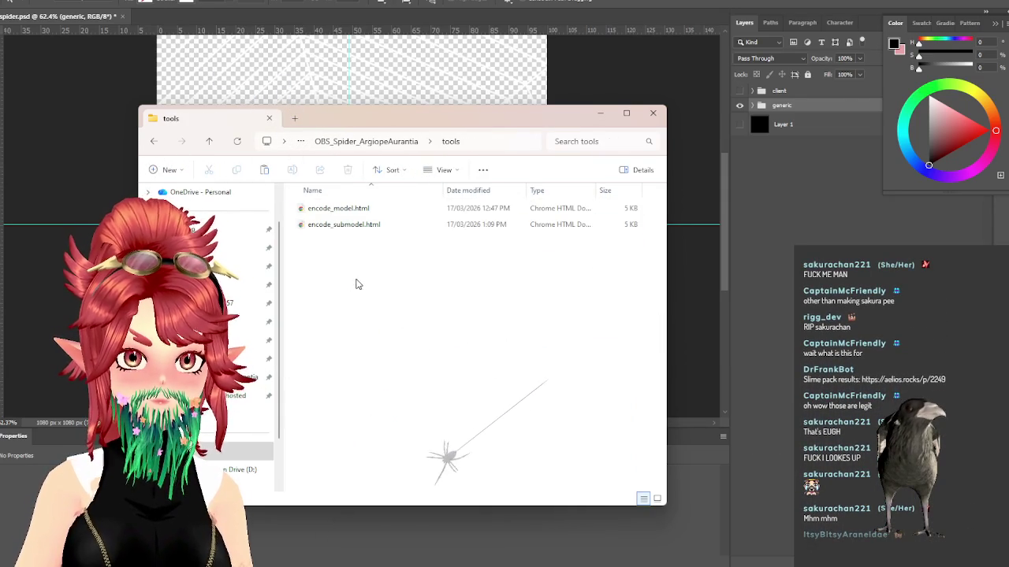
double_click(349, 240)
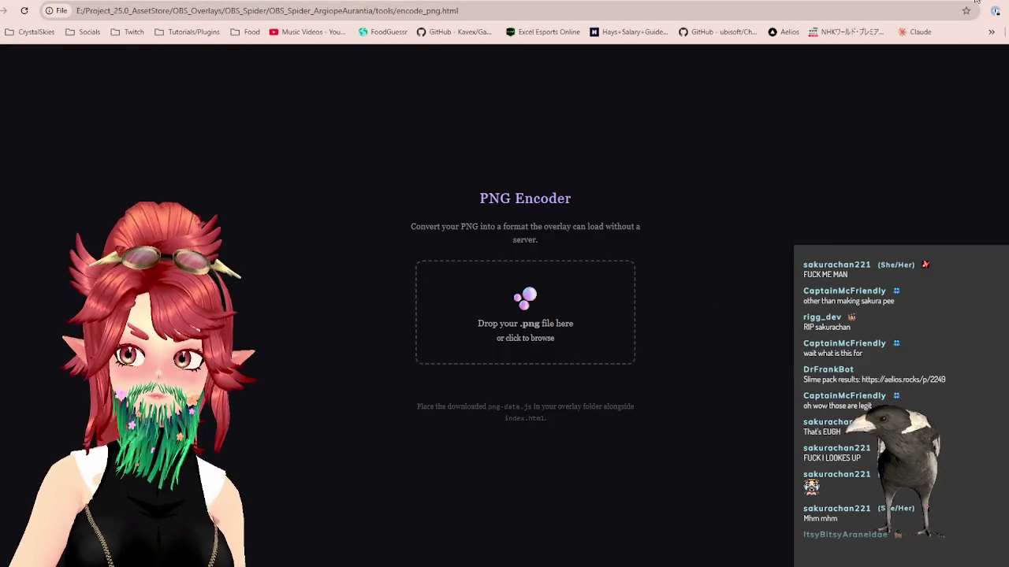
Step: Minimize the Chrome PNG Encoder window to return to File Explorer
left_click(976, 1)
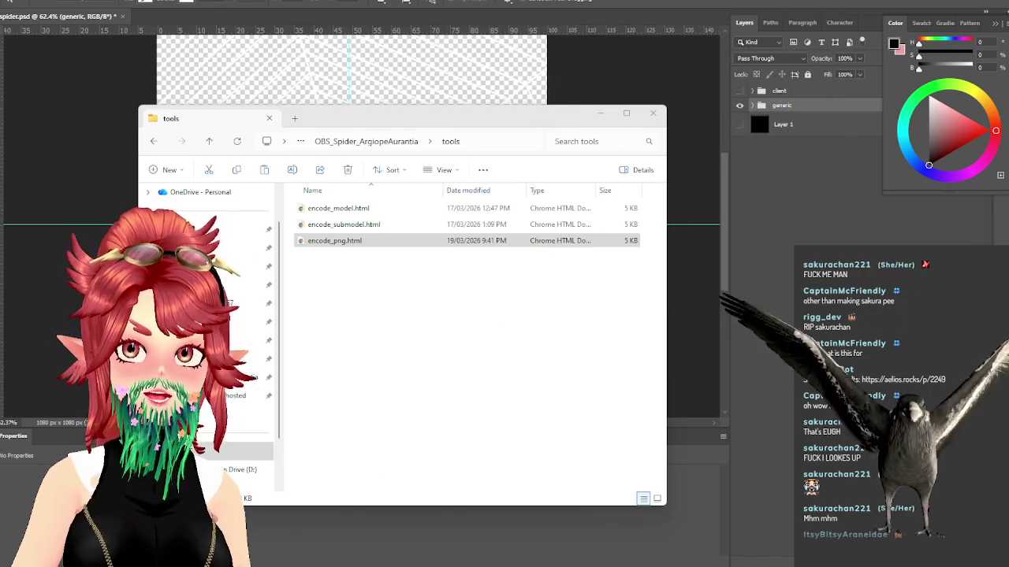
Step: Check spiderweb.png in Models, open Downloads in a new tab, and return to the ArgiopeAurantia folder
left_click(370, 141)
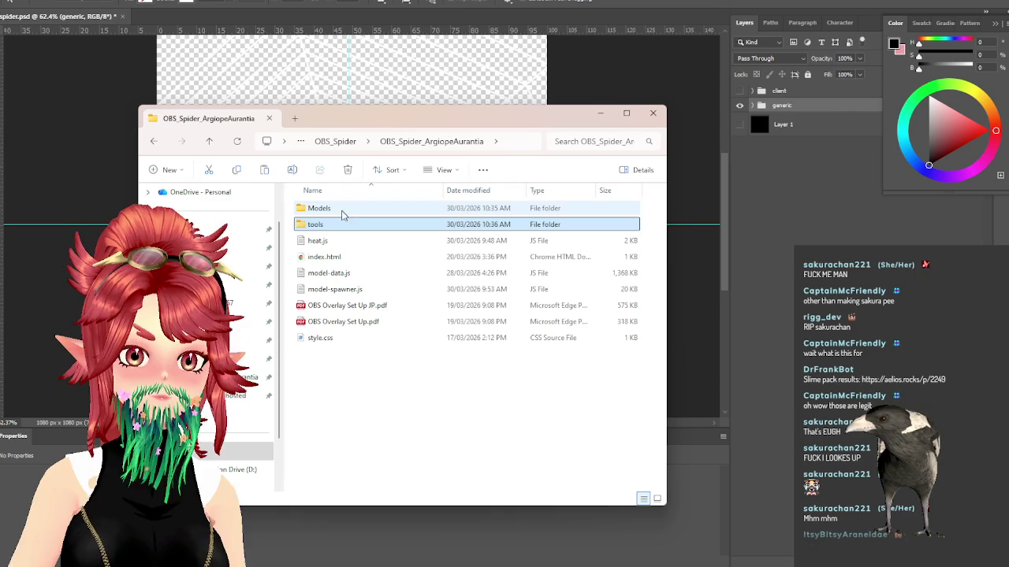
double_click(339, 209)
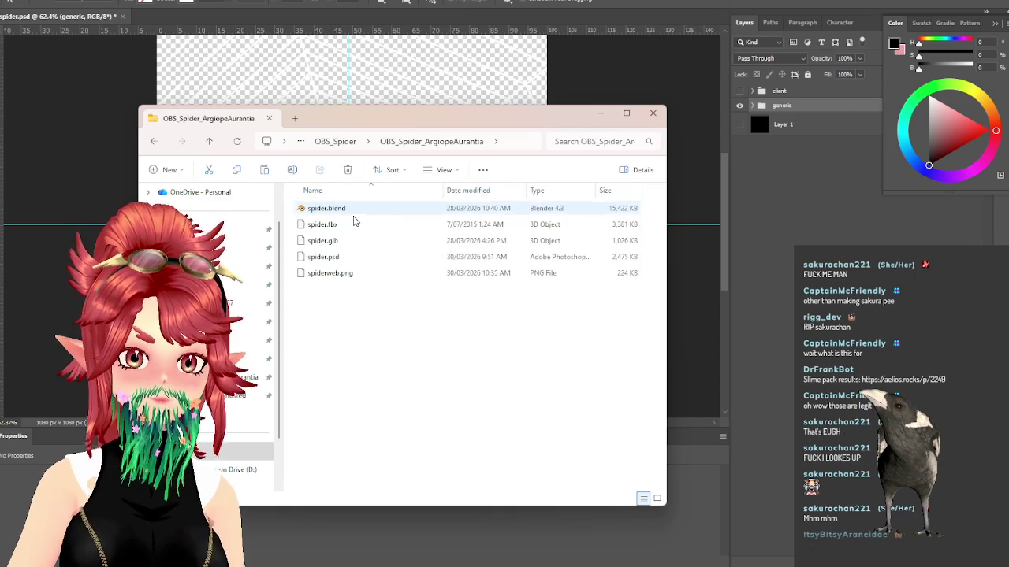
left_click(331, 274)
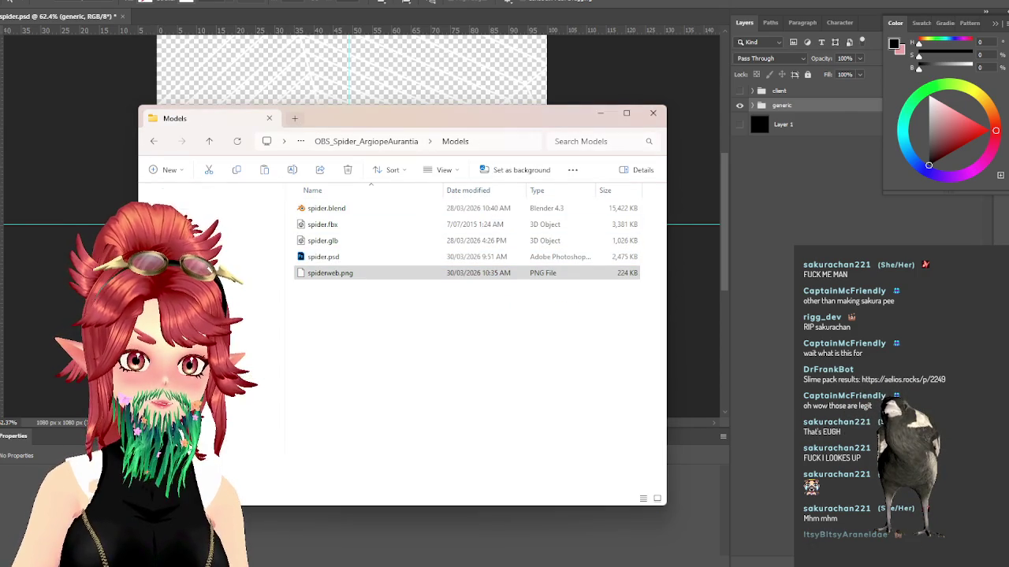
left_click(296, 122)
double_click(493, 226)
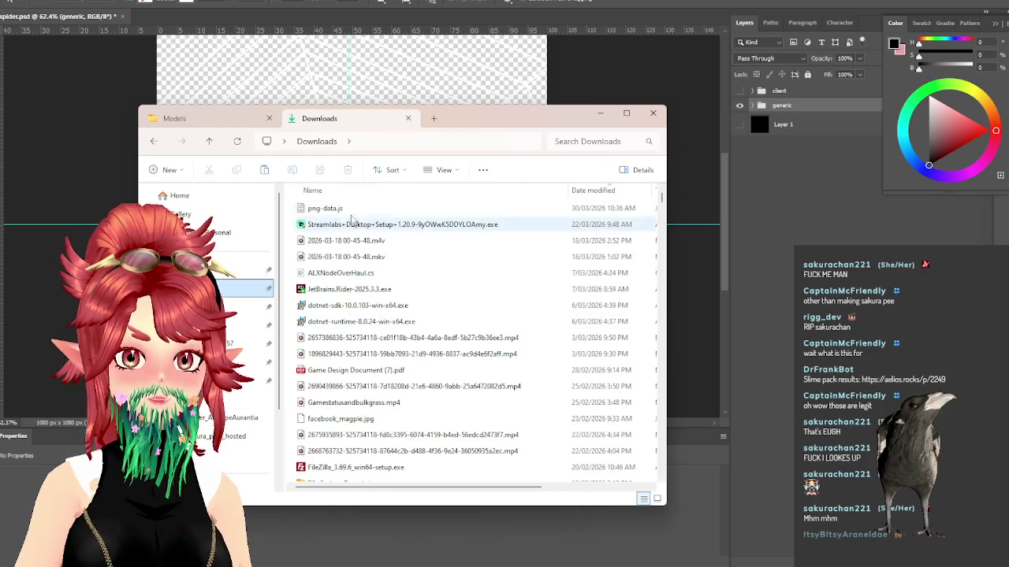
left_click(233, 123)
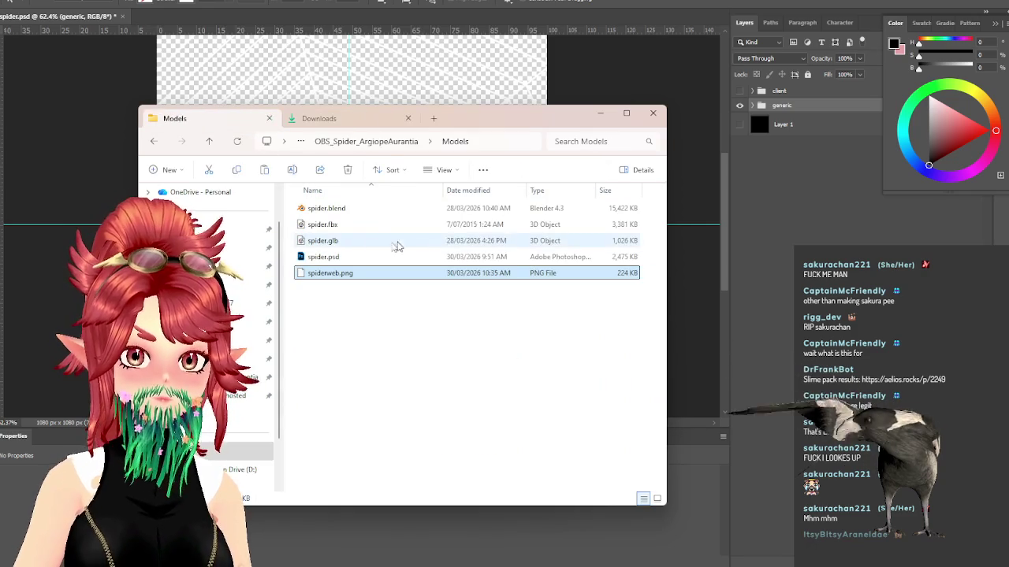
left_click(367, 141)
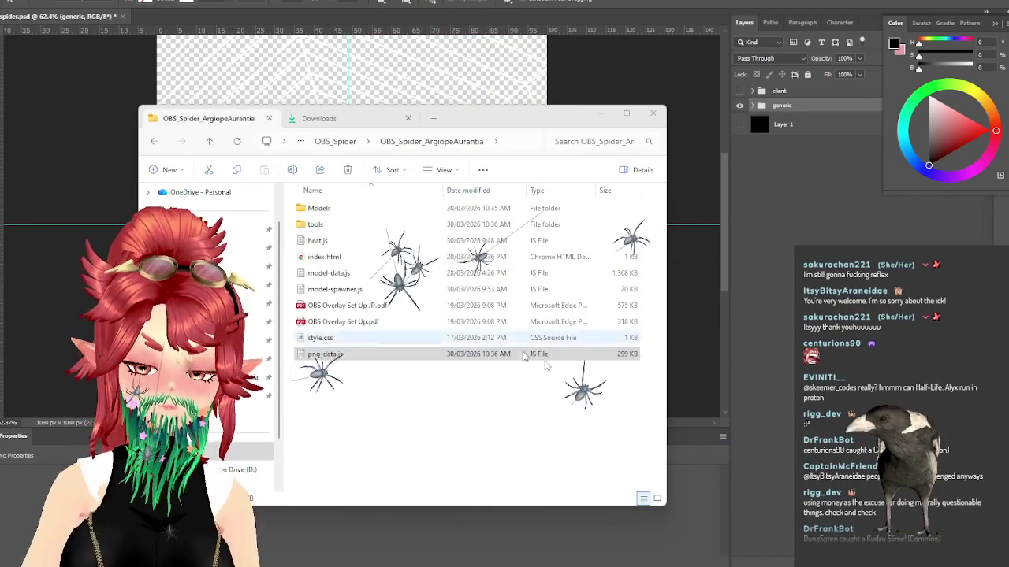
Step: Select png-data.js, move the Explorer window up and right, and switch to VS Code
left_click(523, 356)
left_click_drag(542, 118, 624, 82)
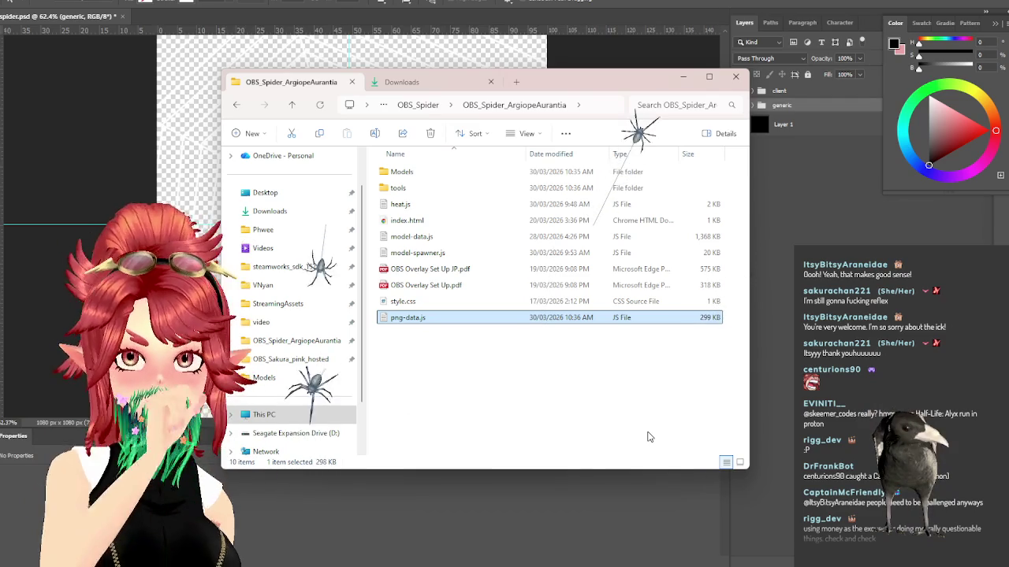
left_click_drag(609, 92, 621, 80)
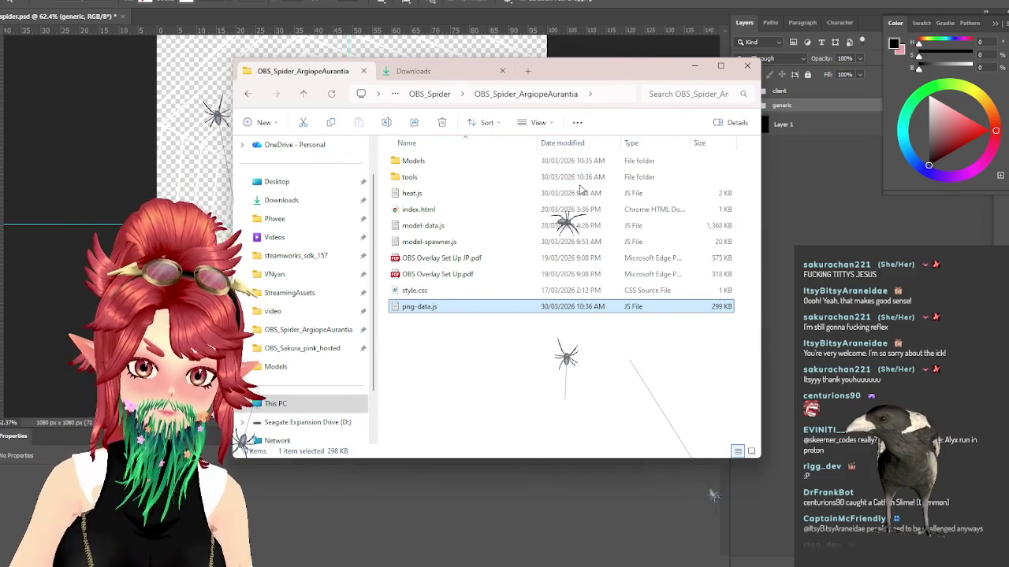
left_click(654, 564)
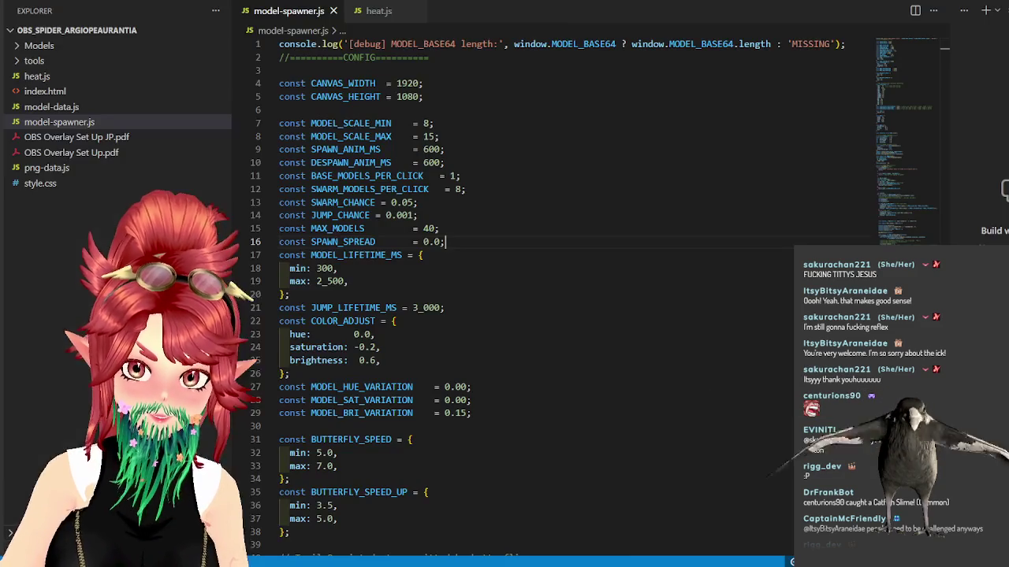
mouse_move(934, 52)
left_mouse_down()
mouse_move(931, 126)
mouse_move(918, 47)
left_mouse_up()
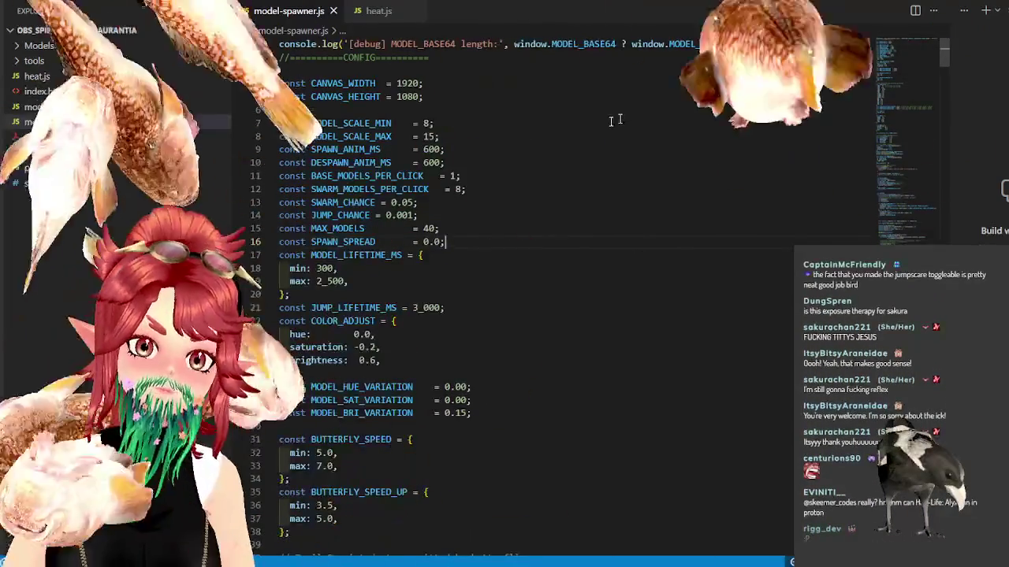
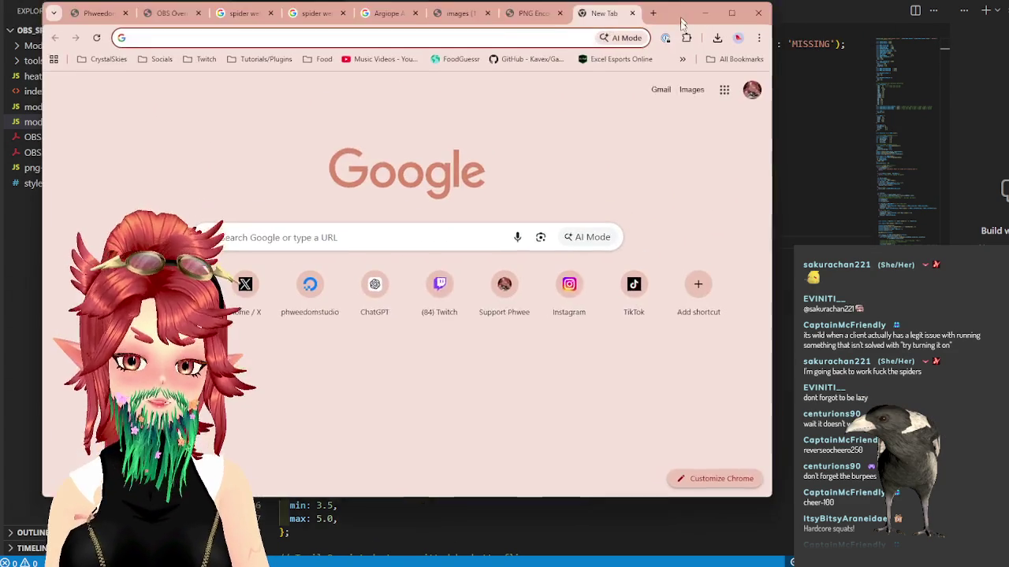
Step: Open the FoodGuessr daily game in a maximized browser window, then open a new tab
left_click(454, 74)
left_click(730, 32)
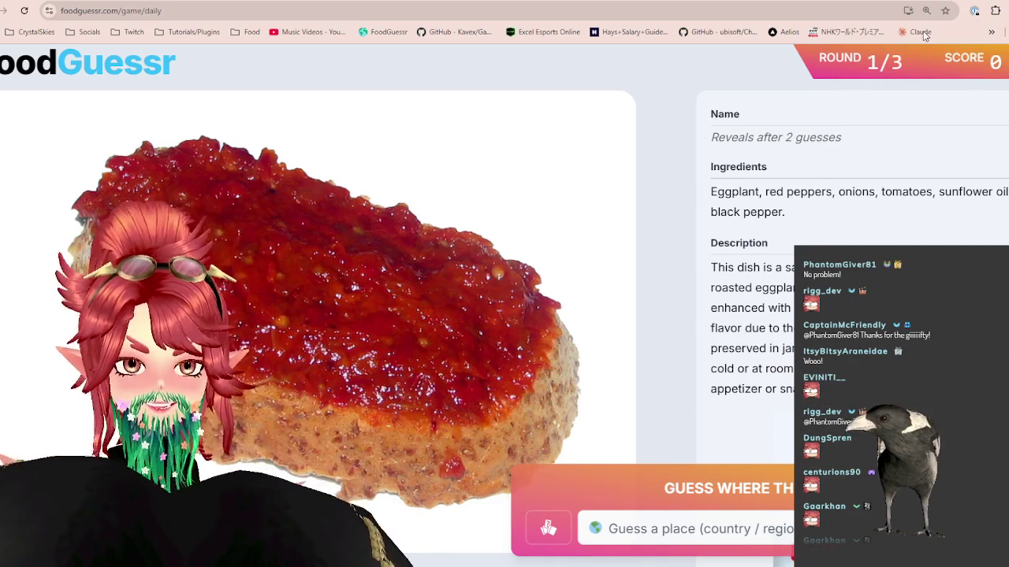
key("ctrl+t")
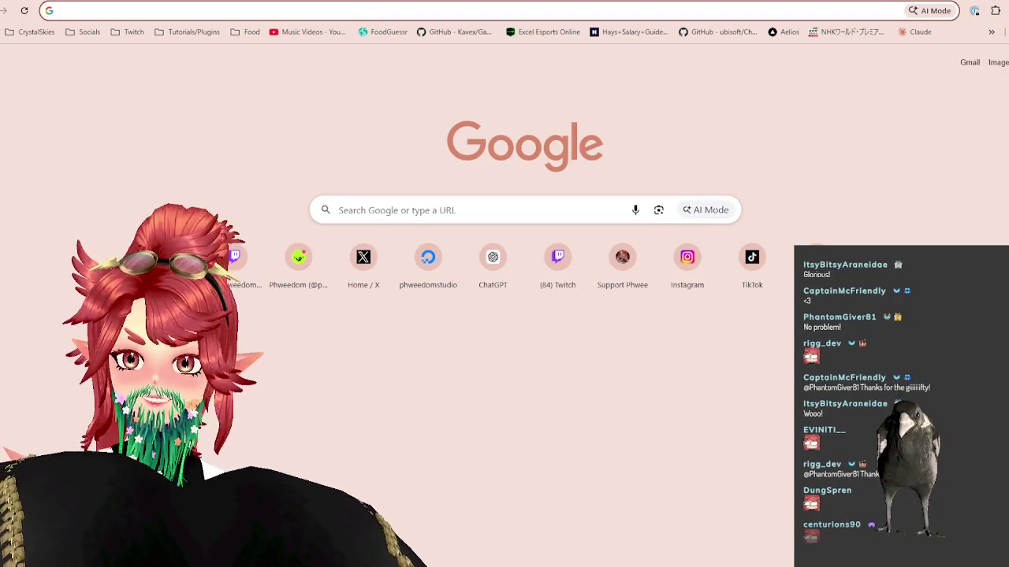
Step: Open Google Maps from the Google apps menu and pan from Asia toward Europe
left_click(1006, 62)
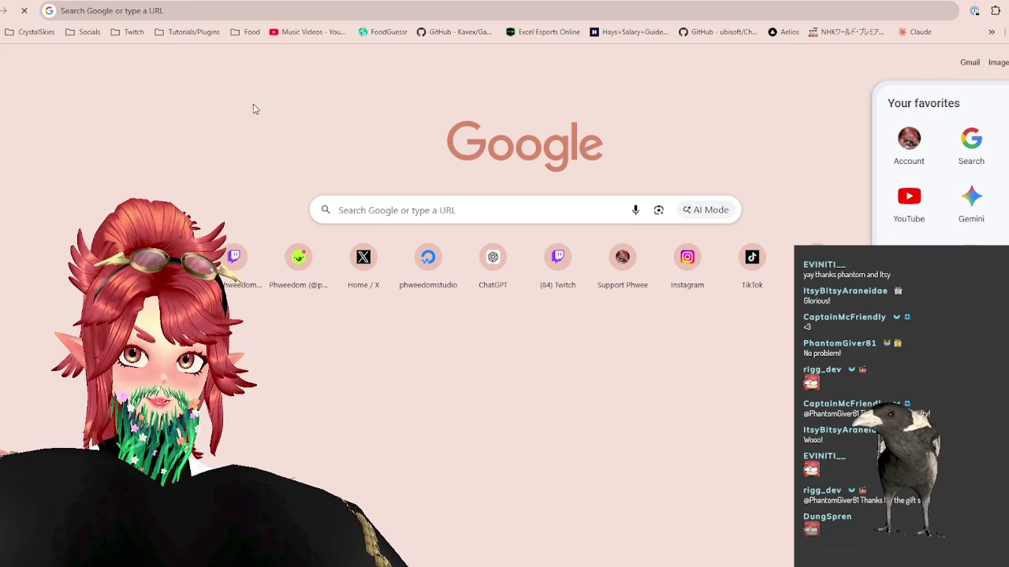
scroll(538, 347, "down", 2)
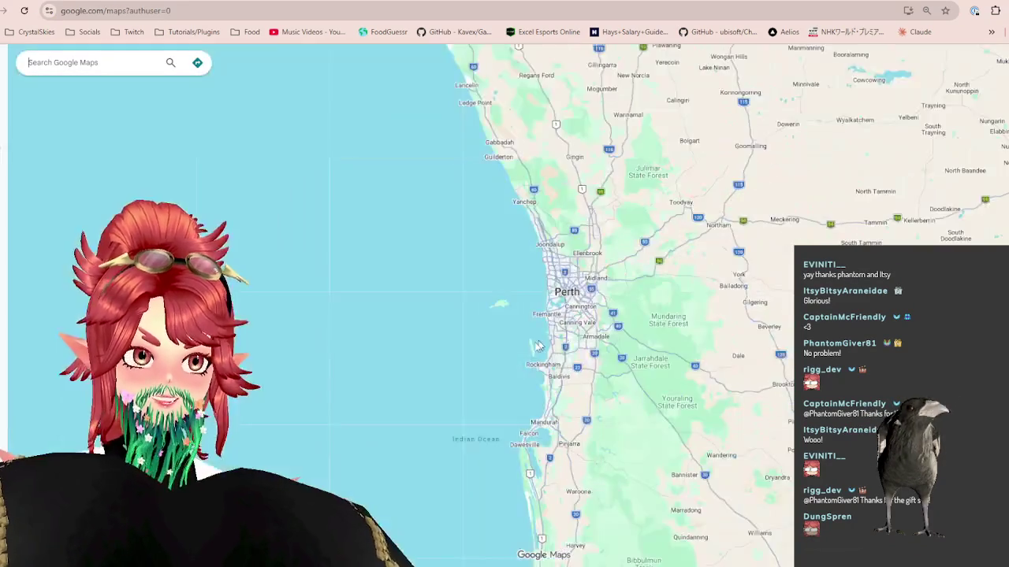
scroll(538, 347, "down", 2)
scroll(538, 347, "down", 2)
scroll(538, 347, "down", 1)
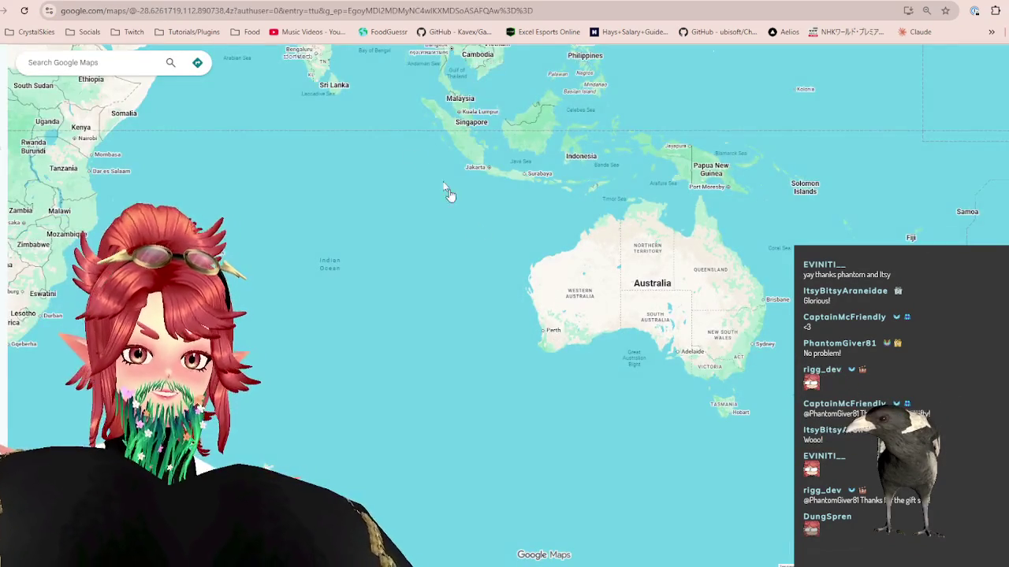
left_click_drag(448, 192, 412, 348)
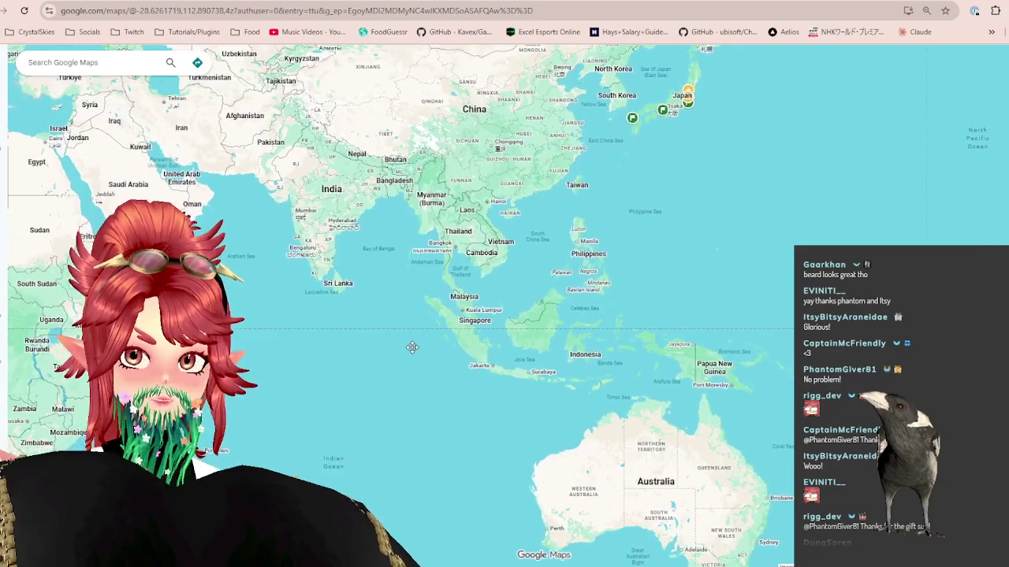
left_click_drag(412, 347, 757, 405)
mouse_move(390, 176)
left_mouse_down()
mouse_move(418, 299)
mouse_move(517, 319)
left_mouse_up()
Step: Zoom and pan the map to centre it on central Europe and the Balkans
scroll(466, 275, "up", 3)
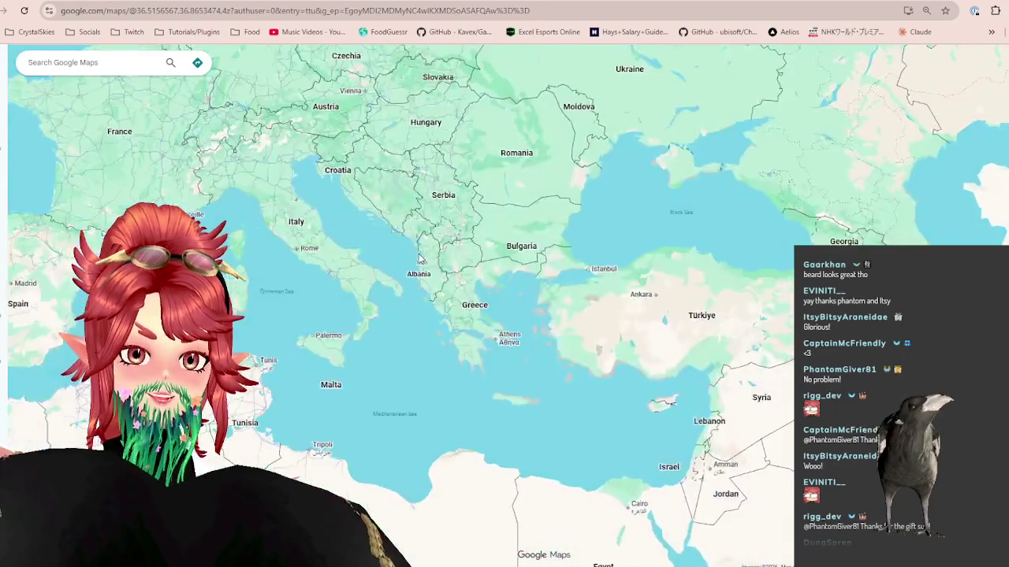
scroll(464, 273, "down", 3)
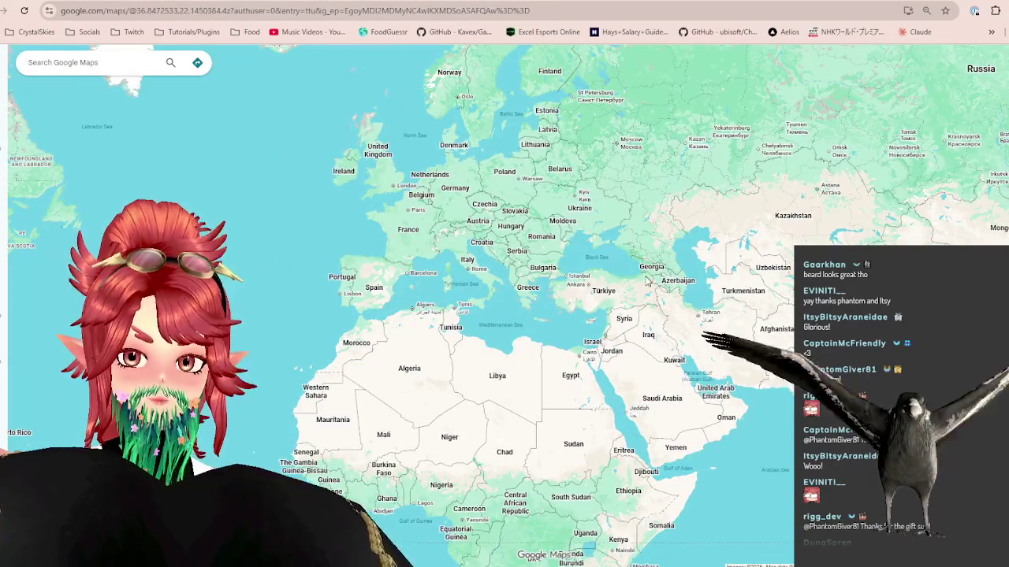
scroll(497, 258, "up", 3)
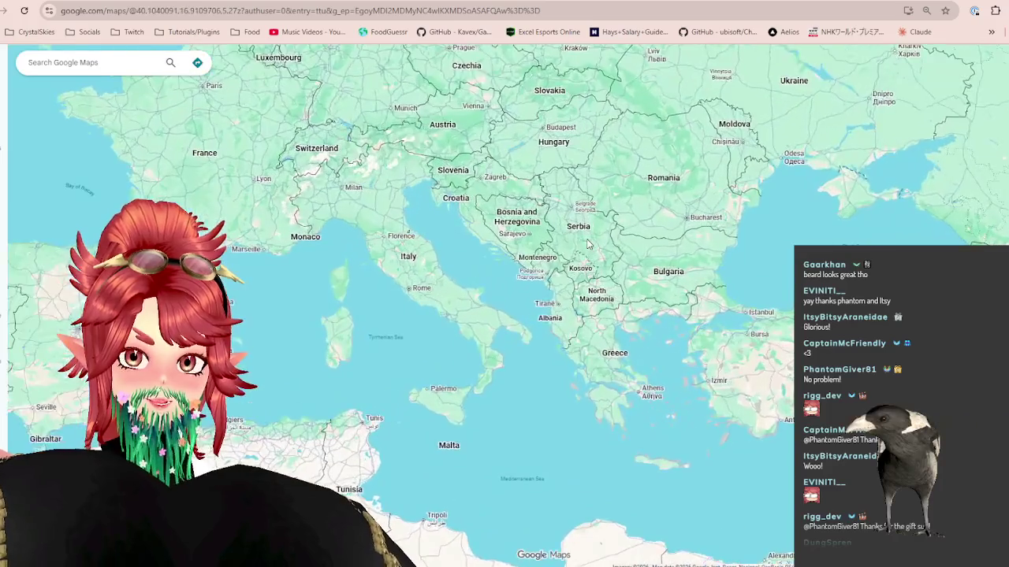
scroll(587, 245, "up", 2)
scroll(587, 246, "down", 1)
mouse_move(587, 246)
left_mouse_down()
mouse_move(520, 324)
mouse_move(522, 257)
left_mouse_up()
scroll(468, 197, "up", 1)
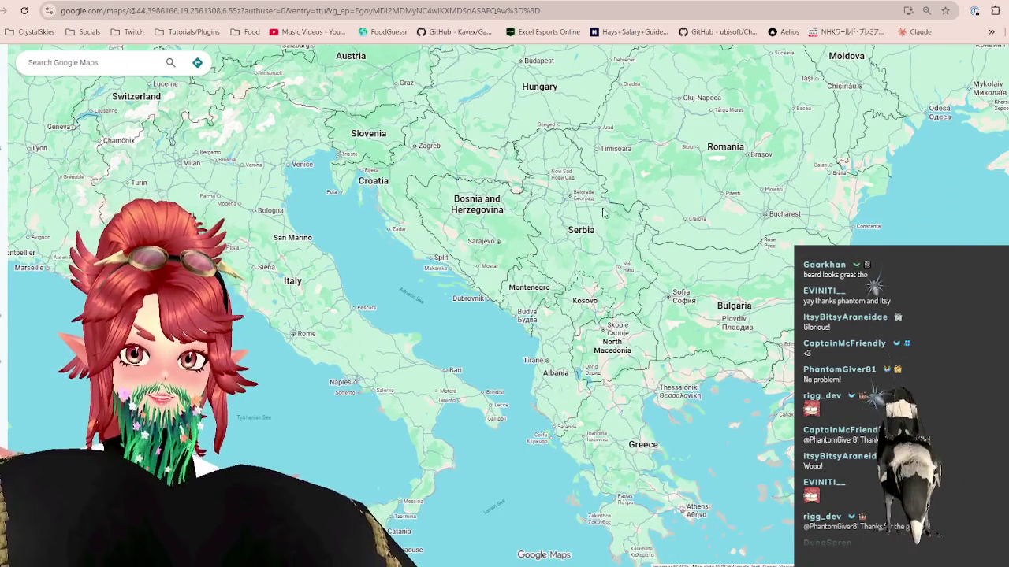
mouse_move(468, 198)
left_mouse_down()
mouse_move(534, 246)
mouse_move(523, 226)
left_mouse_up()
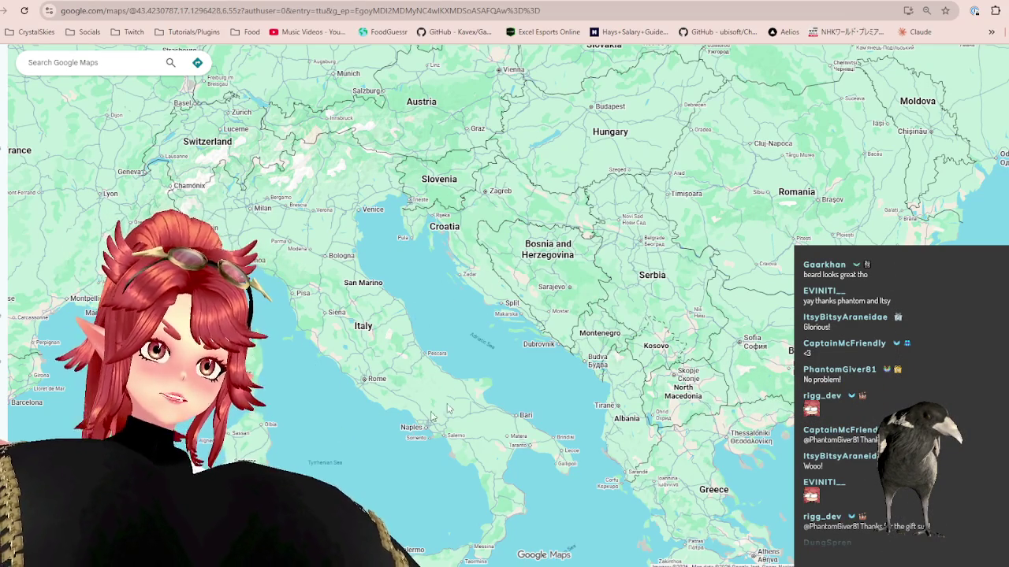
Step: Zoom in and out while moving the map across the Adriatic region
scroll(476, 301, "down", 2)
scroll(527, 337, "up", 1)
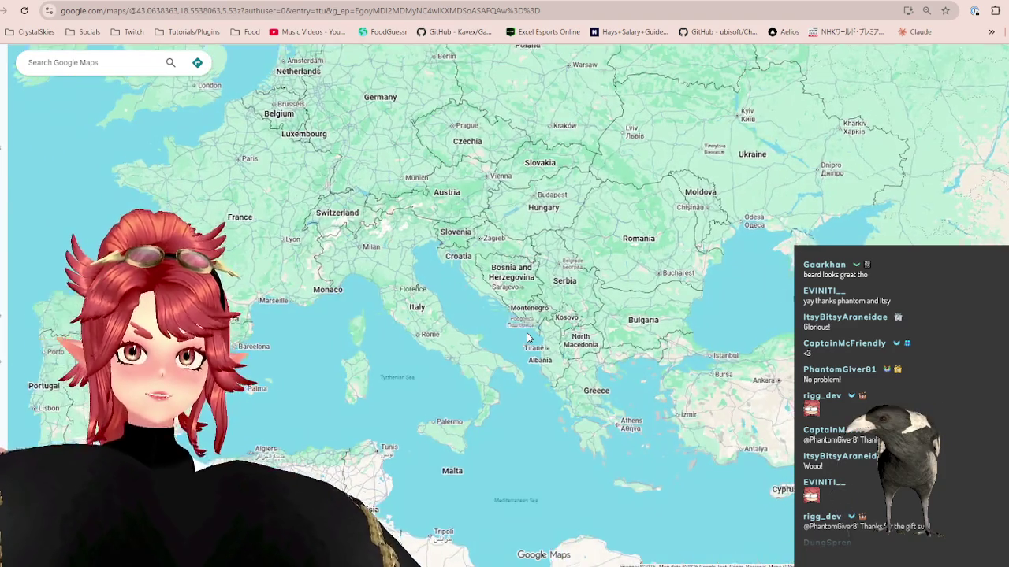
scroll(457, 230, "up", 1)
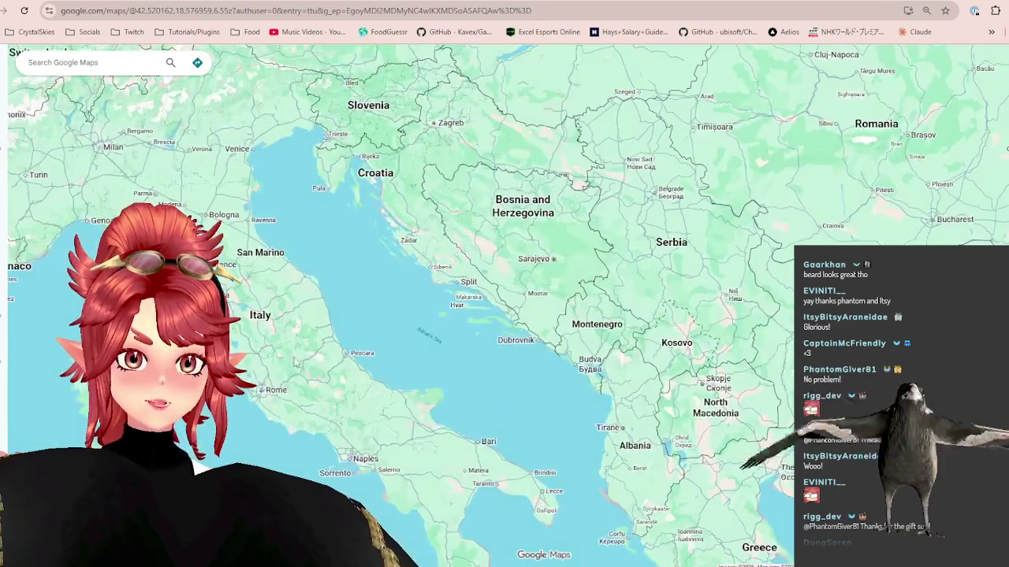
scroll(457, 231, "down", 1)
scroll(395, 252, "down", 1)
scroll(329, 277, "up", 1)
left_click_drag(330, 278, 402, 242)
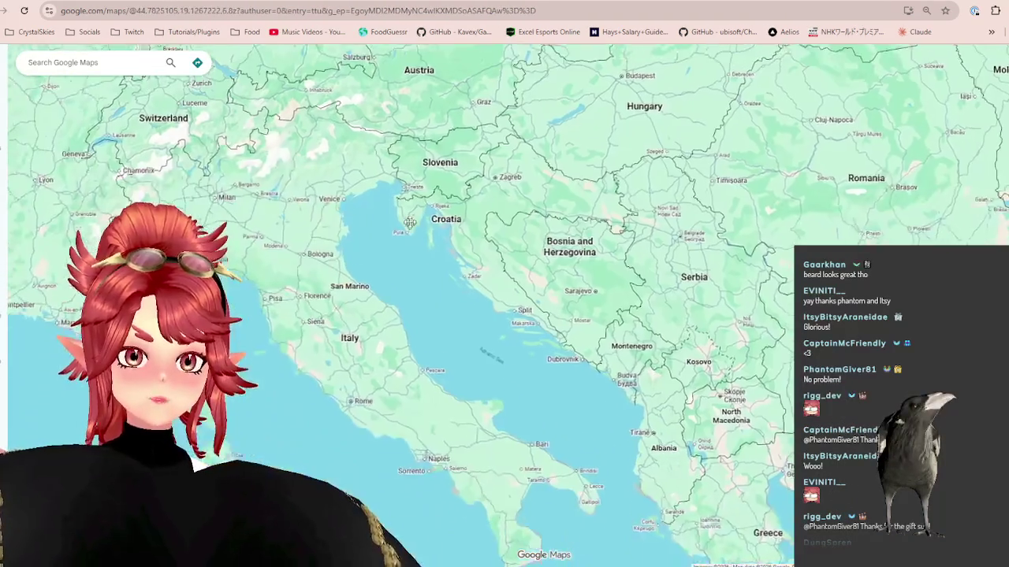
scroll(401, 242, "down", 1)
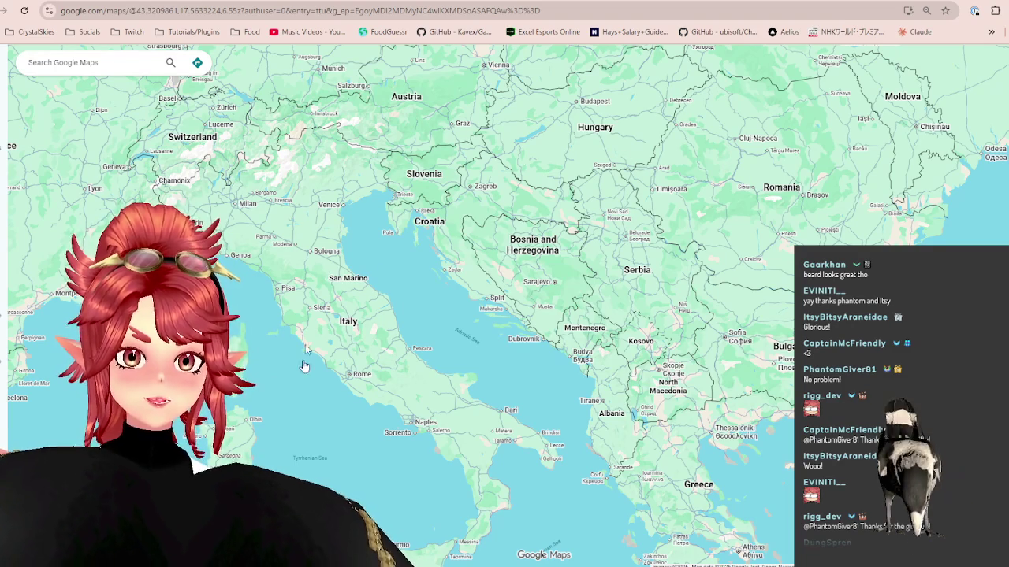
scroll(469, 321, "down", 1)
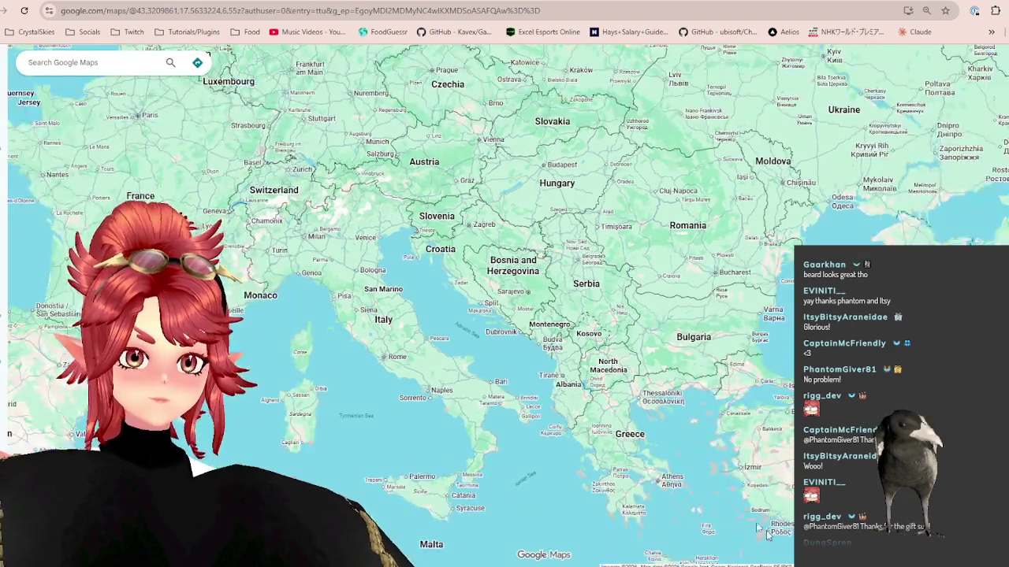
Step: Enter Italy as the first FoodGuessr guess for round 1, then return to Maps
key("ctrl+Tab")
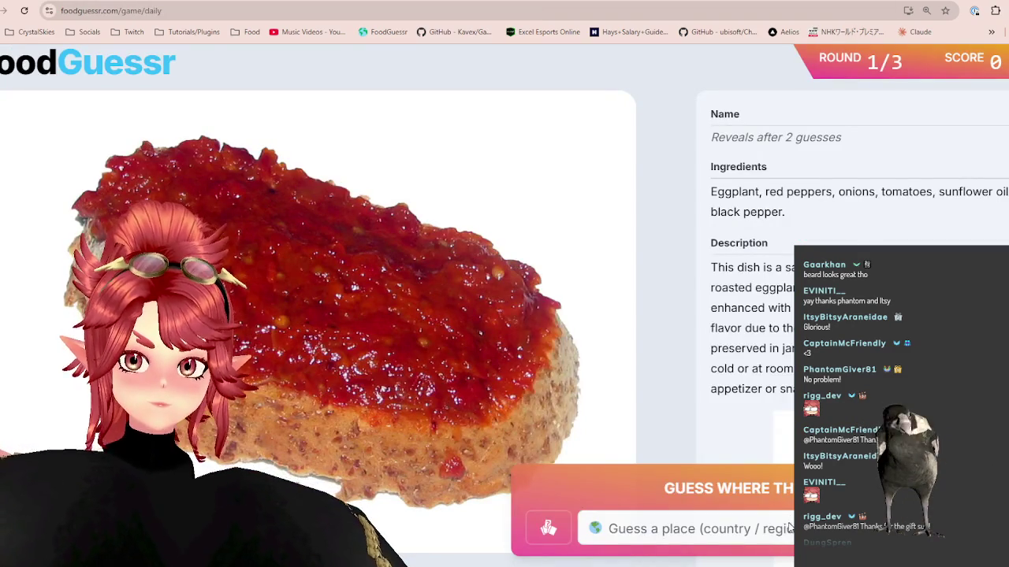
left_click(788, 528)
type("it")
left_click(765, 484)
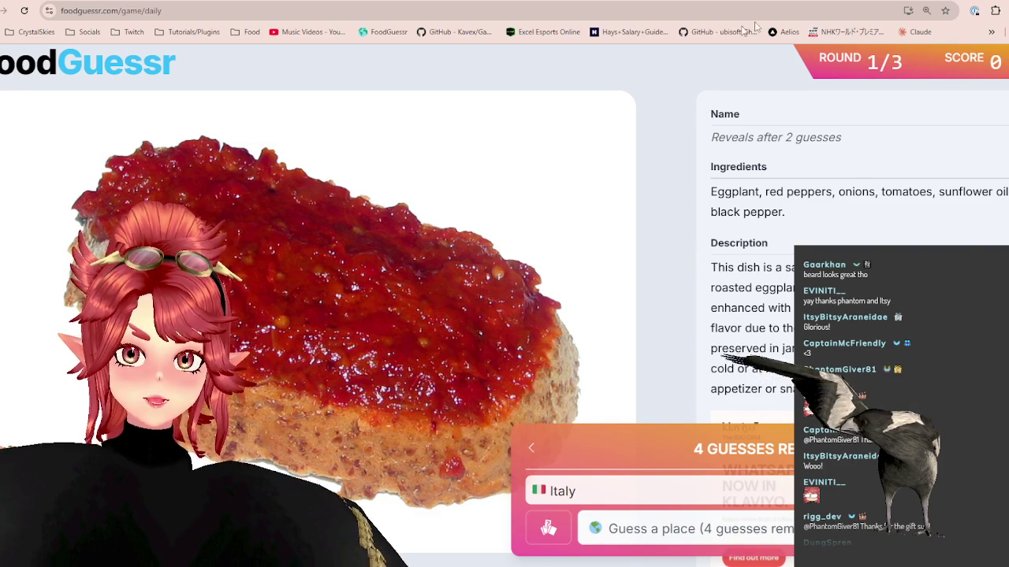
key("ctrl+Tab")
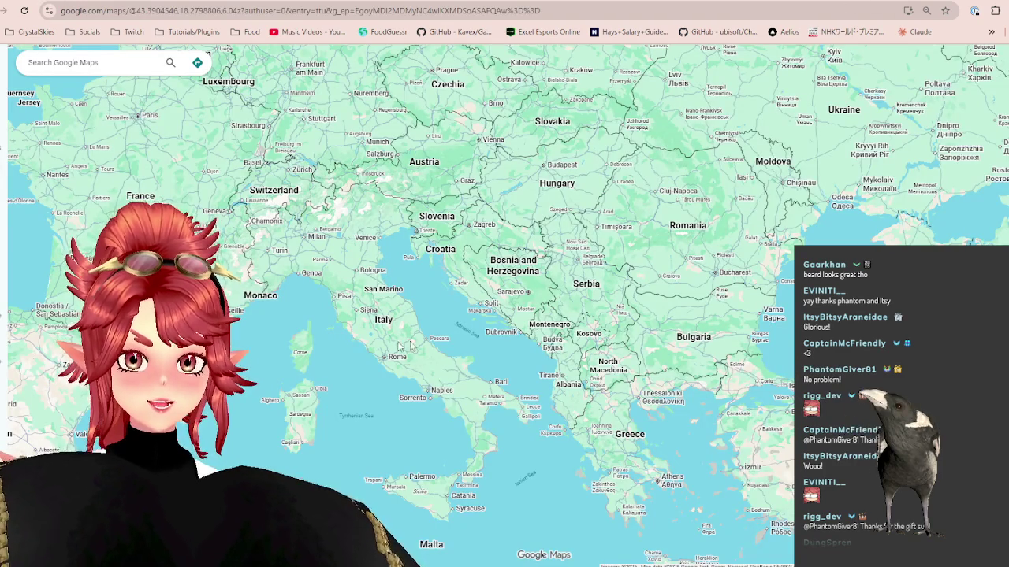
Step: Zoom around the Balkans map, comparing it against the FoodGuessr dish between looks
scroll(512, 378, "up", 3)
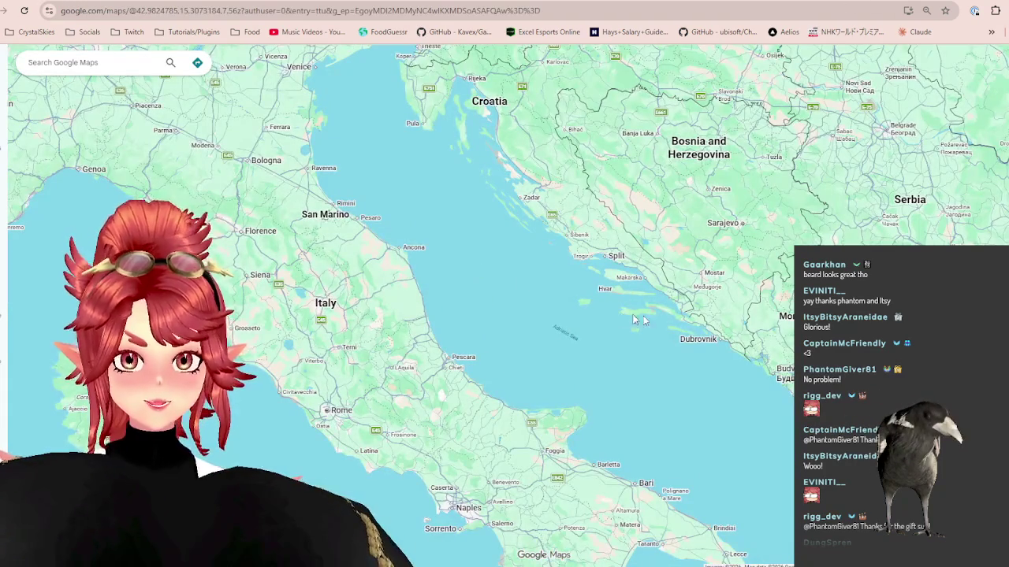
scroll(634, 320, "down", 3)
scroll(561, 347, "up", 1)
scroll(561, 347, "up", 1)
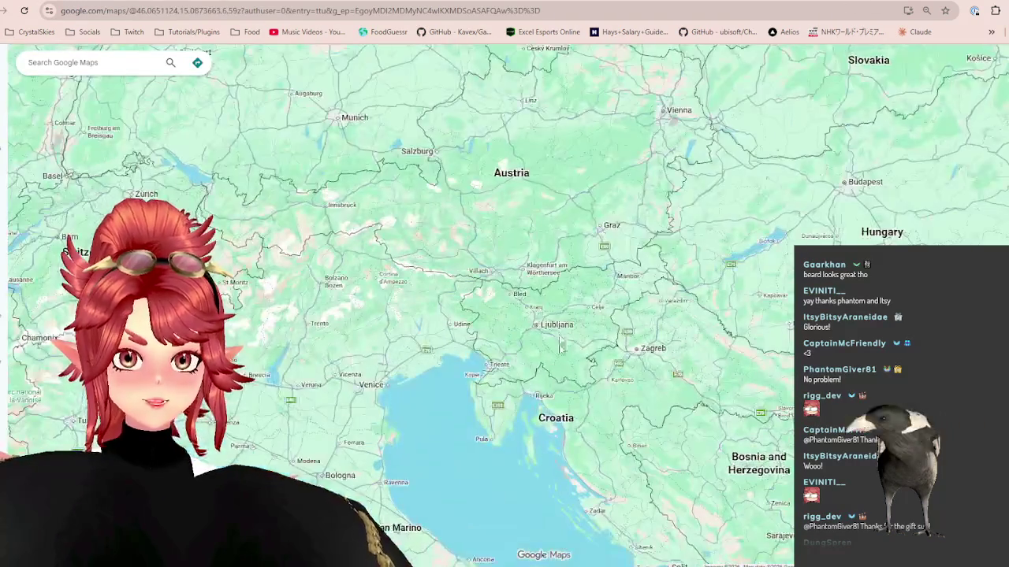
scroll(562, 347, "up", 2)
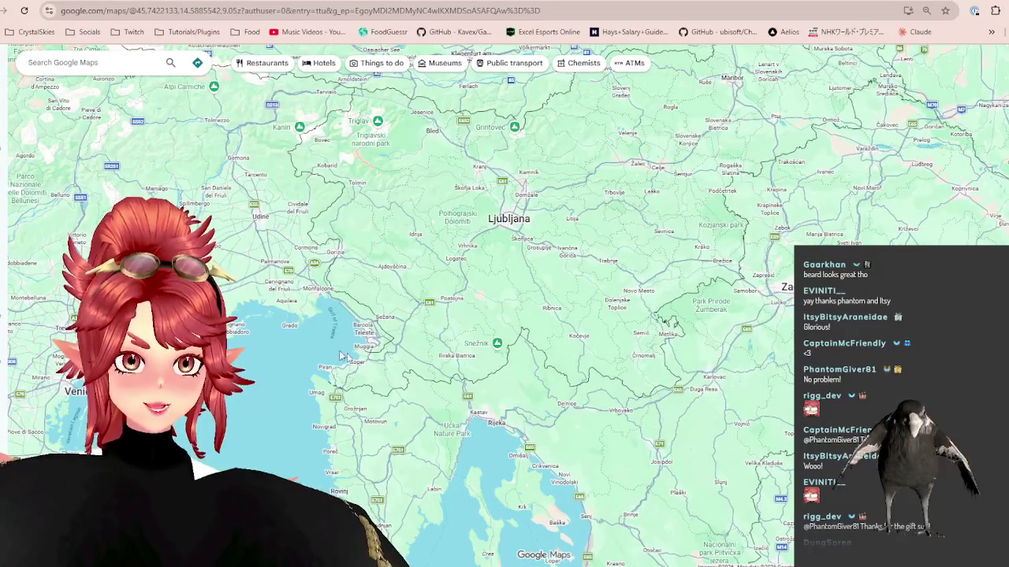
scroll(341, 356, "down", 1)
scroll(394, 323, "down", 1)
scroll(450, 294, "down", 1)
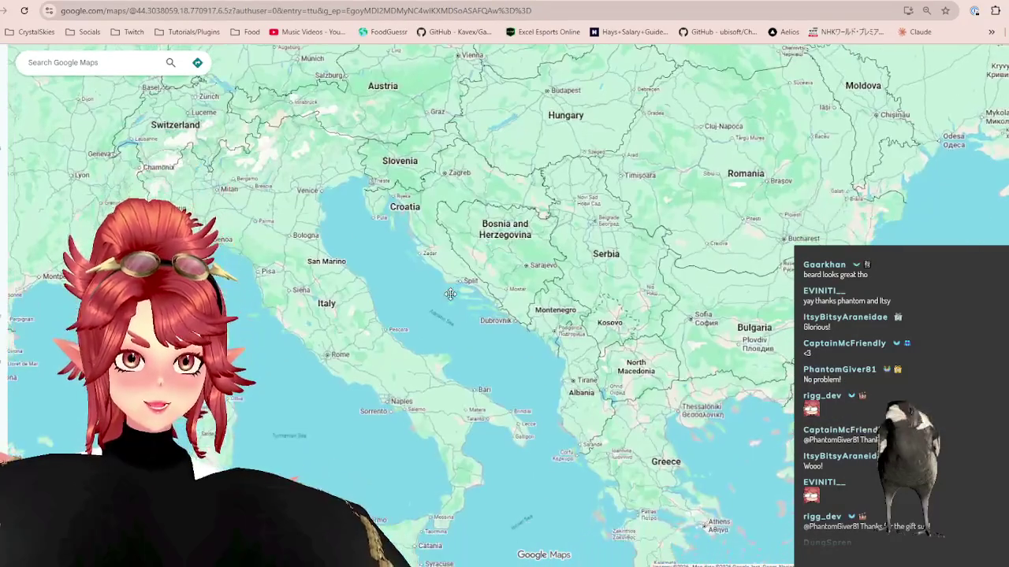
left_click(867, 1)
key("ctrl+Tab")
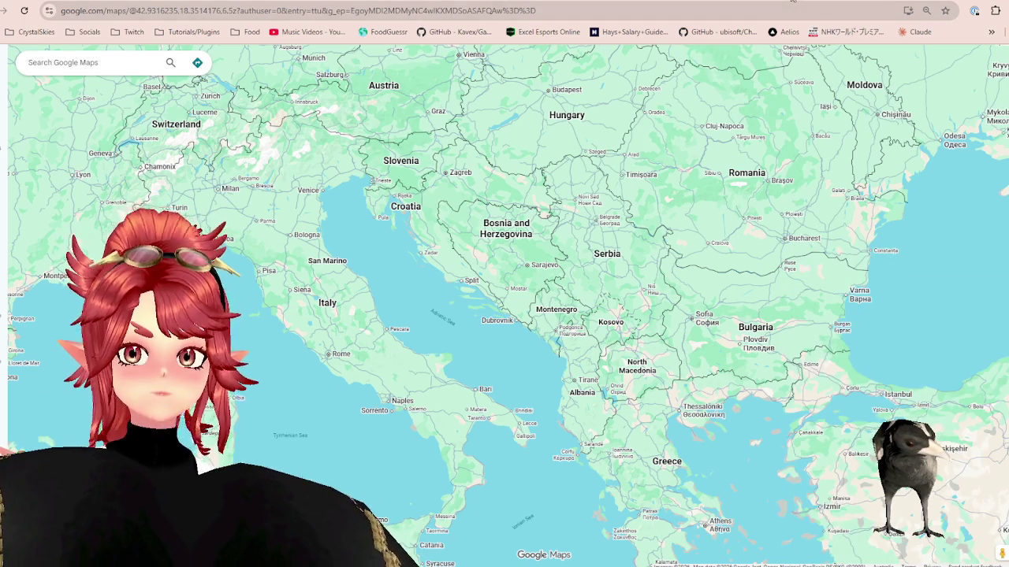
key("ctrl+Tab")
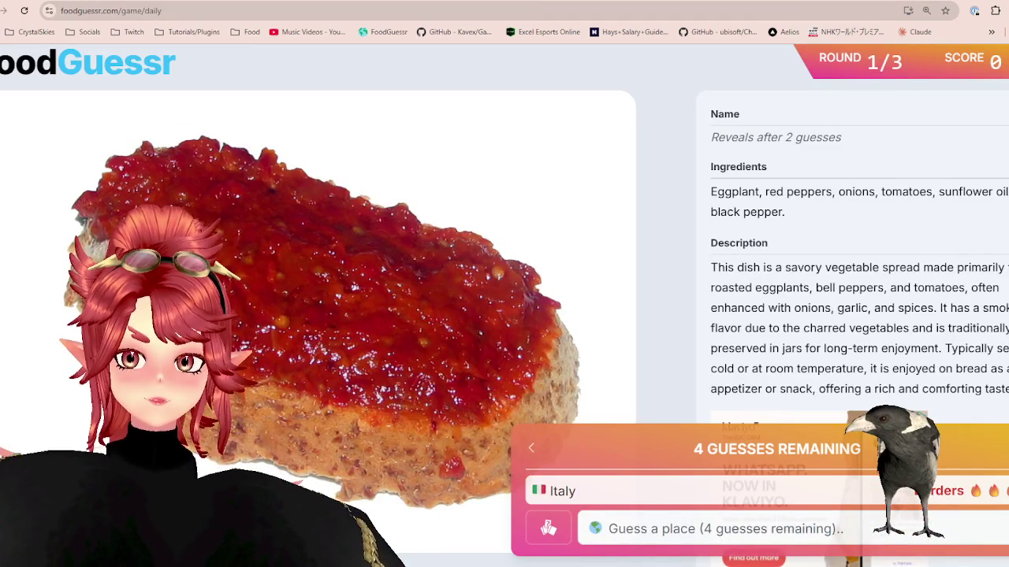
key("ctrl+Tab")
Step: Pan from Italy and the Adriatic north-west along the Kvarner coast to Istria
scroll(467, 312, "down", 2)
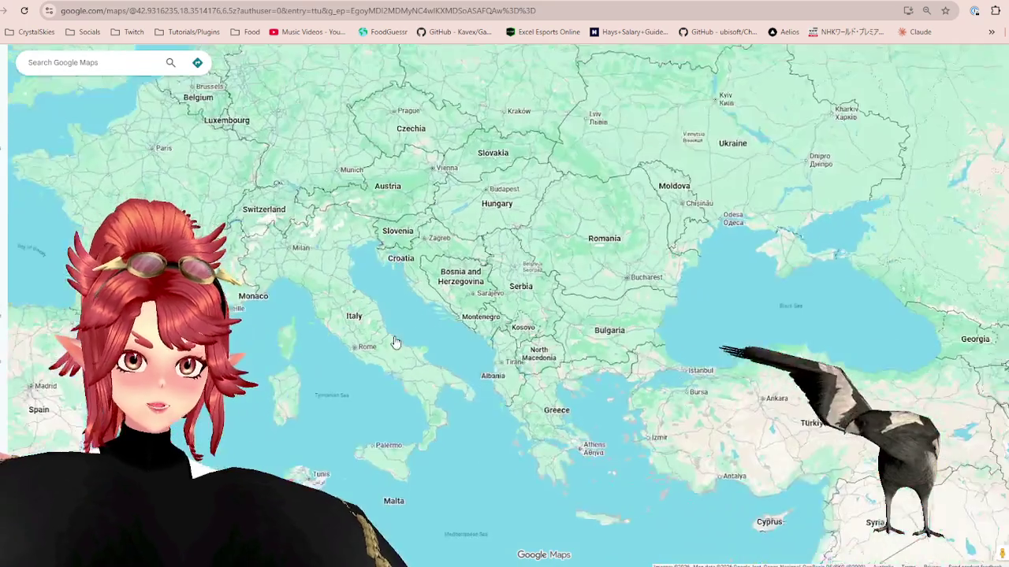
scroll(467, 312, "up", 3)
left_click_drag(370, 220, 467, 312)
scroll(489, 299, "up", 3)
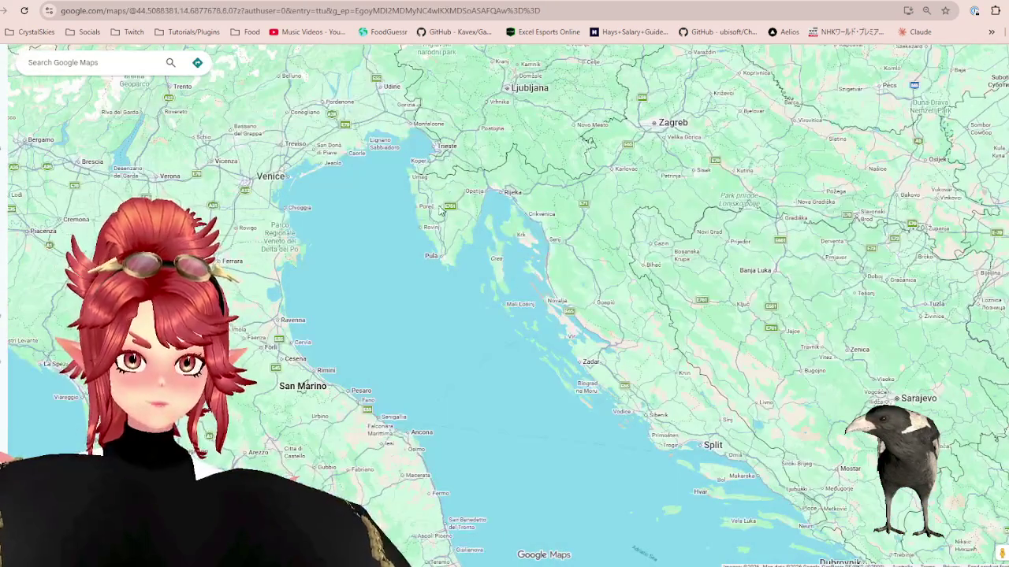
scroll(490, 155, "up", 2)
scroll(490, 155, "up", 2)
scroll(490, 154, "down", 2)
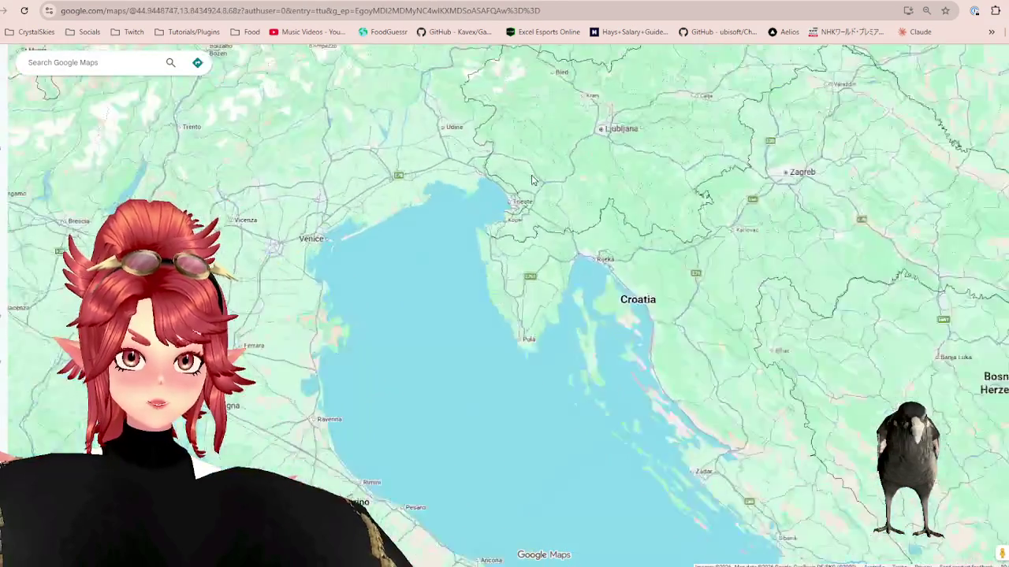
scroll(702, 494, "down", 1)
scroll(702, 494, "down", 2)
left_click_drag(670, 489, 487, 208)
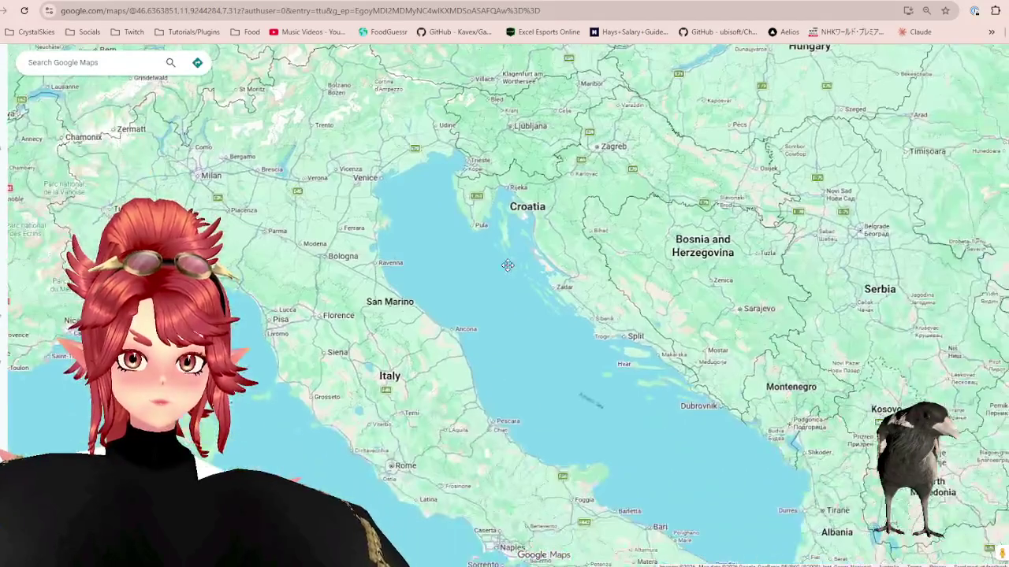
scroll(486, 207, "up", 1)
scroll(634, 462, "up", 1)
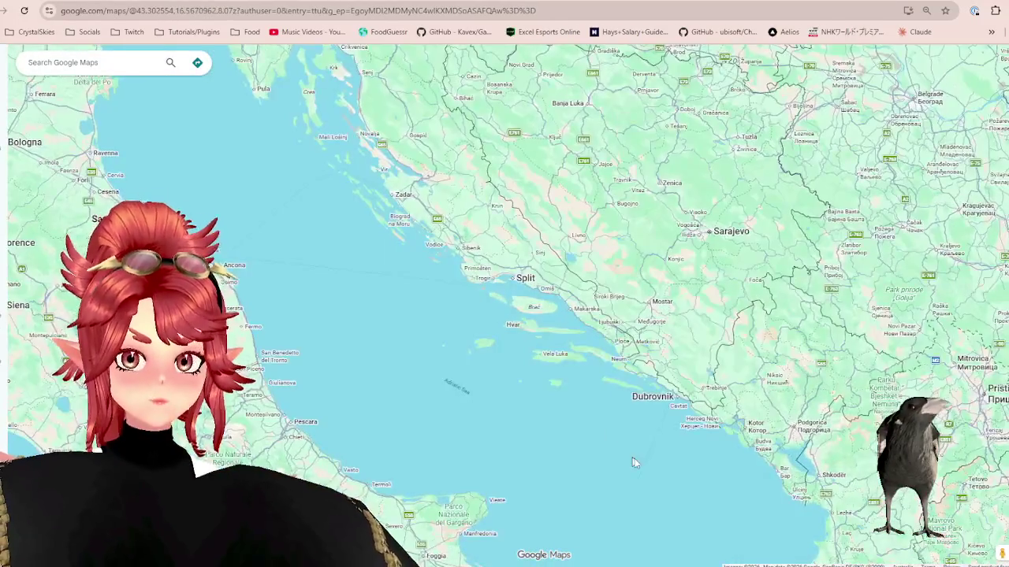
scroll(637, 462, "up", 1)
left_click_drag(449, 386, 623, 543)
left_click_drag(460, 330, 552, 394)
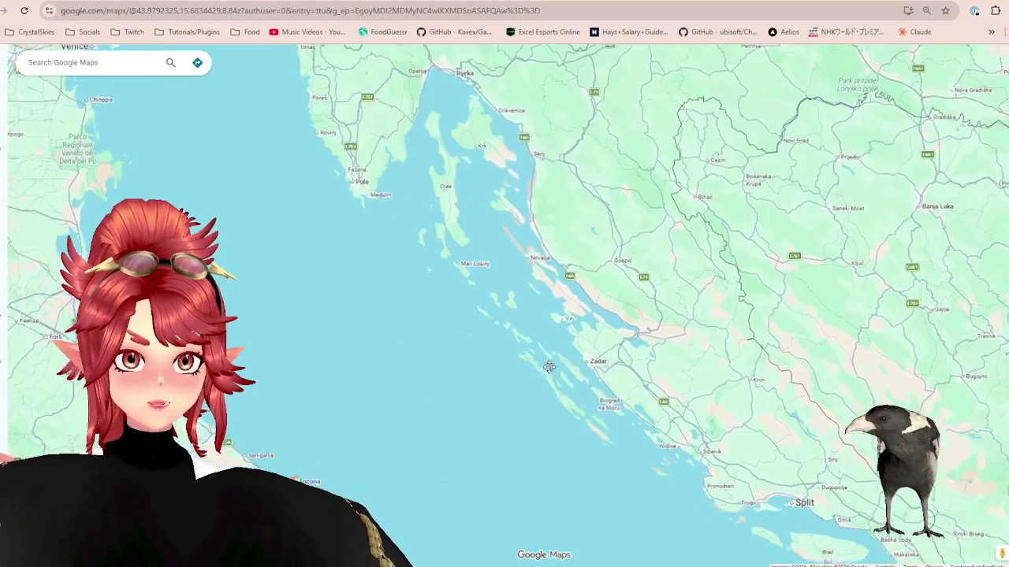
left_click_drag(512, 355, 578, 402)
left_click_drag(465, 307, 638, 528)
Step: Zoom closely into northern Istria around Sečovlje and the Gulf of Trieste
scroll(446, 288, "up", 1)
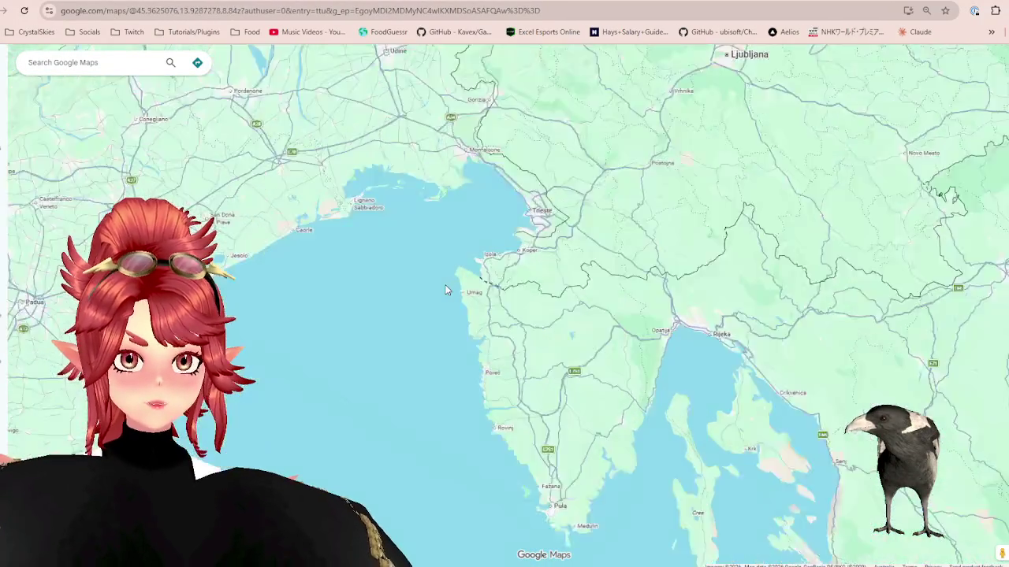
scroll(457, 252, "up", 1)
scroll(464, 231, "up", 1)
scroll(463, 230, "up", 1)
scroll(473, 236, "up", 1)
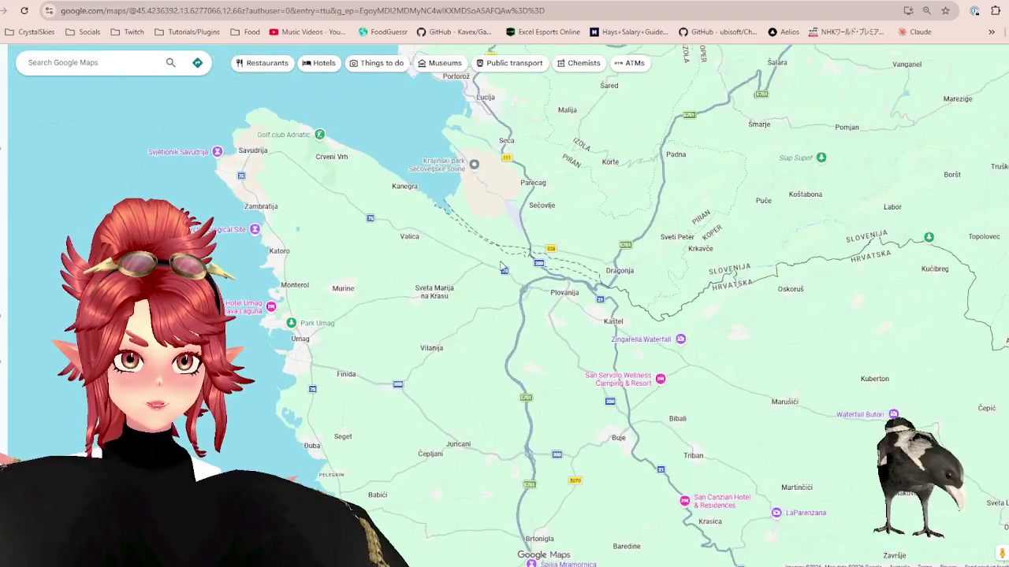
scroll(707, 268, "up", 1)
scroll(751, 329, "up", 1)
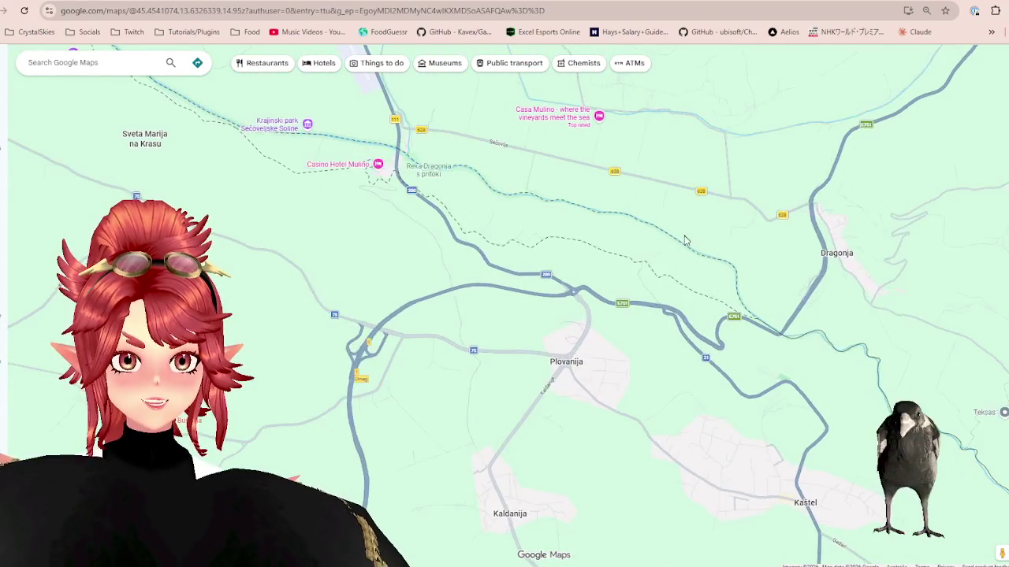
scroll(718, 326, "down", 3)
scroll(718, 326, "down", 1)
scroll(718, 327, "up", 3)
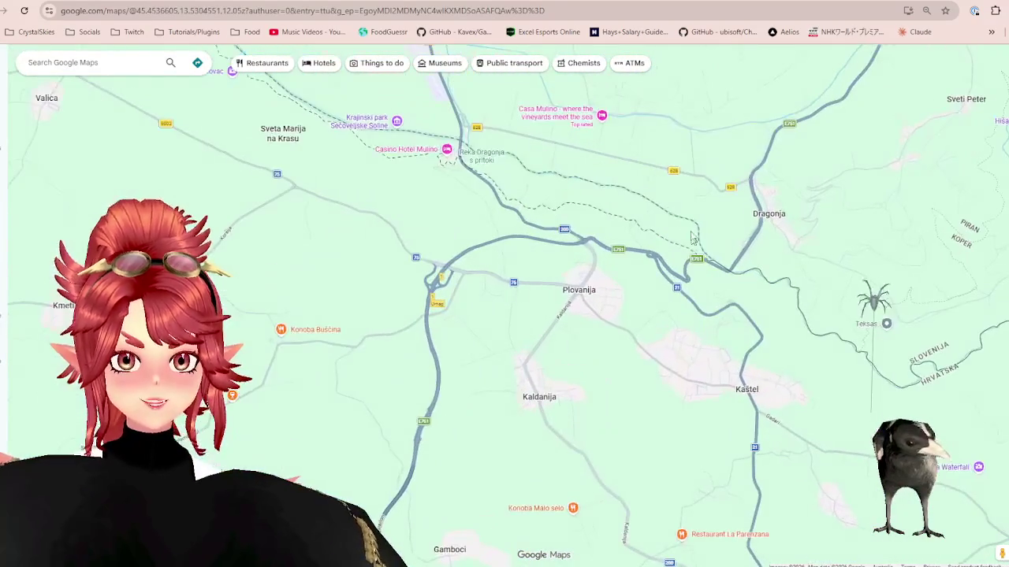
scroll(345, 151, "up", 1)
scroll(418, 197, "down", 1)
scroll(356, 192, "down", 1)
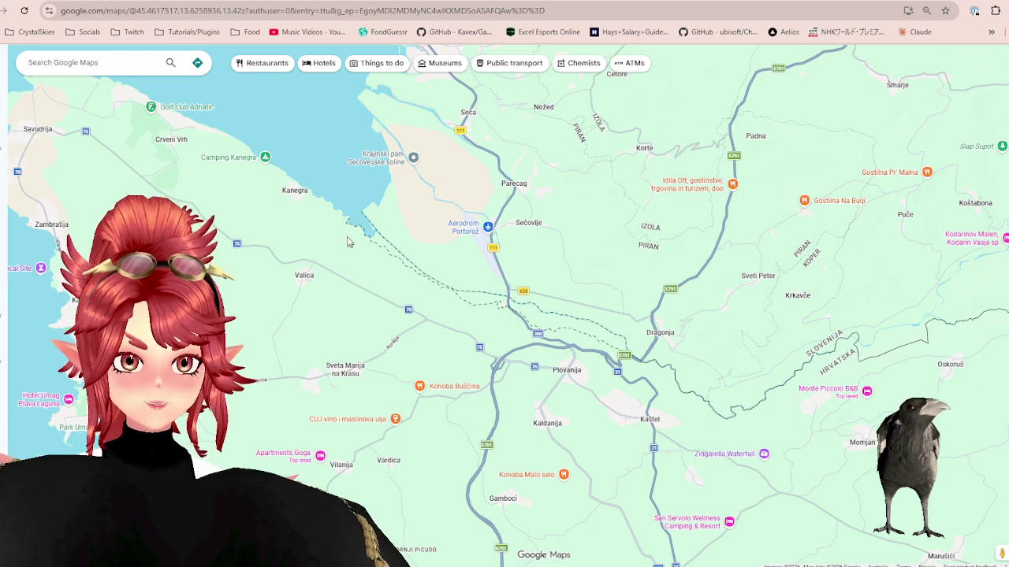
scroll(348, 242, "down", 2)
scroll(378, 248, "down", 1)
scroll(426, 260, "up", 1)
scroll(463, 270, "up", 1)
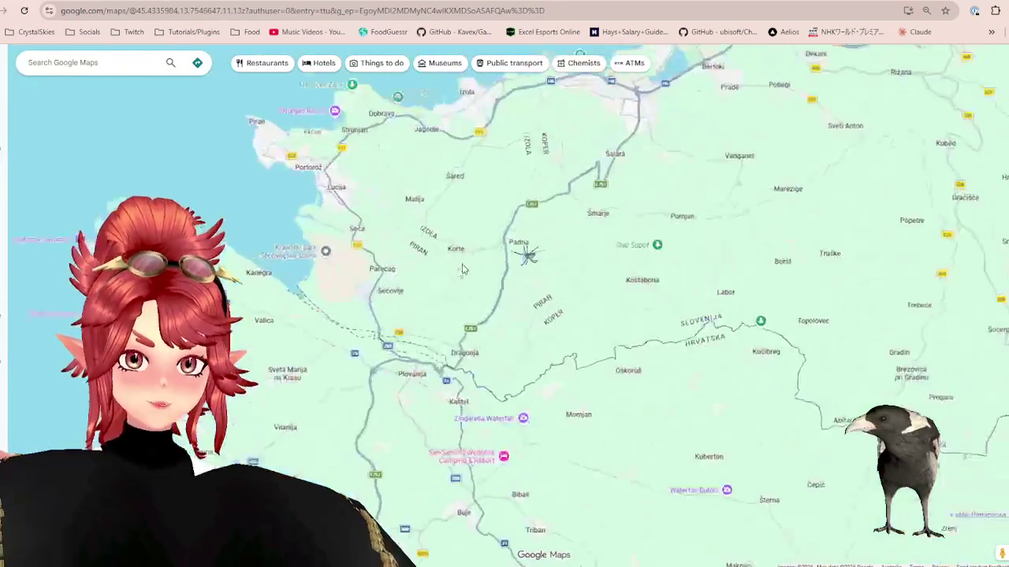
scroll(469, 268, "up", 2)
scroll(475, 307, "up", 2)
scroll(383, 409, "up", 2)
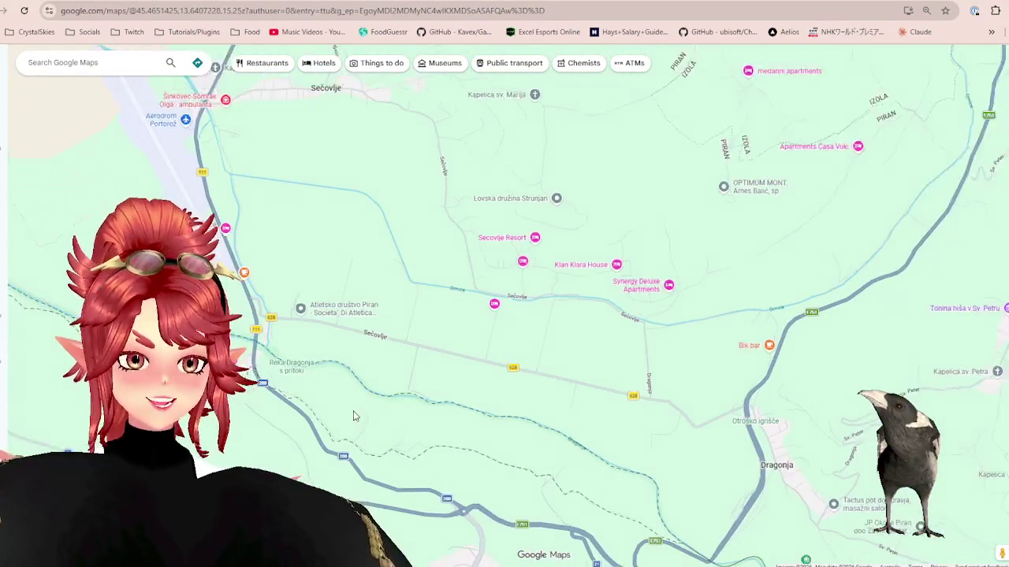
scroll(354, 416, "down", 2)
scroll(473, 363, "down", 1)
scroll(542, 347, "down", 1)
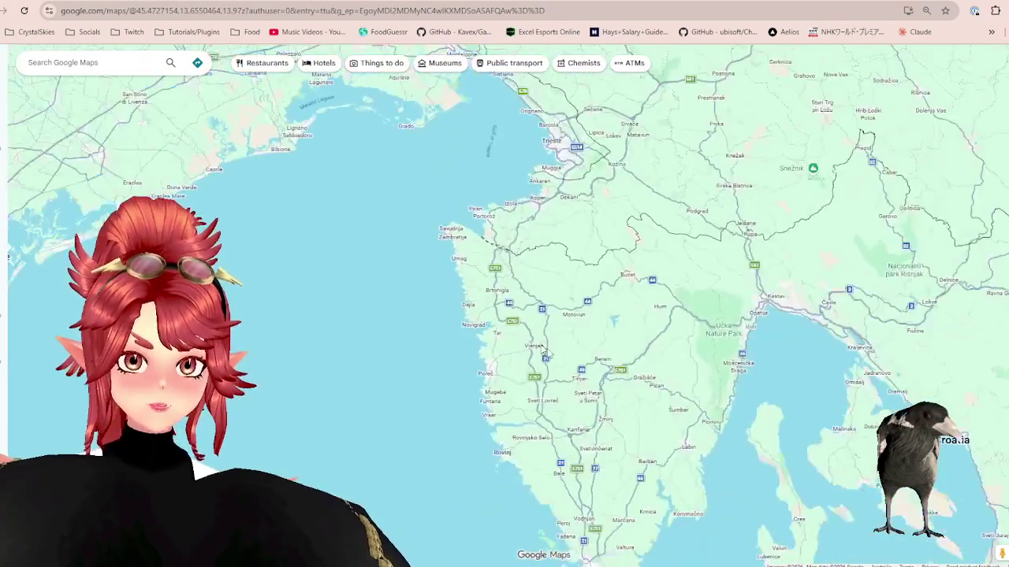
scroll(543, 346, "down", 2)
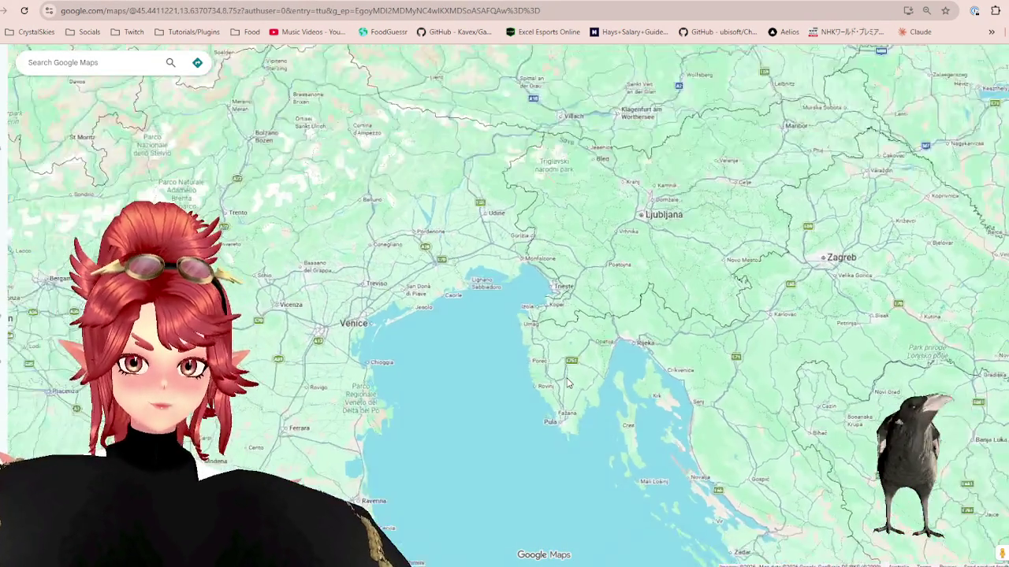
Step: Keep zooming around Sečovlje, then view the Zacuscă results scoring 4,500
scroll(565, 348, "up", 2)
scroll(536, 169, "up", 2)
scroll(505, 165, "up", 1)
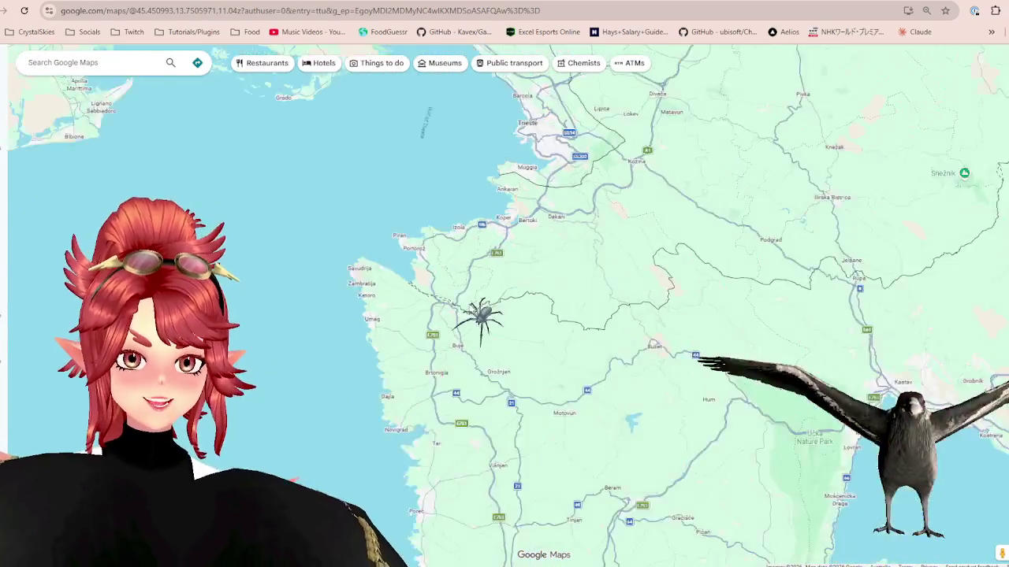
scroll(473, 315, "up", 2)
scroll(537, 470, "up", 2)
scroll(536, 470, "up", 1)
scroll(537, 470, "down", 2)
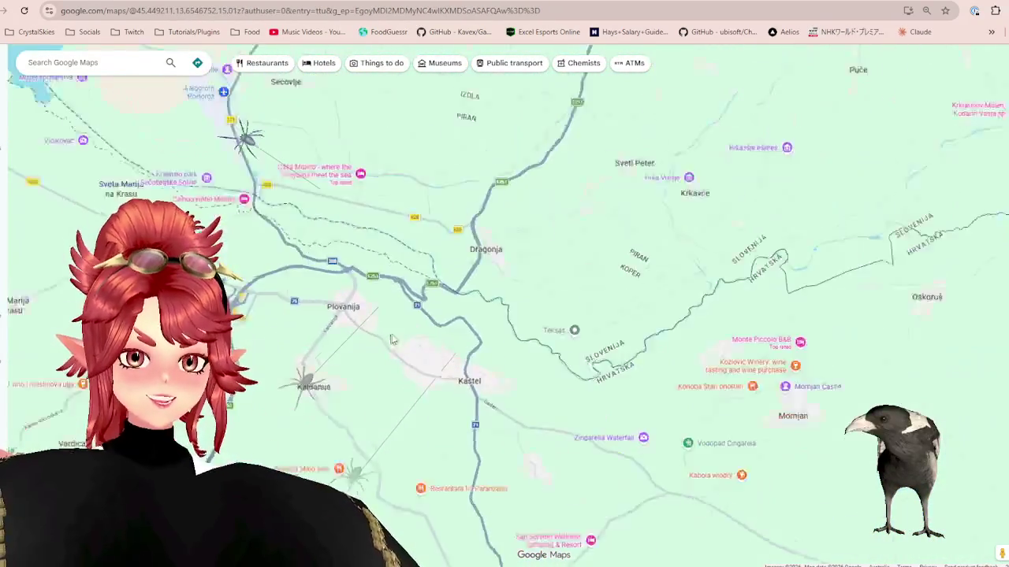
scroll(532, 434, "down", 2)
scroll(527, 394, "down", 2)
scroll(524, 376, "down", 2)
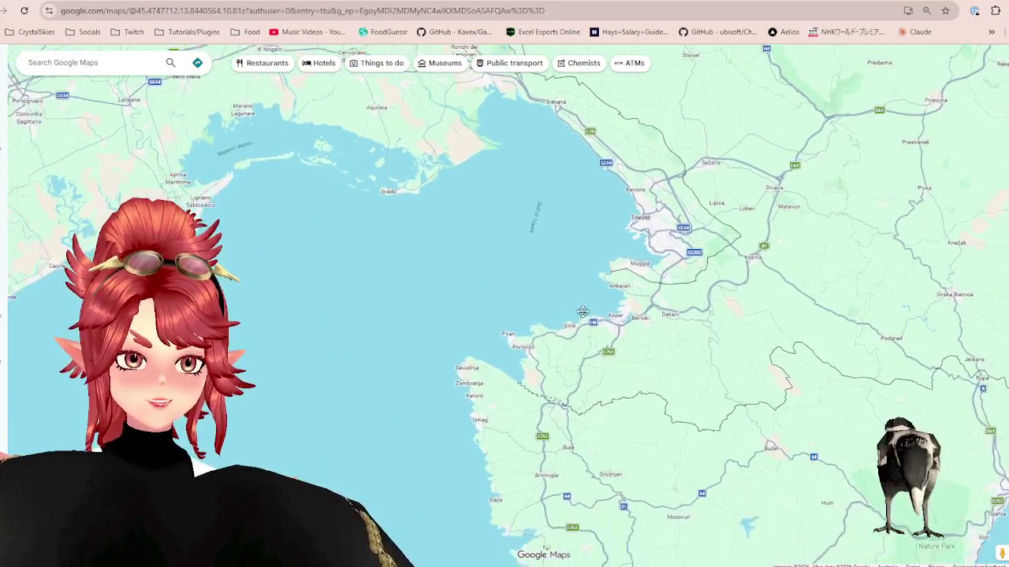
scroll(551, 315, "down", 2)
scroll(563, 273, "down", 2)
scroll(563, 274, "down", 2)
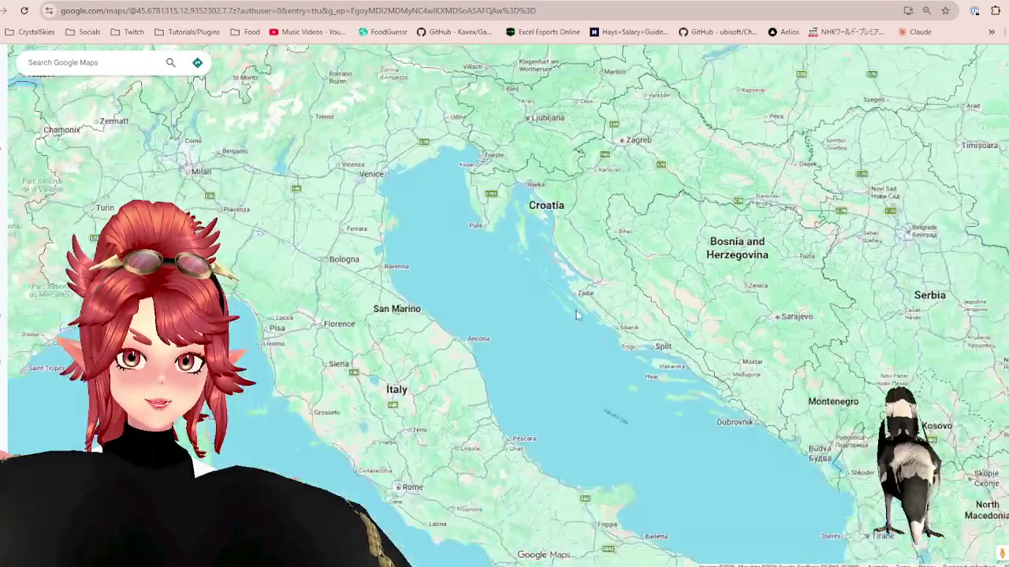
scroll(576, 236, "down", 2)
scroll(584, 207, "down", 1)
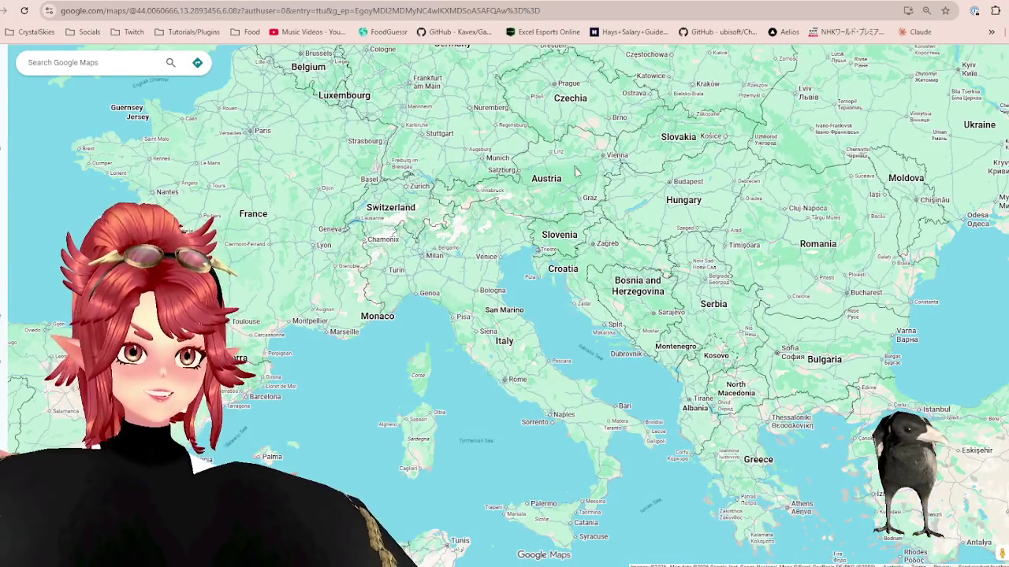
scroll(576, 172, "up", 3)
scroll(567, 237, "up", 3)
scroll(555, 321, "down", 2)
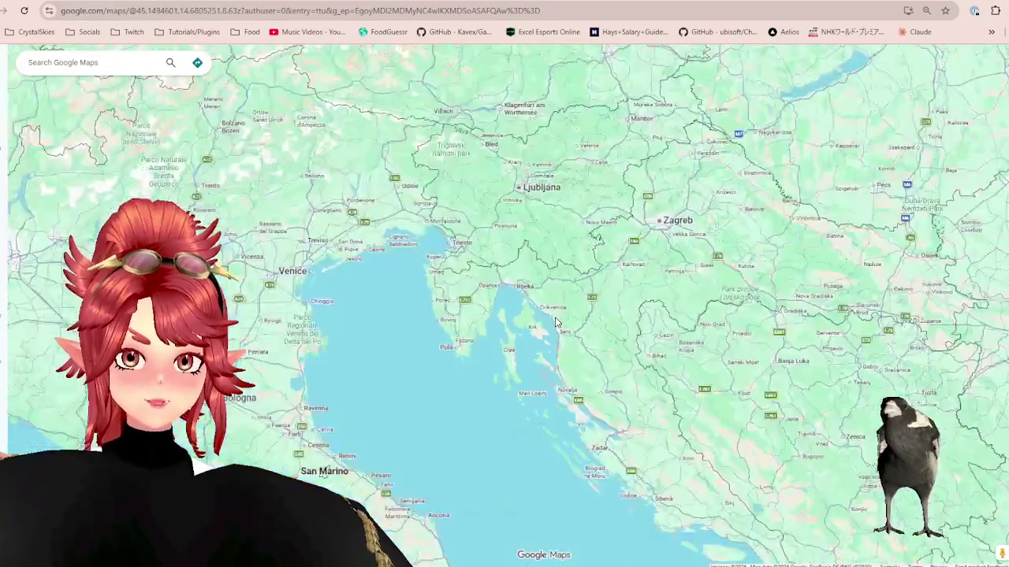
scroll(567, 355, "down", 2)
scroll(527, 356, "up", 3)
scroll(524, 331, "up", 1)
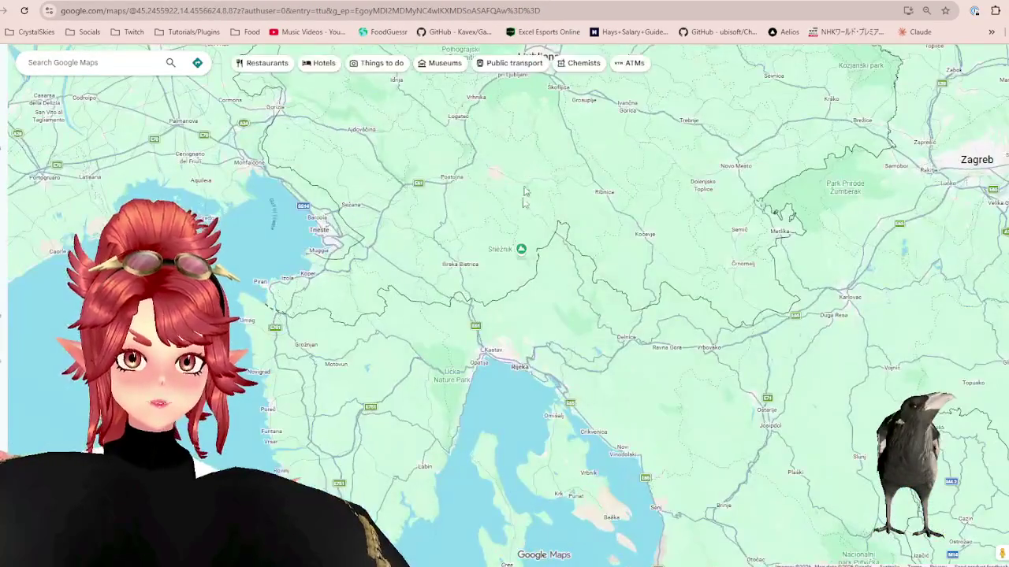
scroll(523, 299, "down", 2)
scroll(523, 266, "down", 3)
scroll(523, 267, "down", 2)
key("ctrl+Tab")
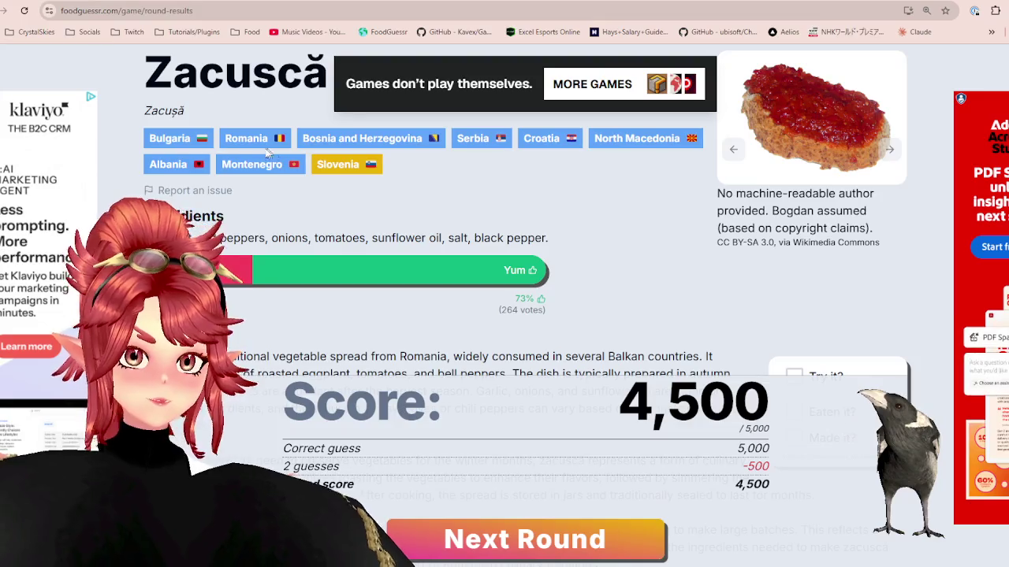
Step: Compare the Zacuscă round results against the Balkans map several times
key("ctrl+Tab")
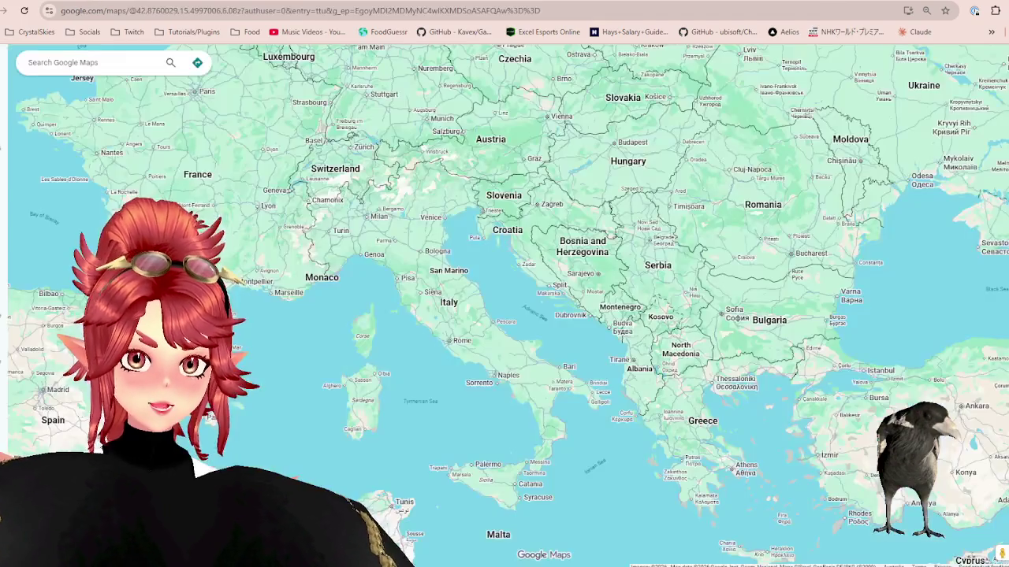
key("ctrl+Tab")
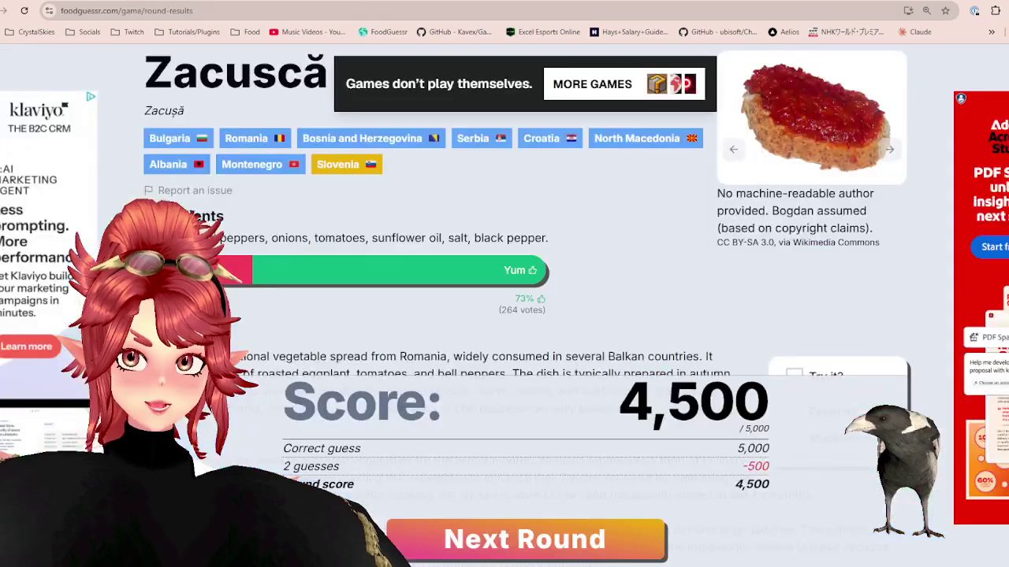
key("ctrl+Tab")
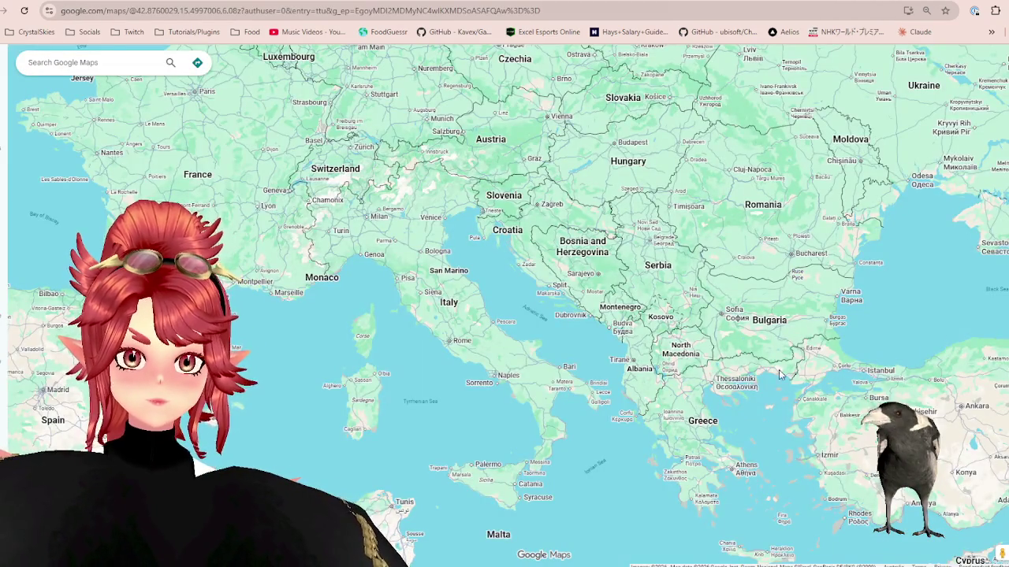
scroll(778, 375, "up", 2)
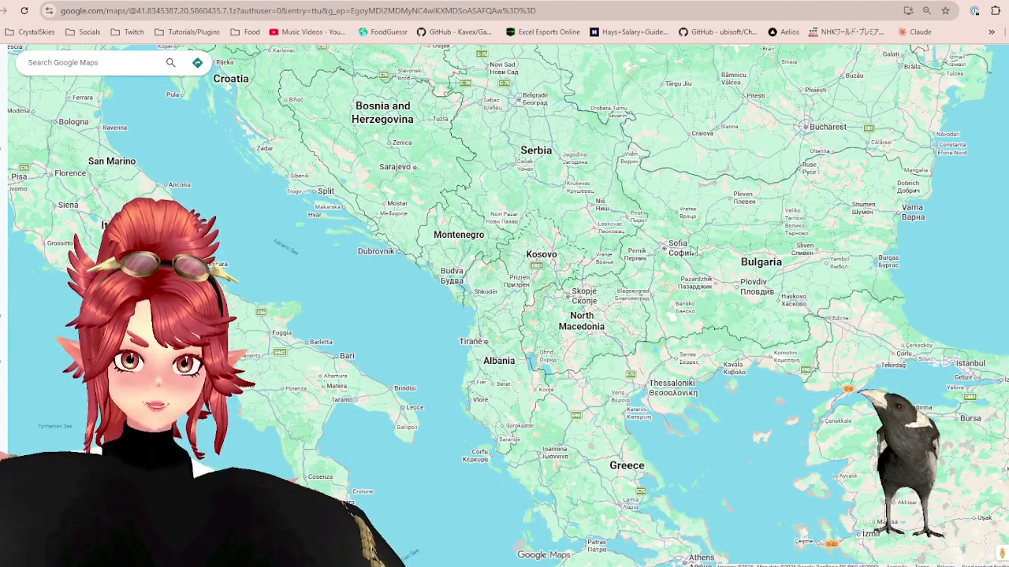
key("ctrl+Tab")
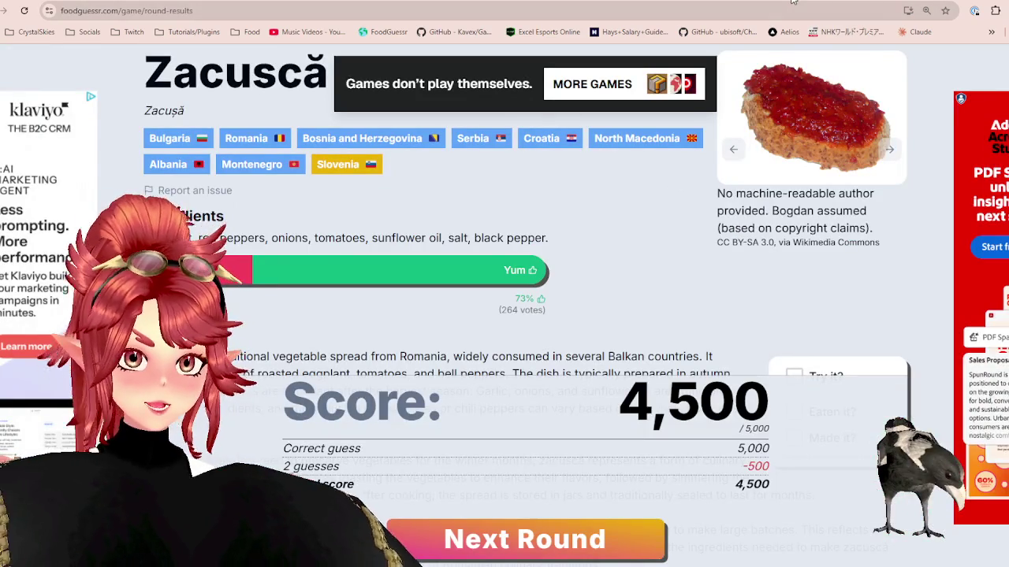
key("ctrl+Tab")
scroll(611, 422, "down", 2)
scroll(610, 422, "up", 1)
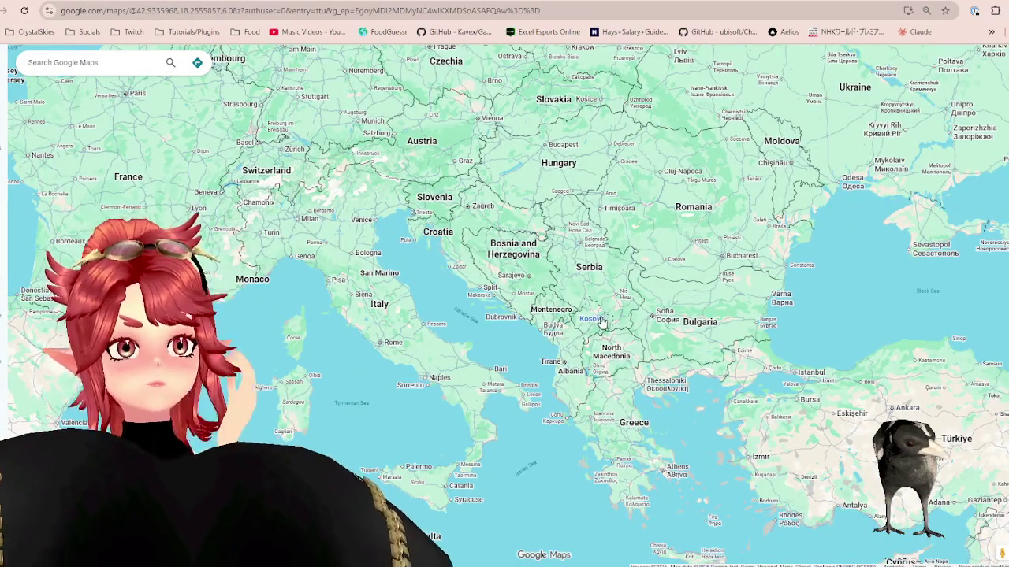
key("ctrl+Tab")
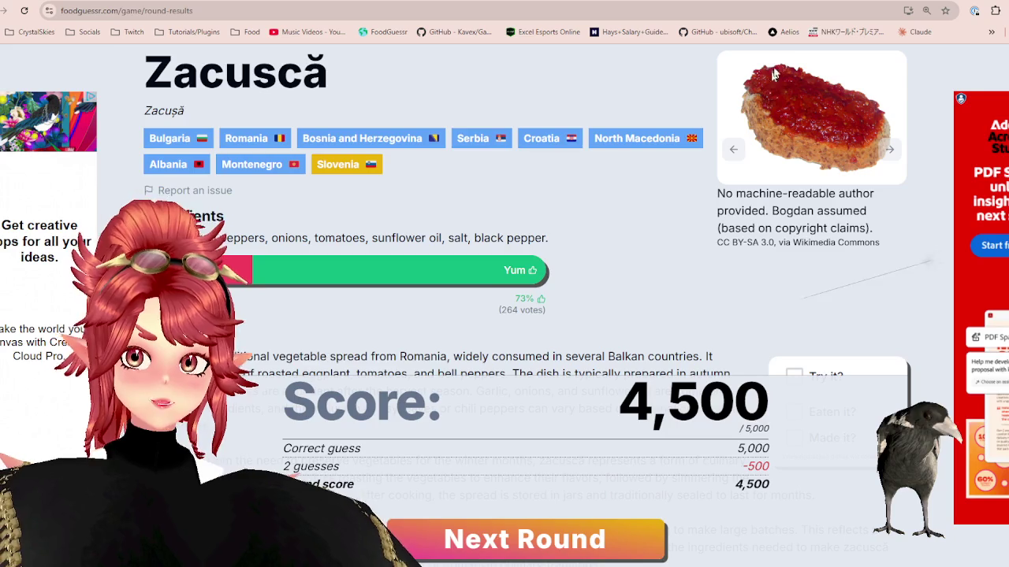
Step: Zoom in and out across the Balkans map to review the region
key("ctrl+Tab")
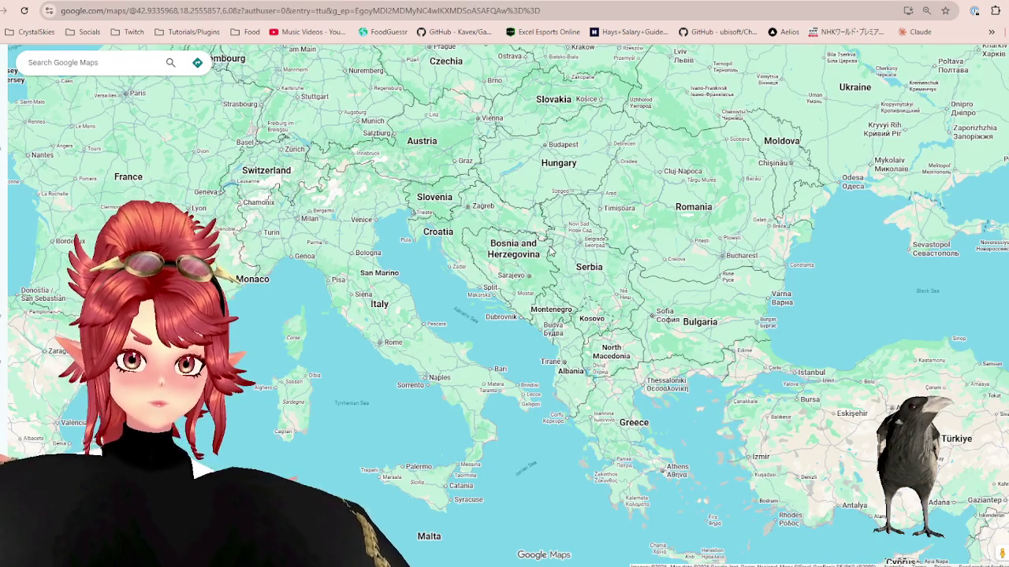
scroll(552, 268, "up", 2)
scroll(623, 307, "up", 2)
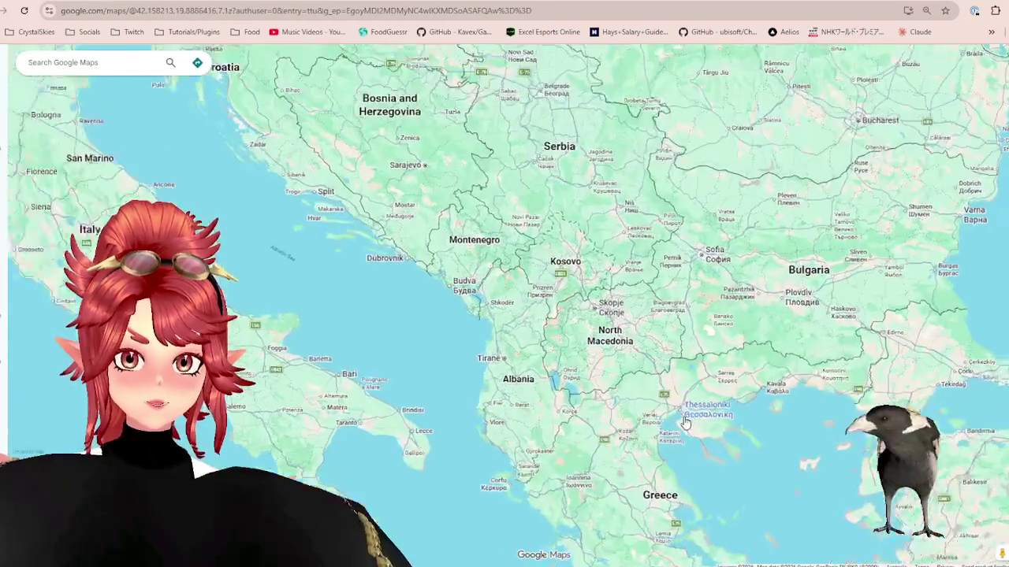
scroll(646, 386, "down", 2)
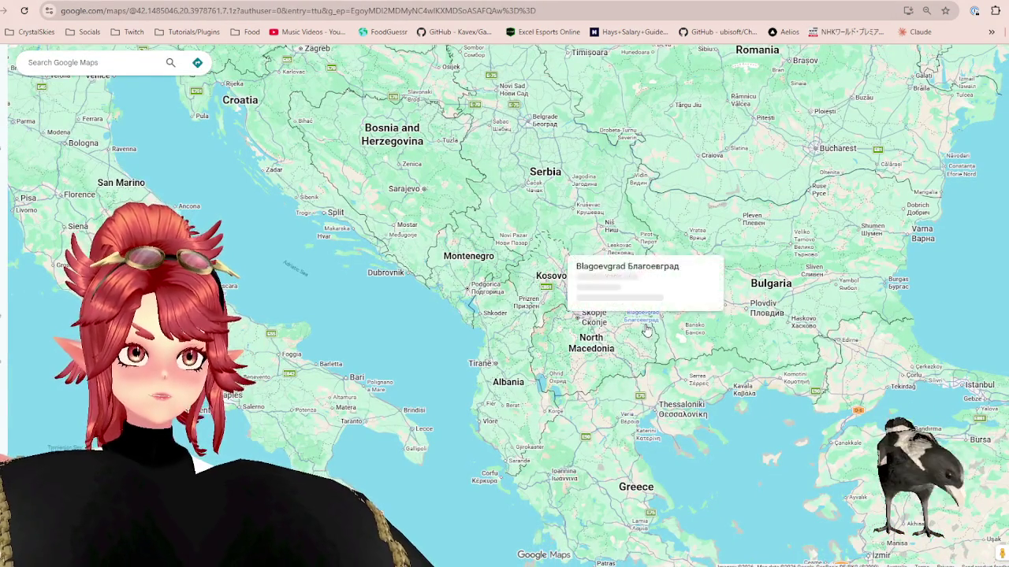
scroll(645, 323, "up", 1)
scroll(479, 323, "down", 1)
scroll(479, 323, "up", 1)
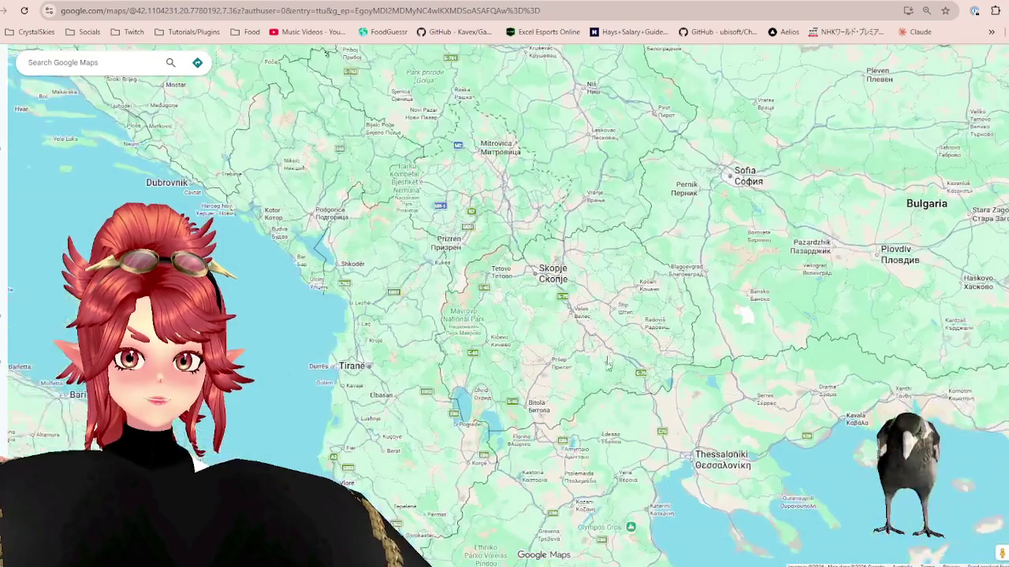
scroll(480, 323, "down", 1)
scroll(480, 323, "down", 1)
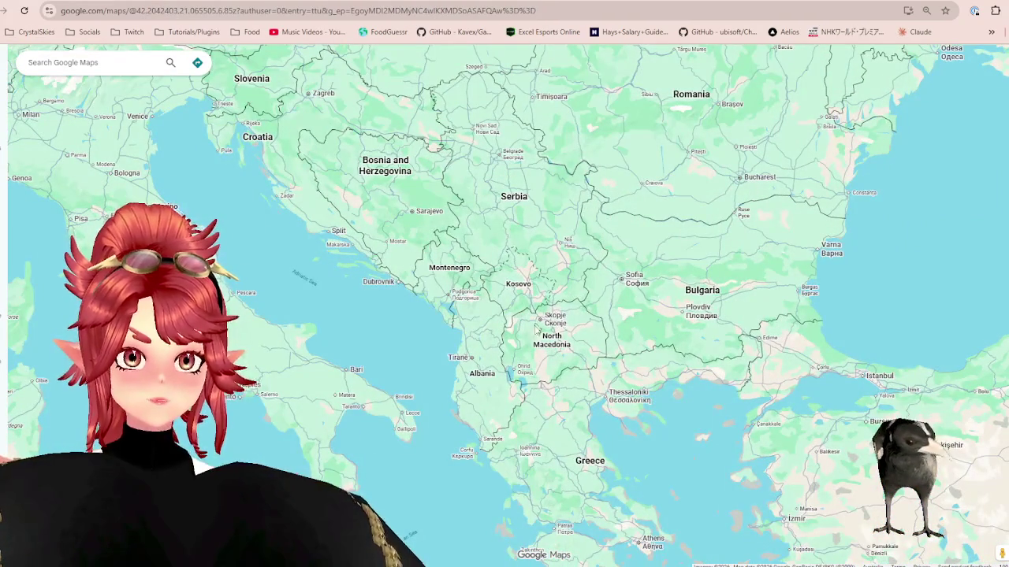
scroll(587, 356, "down", 2)
scroll(579, 359, "up", 1)
scroll(576, 360, "up", 1)
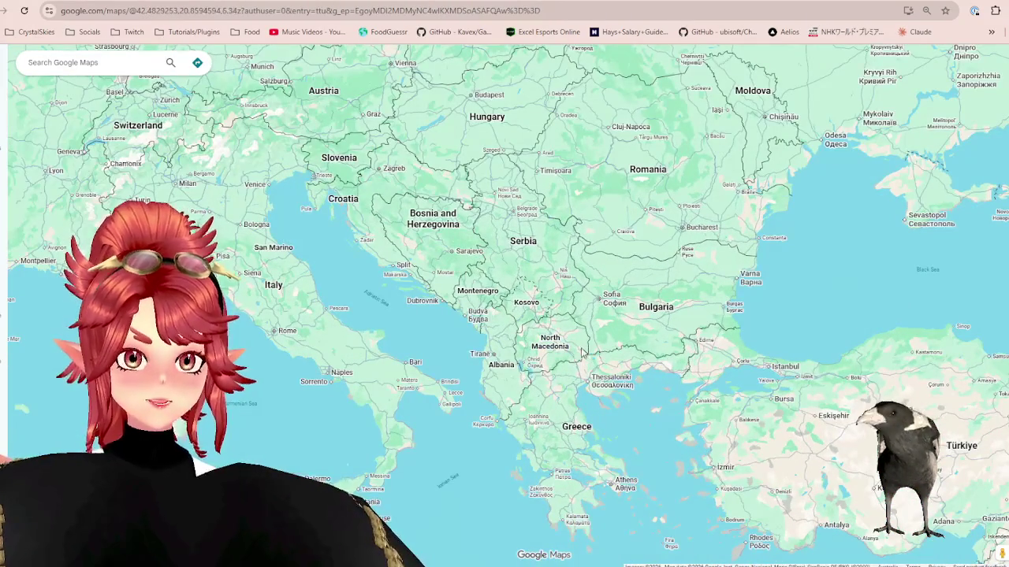
scroll(569, 361, "up", 1)
scroll(565, 354, "up", 1)
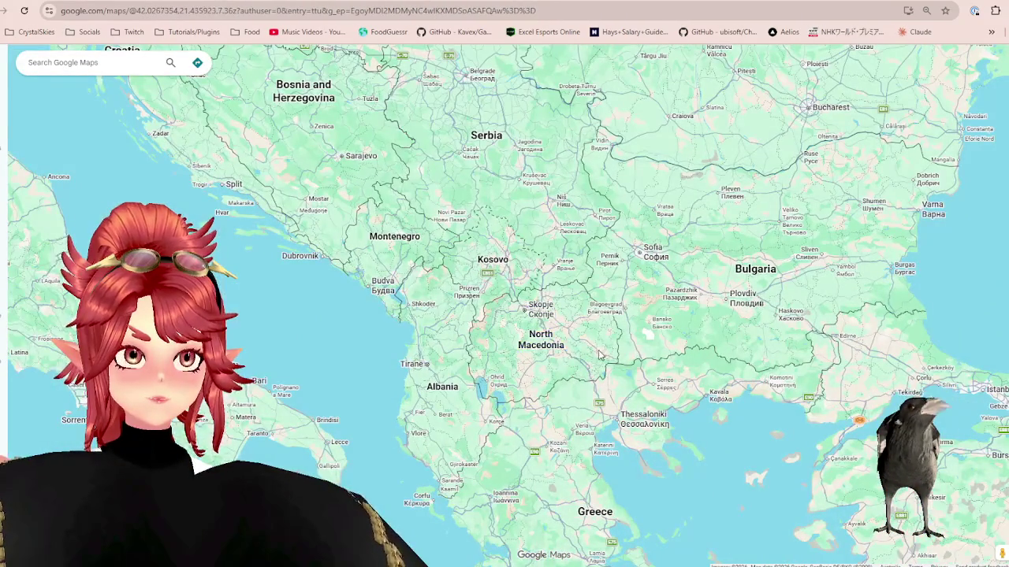
scroll(658, 414, "down", 1)
Step: Pan toward Greece and Türkiye, then return to FoodGuessr and start round 2
mouse_move(697, 459)
left_mouse_down()
mouse_move(699, 398)
mouse_move(641, 432)
left_mouse_up()
left_click_drag(673, 492, 587, 251)
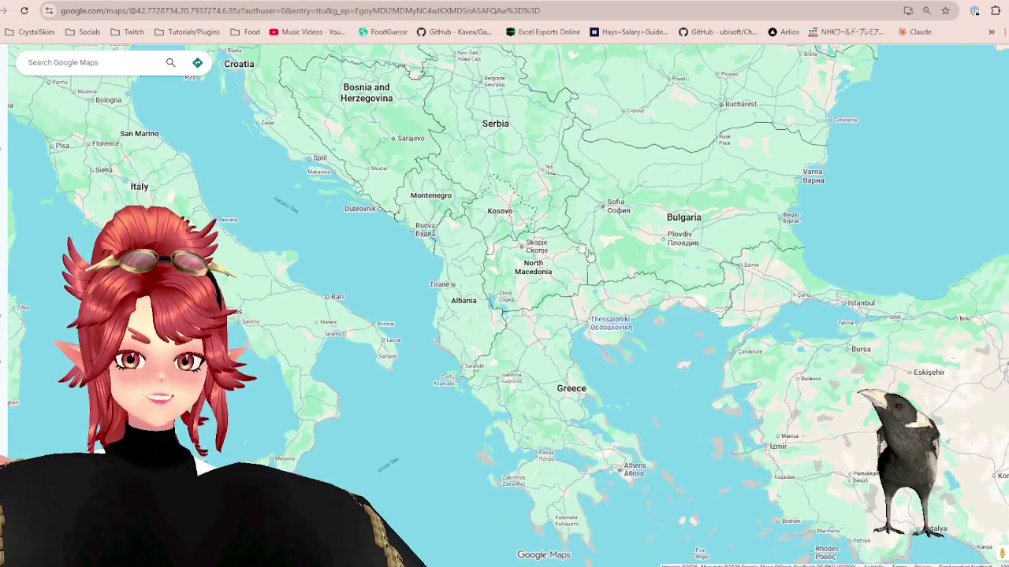
left_click(807, 1)
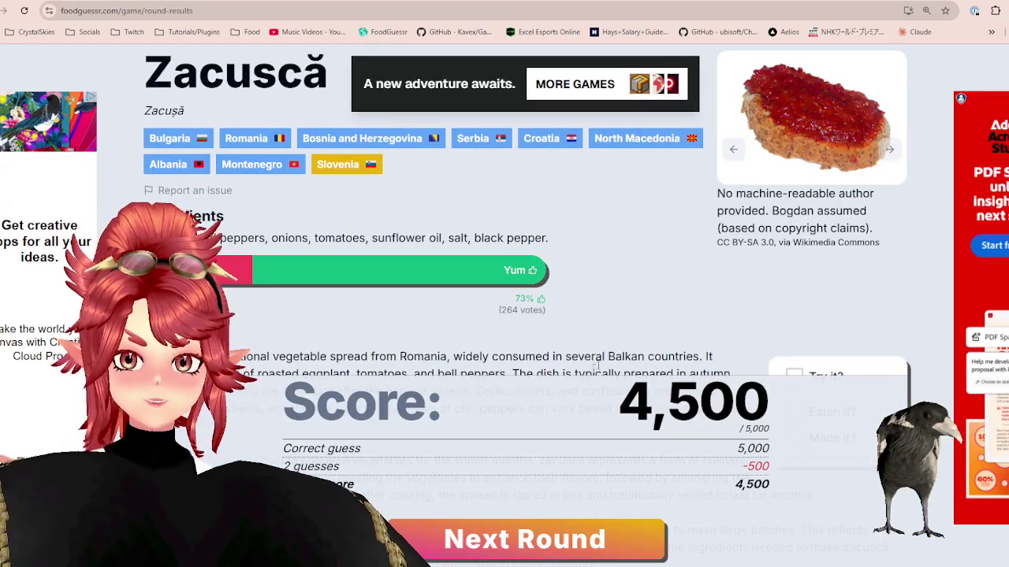
left_click(542, 530)
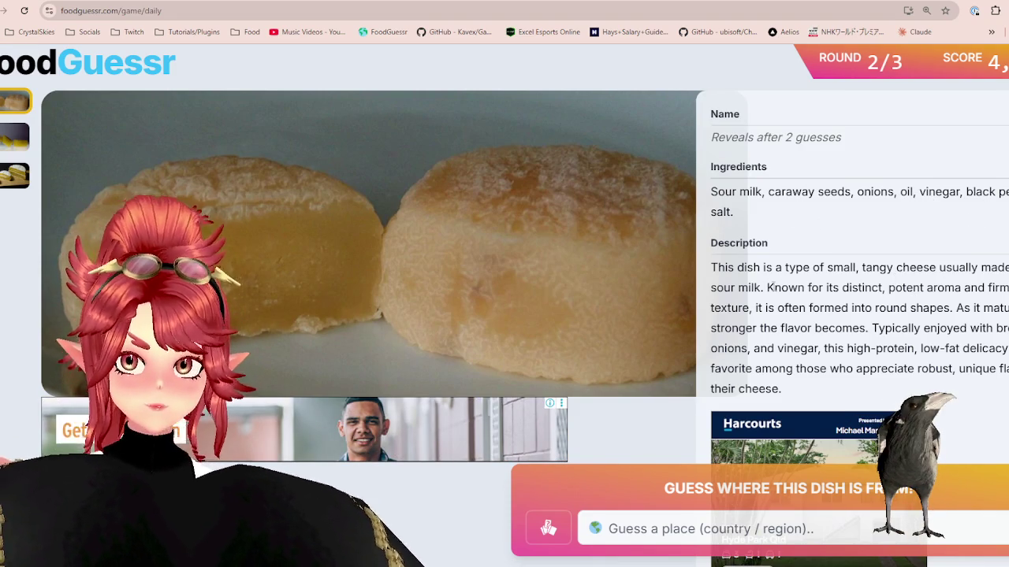
Step: Highlight the cheese description's lines on aroma, round shape, maturing, serving and vinegar, then view photo 2
left_click_drag(878, 288, 991, 288)
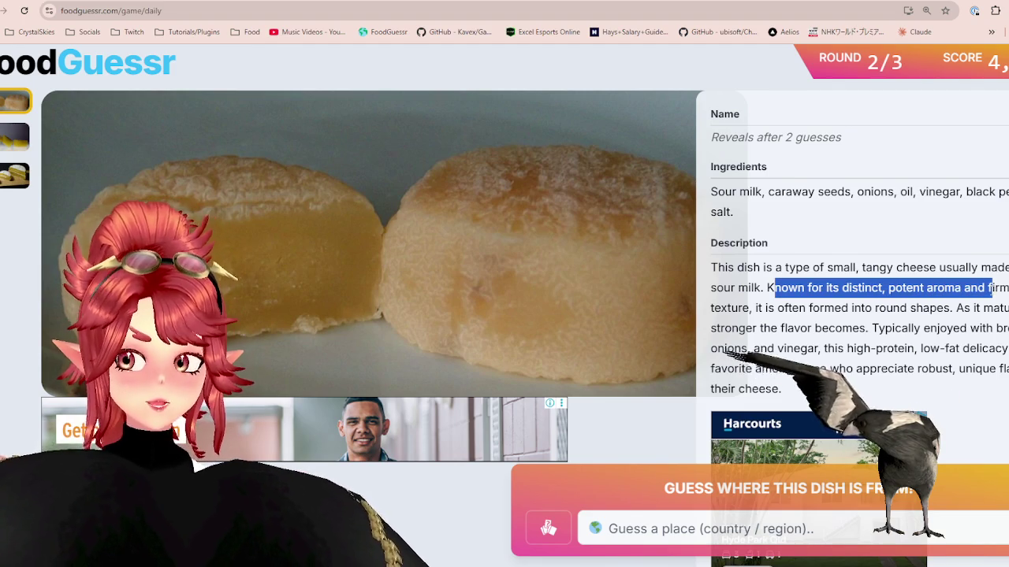
left_click_drag(755, 308, 820, 310)
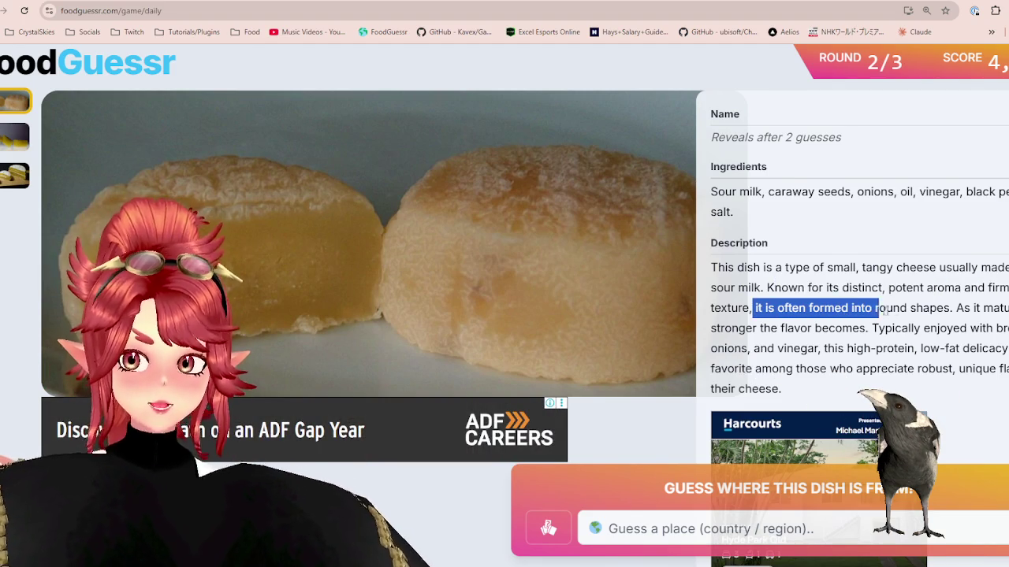
left_click_drag(956, 308, 1008, 308)
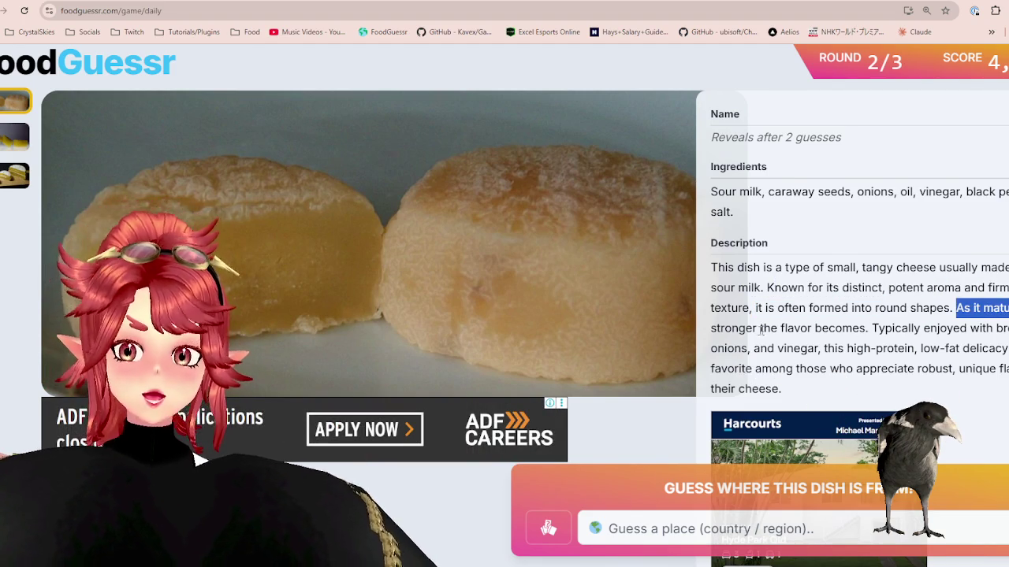
left_click_drag(884, 328, 950, 329)
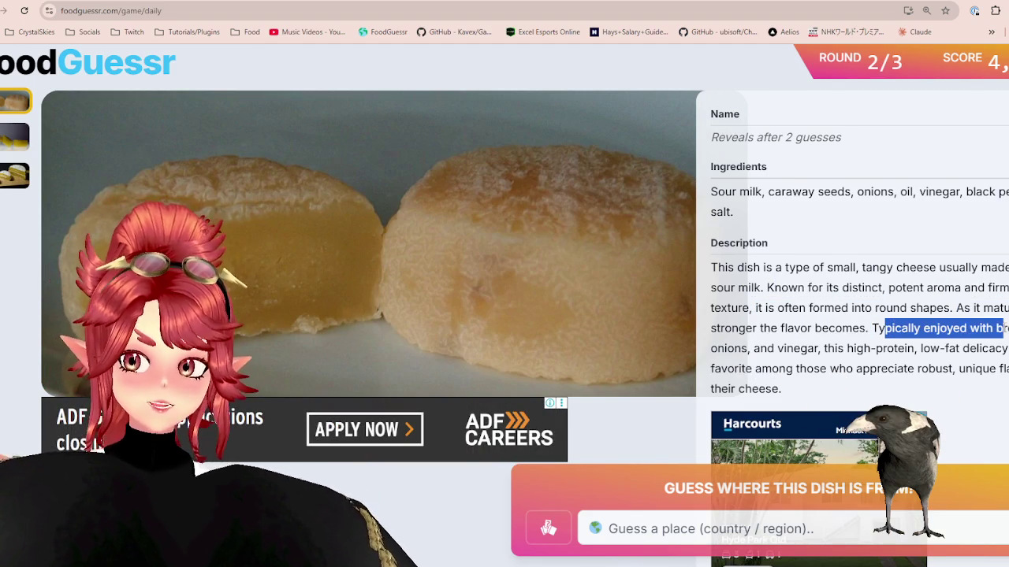
left_click_drag(766, 348, 846, 348)
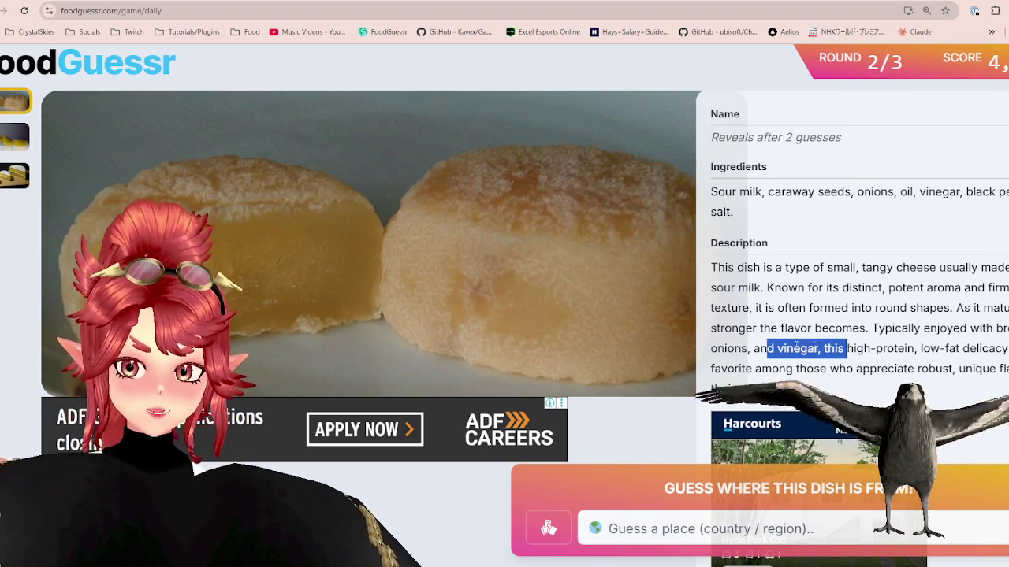
left_click(21, 139)
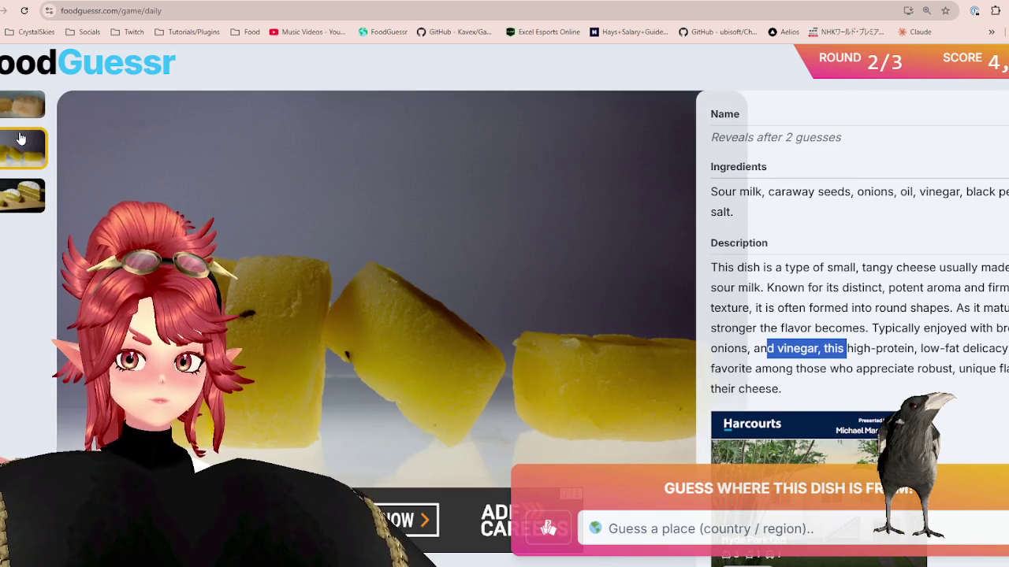
Step: Compare the cheese's three photos, ending on the third, then check Google Maps of Europe
left_click(2, 189)
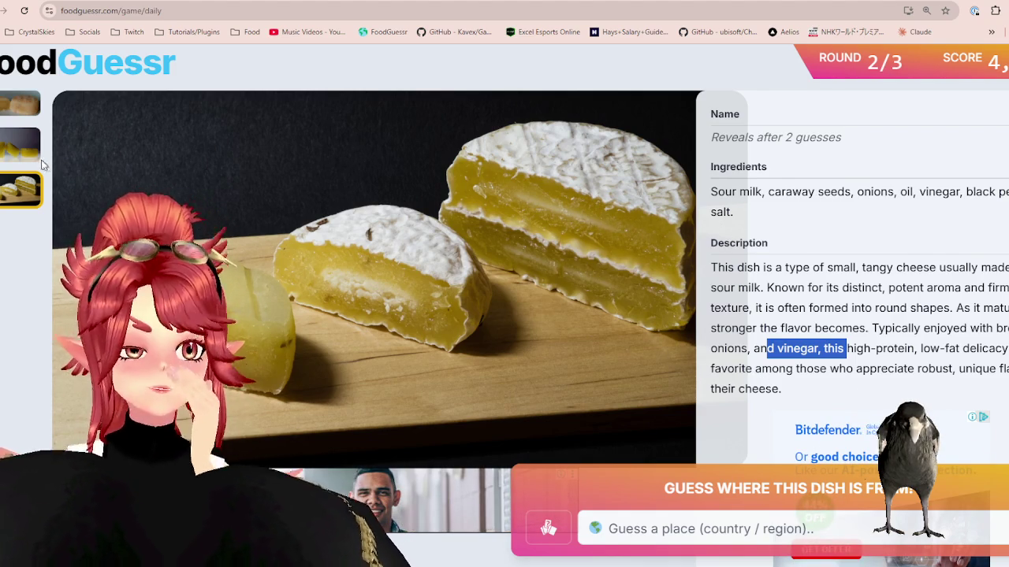
left_click(22, 144)
left_click(18, 102)
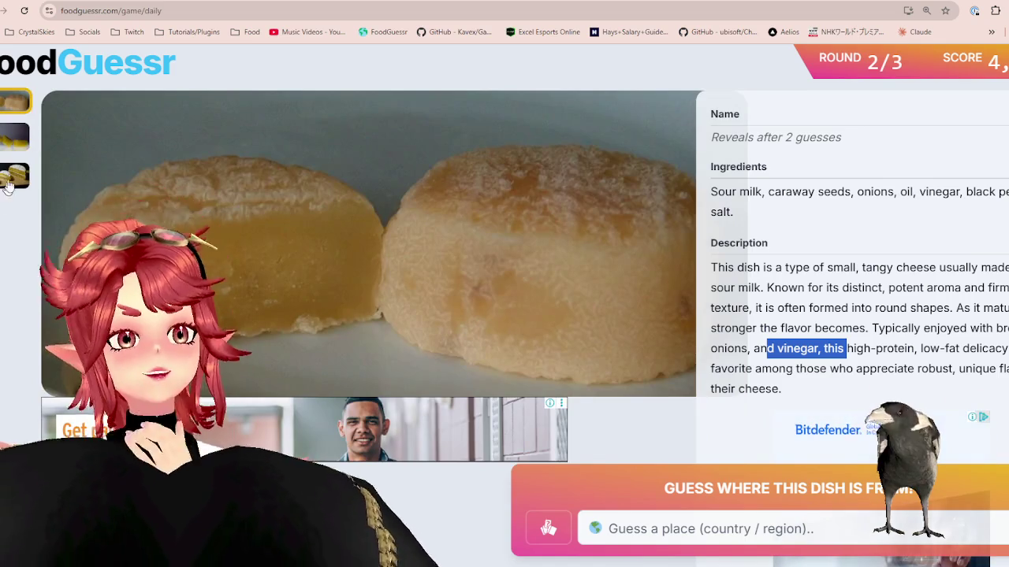
left_click(11, 177)
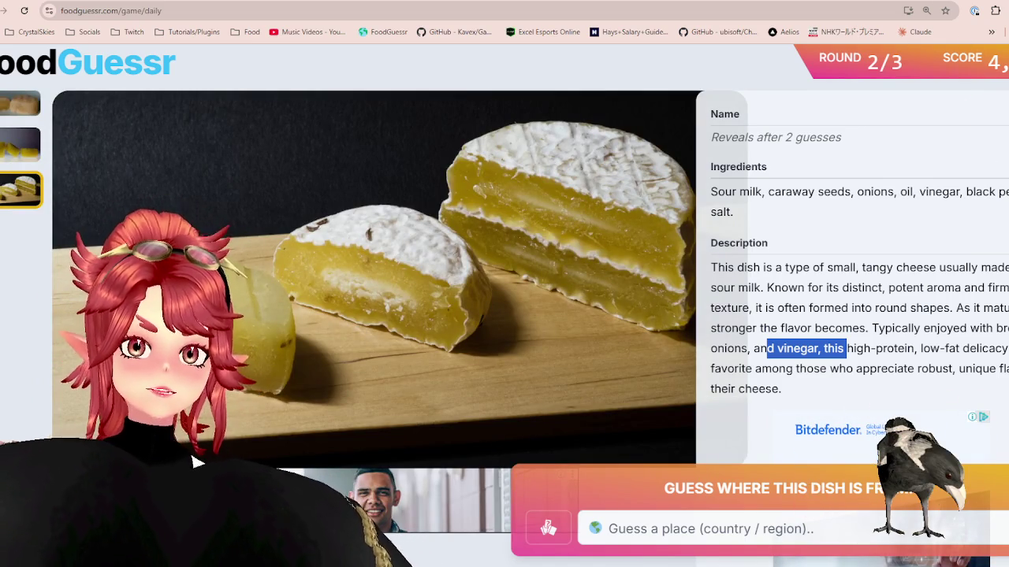
key("ctrl+Tab")
scroll(511, 327, "down", 2)
scroll(510, 327, "down", 1)
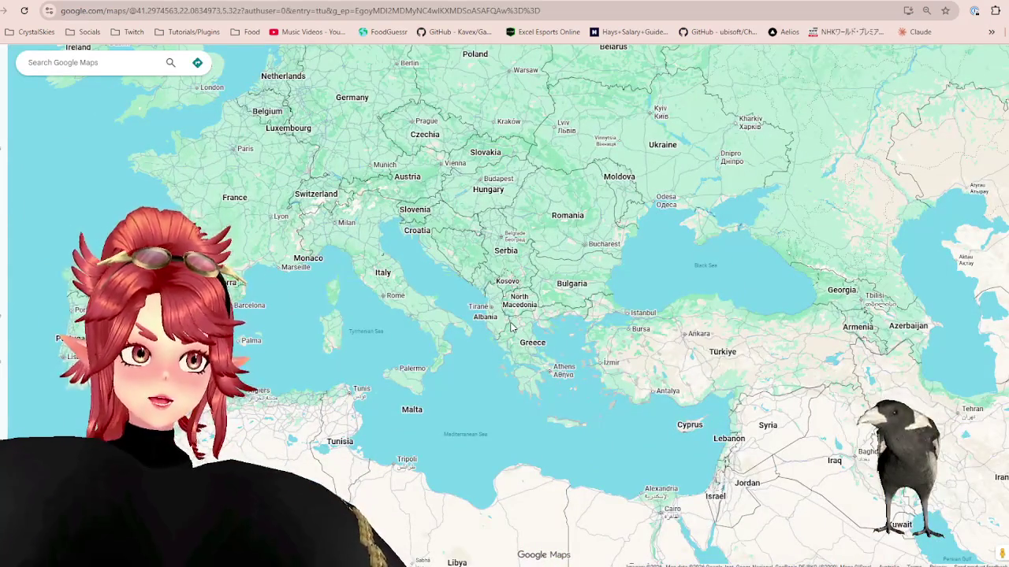
scroll(511, 327, "down", 1)
mouse_move(498, 215)
left_mouse_down()
mouse_move(484, 308)
mouse_move(452, 312)
left_mouse_up()
scroll(452, 311, "down", 1)
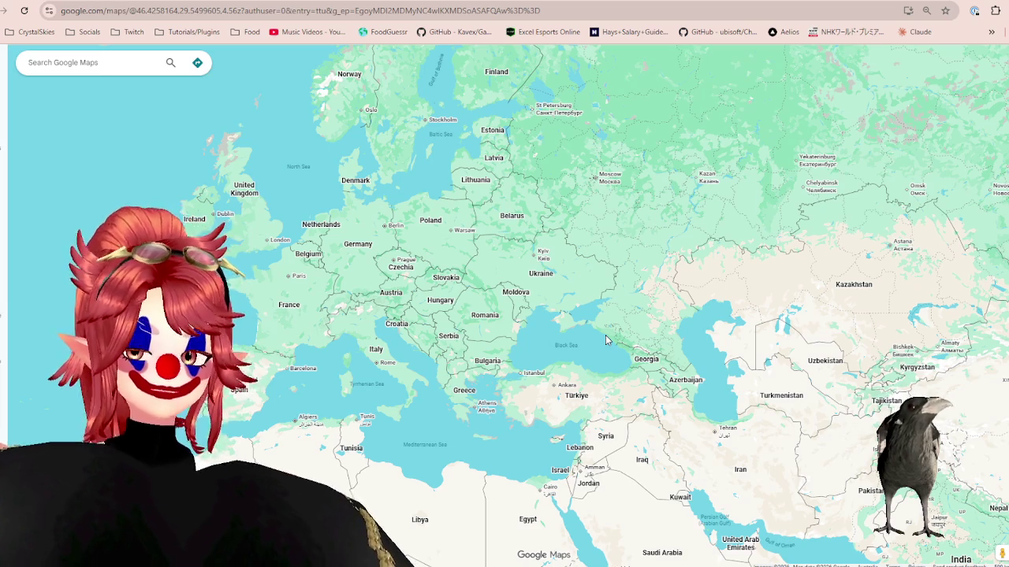
scroll(544, 323, "down", 1)
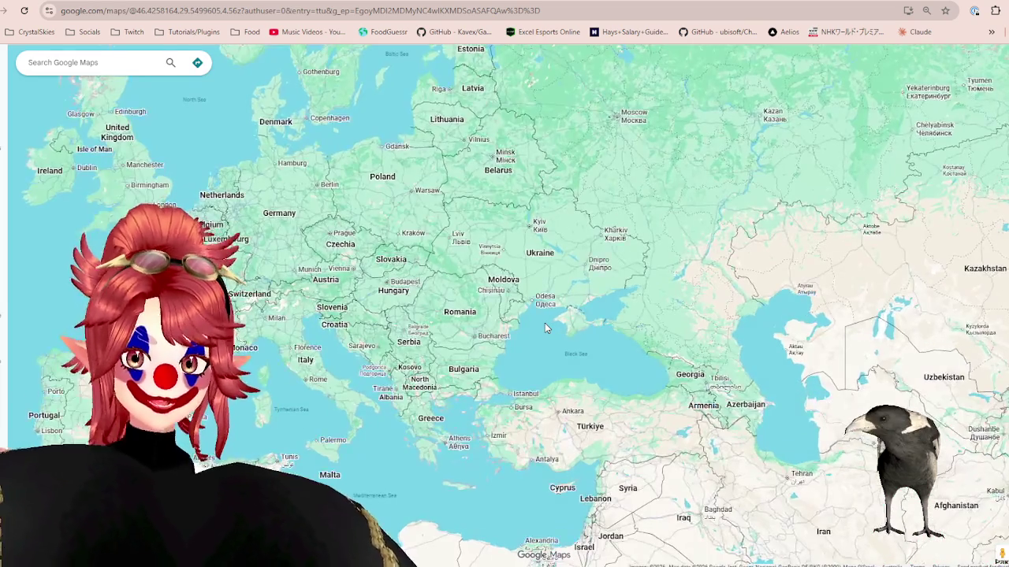
scroll(544, 323, "up", 1)
scroll(544, 323, "down", 1)
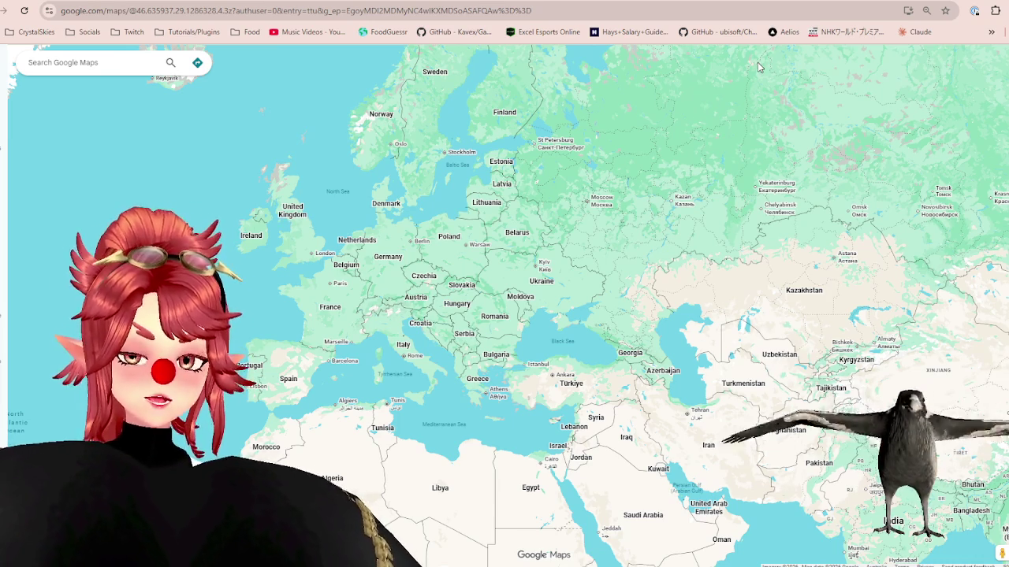
left_click(781, 6)
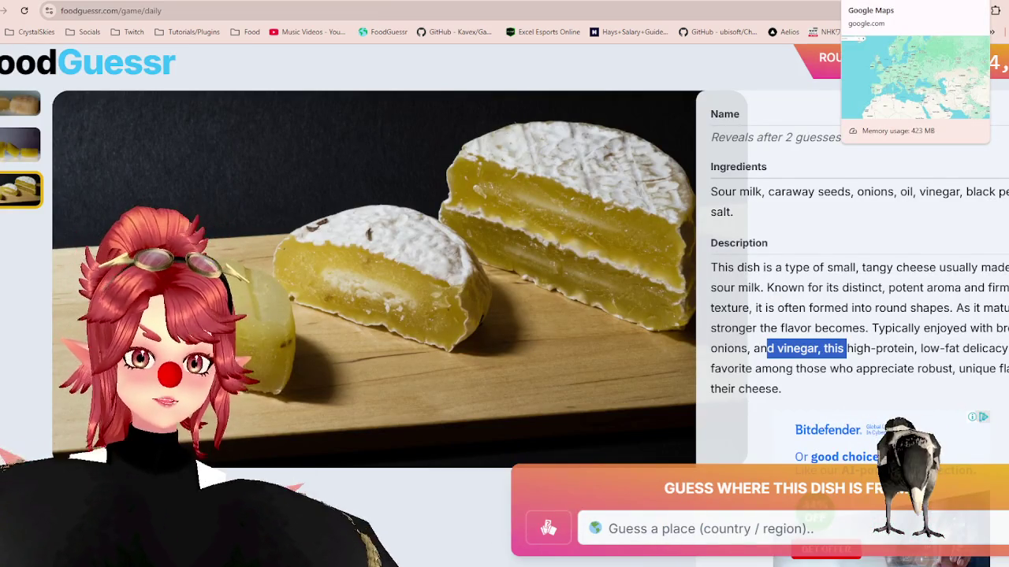
left_click(871, 10)
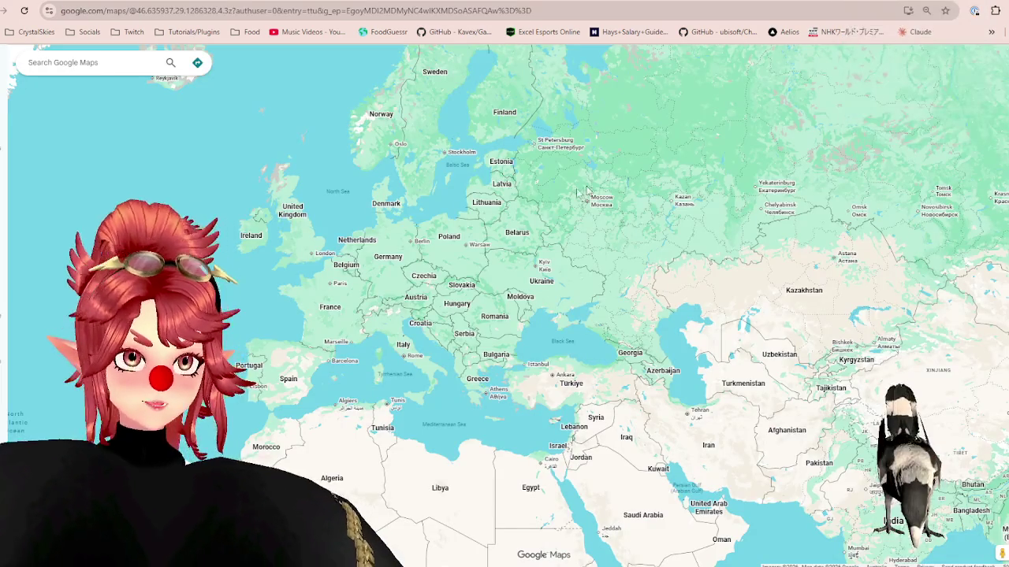
left_click_drag(433, 220, 452, 226)
scroll(453, 226, "up", 3)
scroll(473, 213, "up", 2)
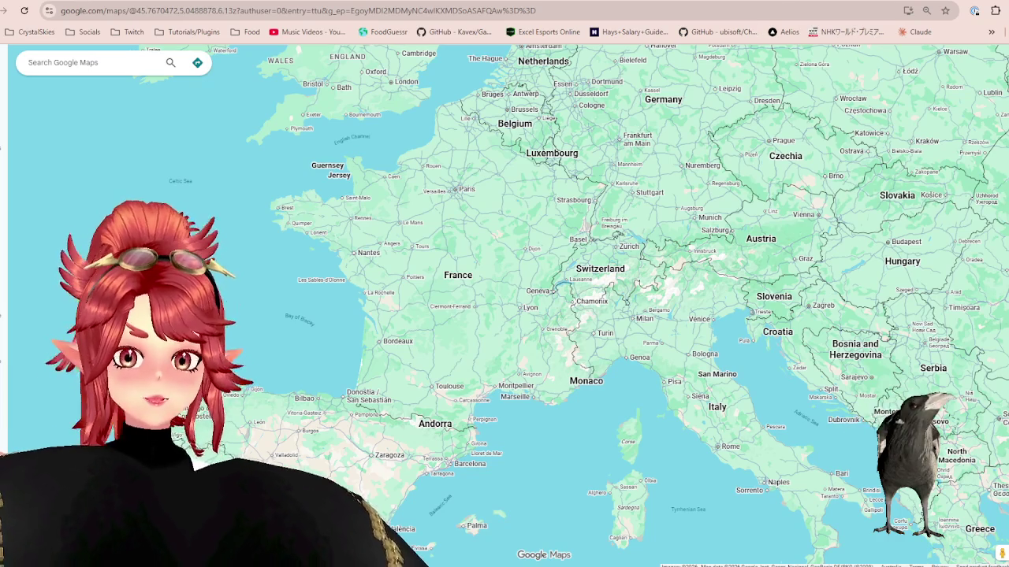
key("ctrl+Tab")
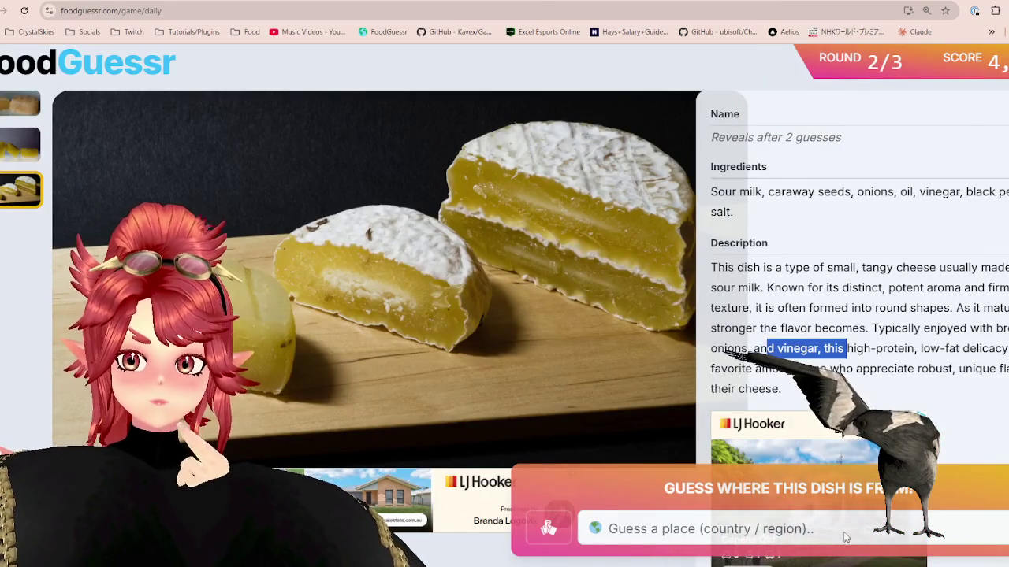
Step: Guess France for the cheese round
left_click(844, 536)
type("fr")
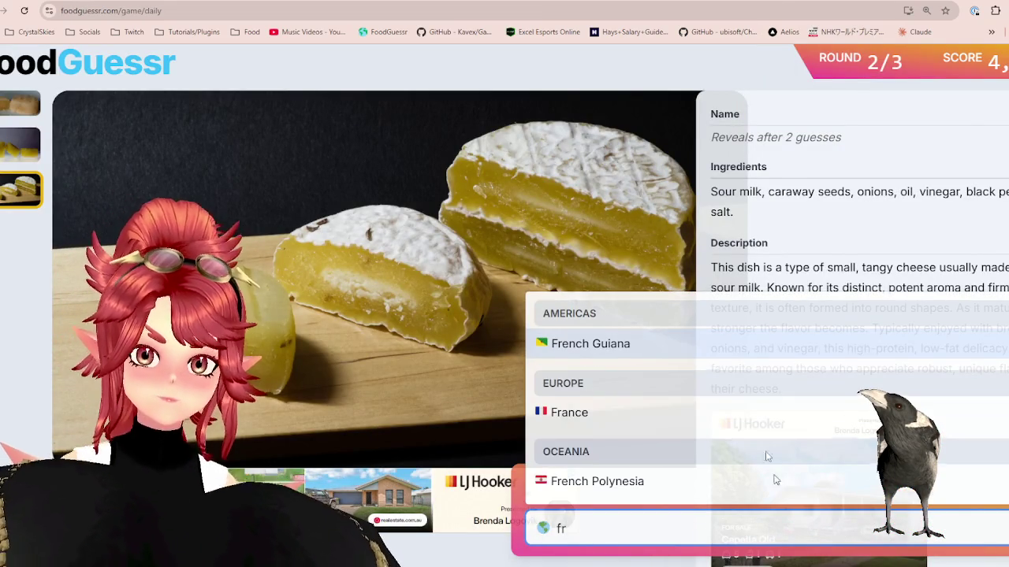
left_click(753, 411)
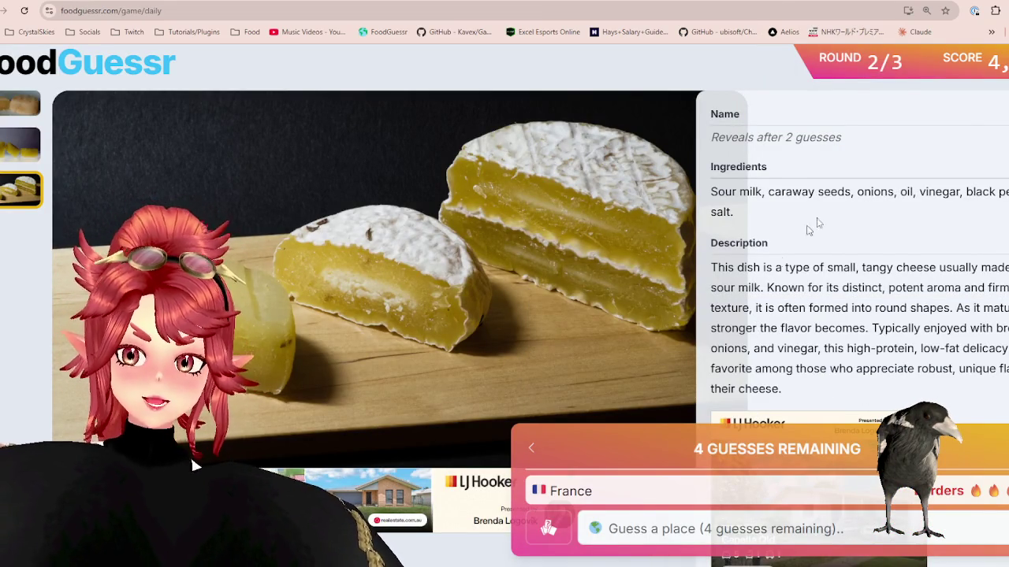
Step: Check Google Maps around Germany and central Europe before guessing again
key("ctrl+Tab")
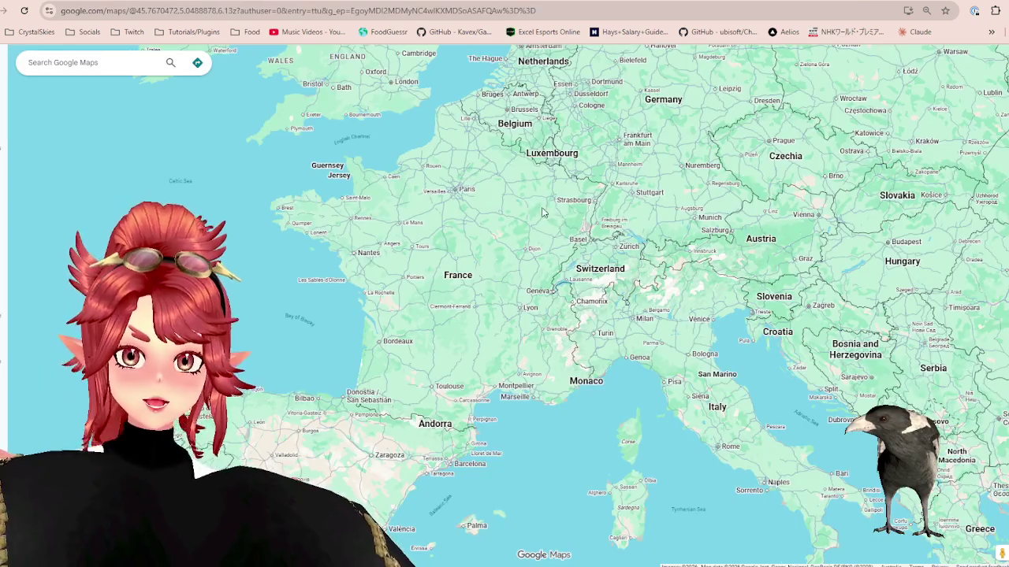
left_click_drag(542, 212, 465, 325)
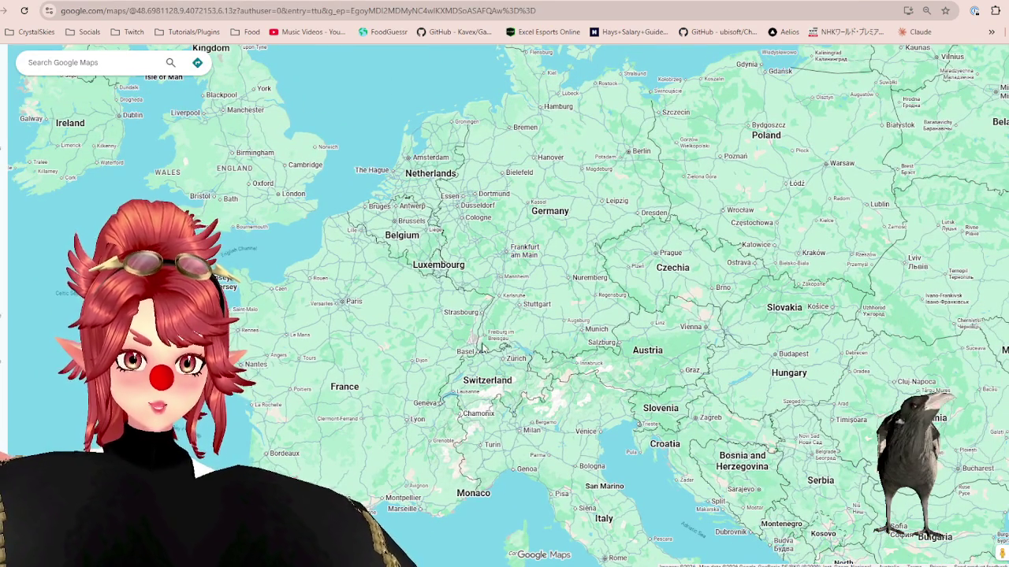
key("ctrl+shift+Tab")
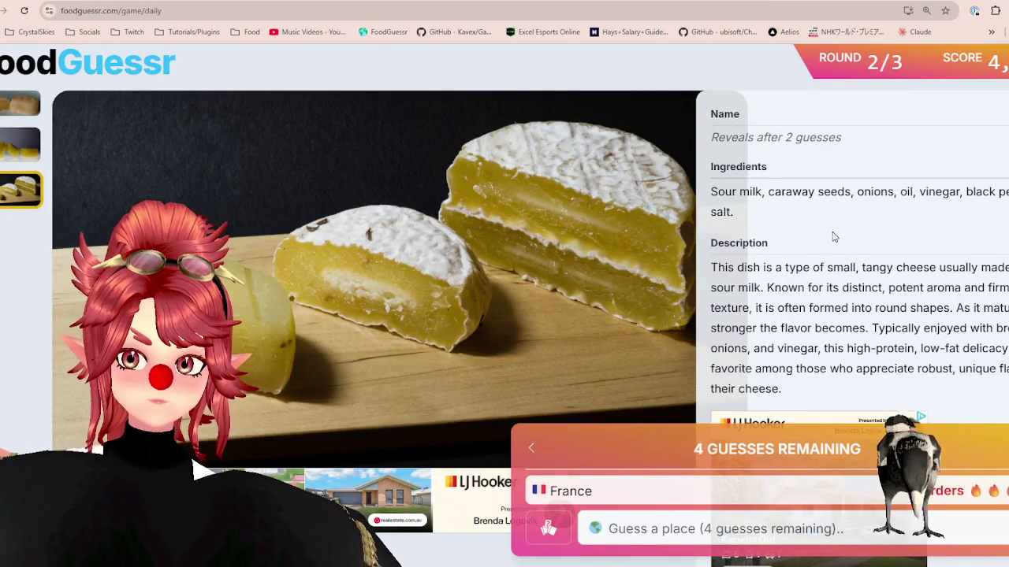
key("ctrl+Tab")
scroll(548, 276, "down", 2)
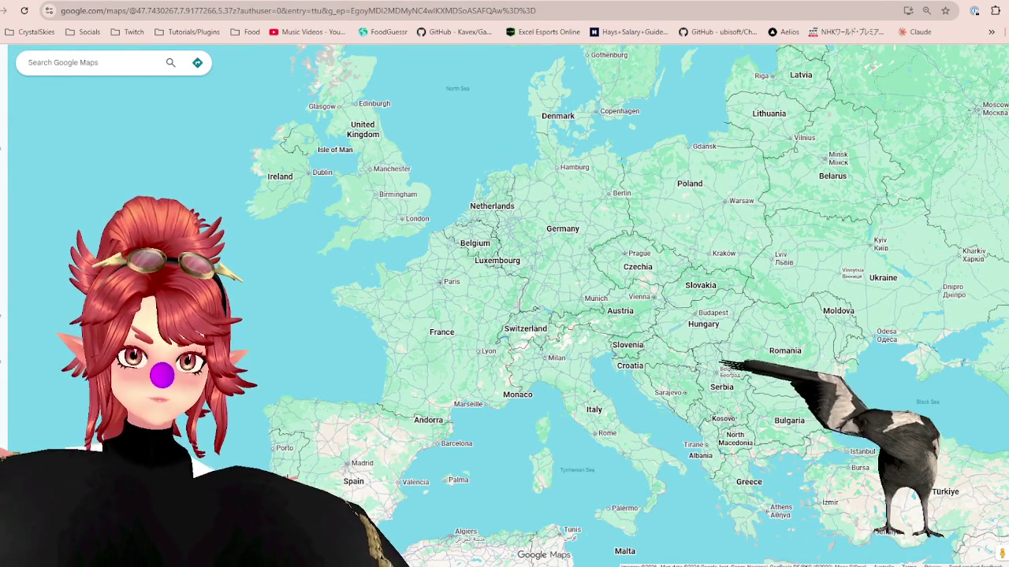
left_click(790, 2)
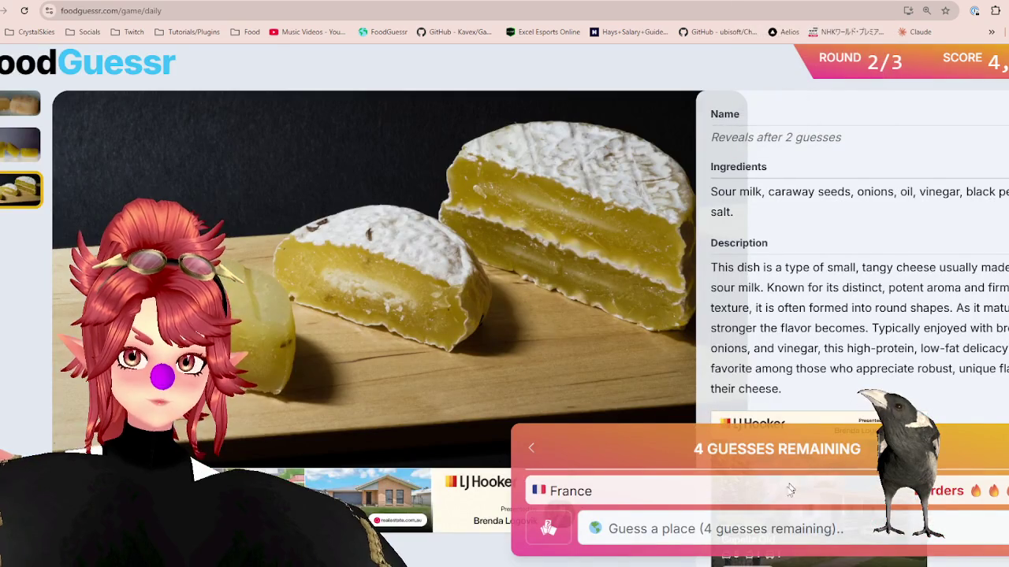
Step: Guess Belgium, then Germany, for the cheese round
left_click(781, 530)
type("be")
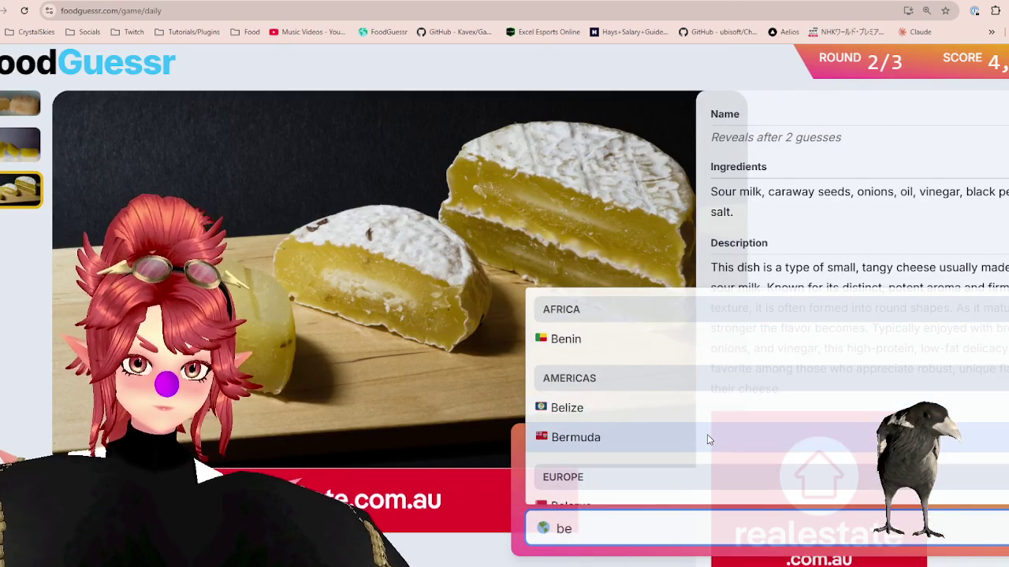
type("l")
left_click(630, 482)
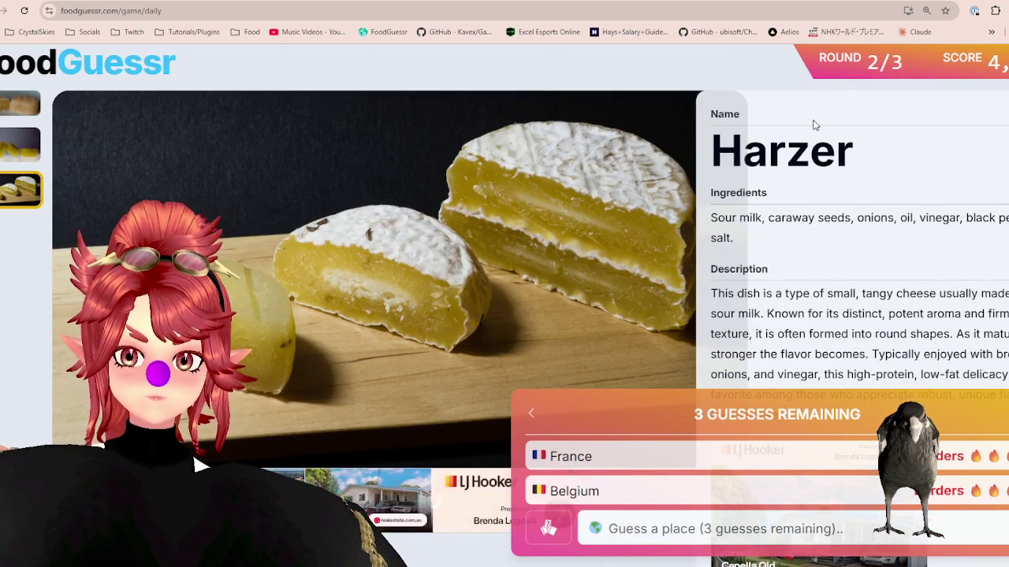
key("ctrl+Tab")
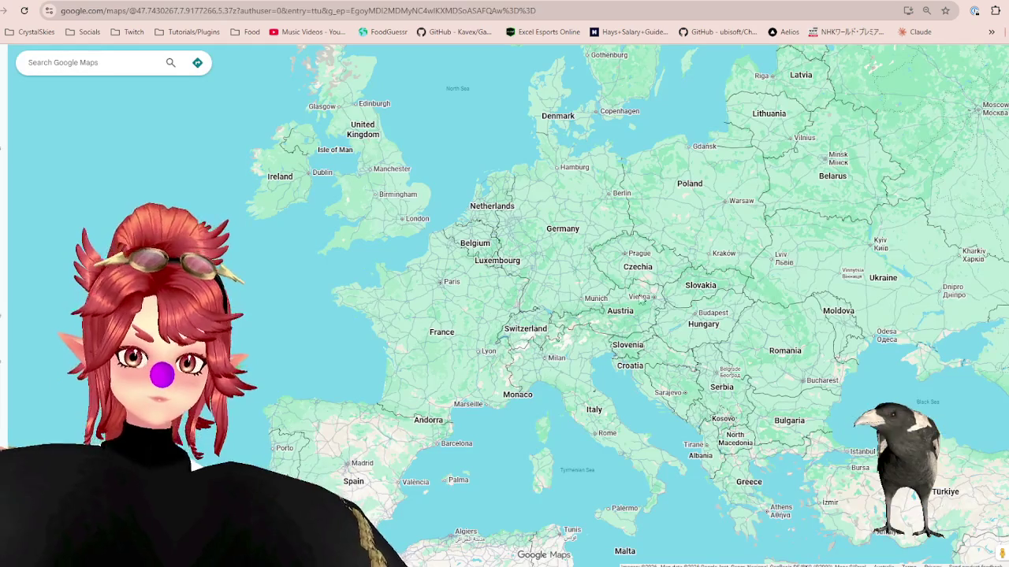
key("ctrl+shift+Tab")
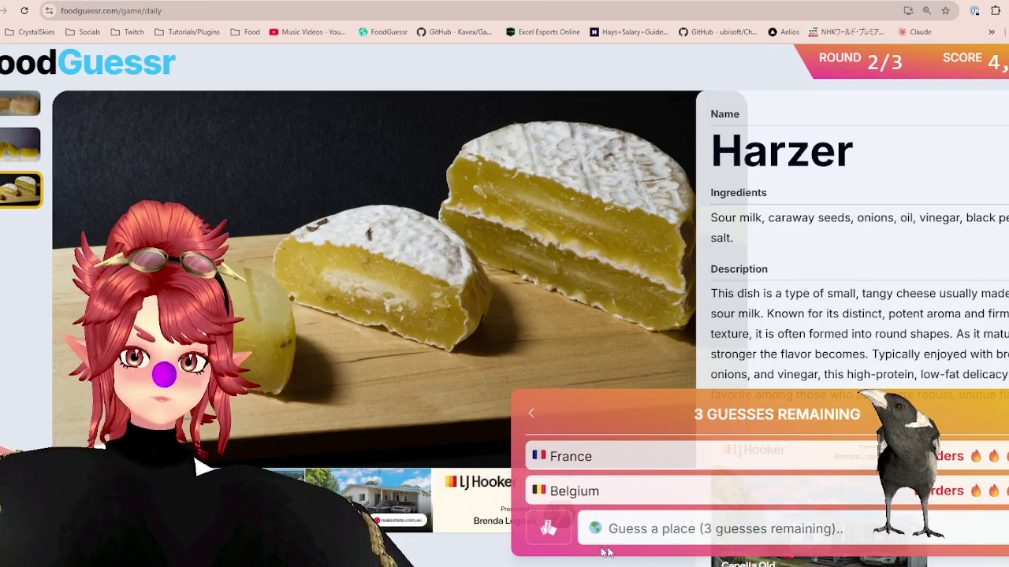
left_click(649, 529)
type("ger")
left_click(619, 489)
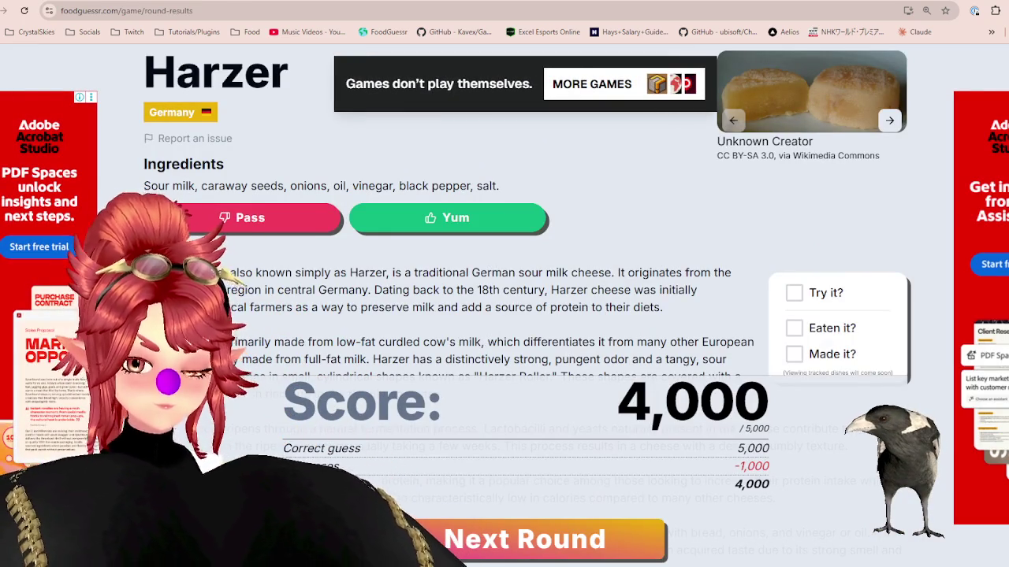
Step: Vote Yum for the Harzer cheese, advance to round 3, and view its second photo
left_click(485, 221)
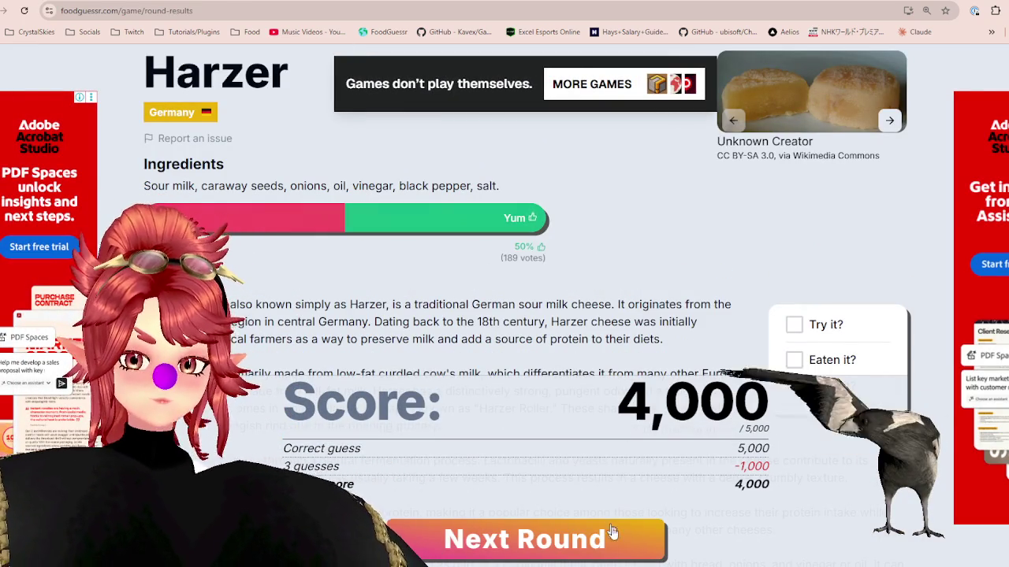
left_click(611, 539)
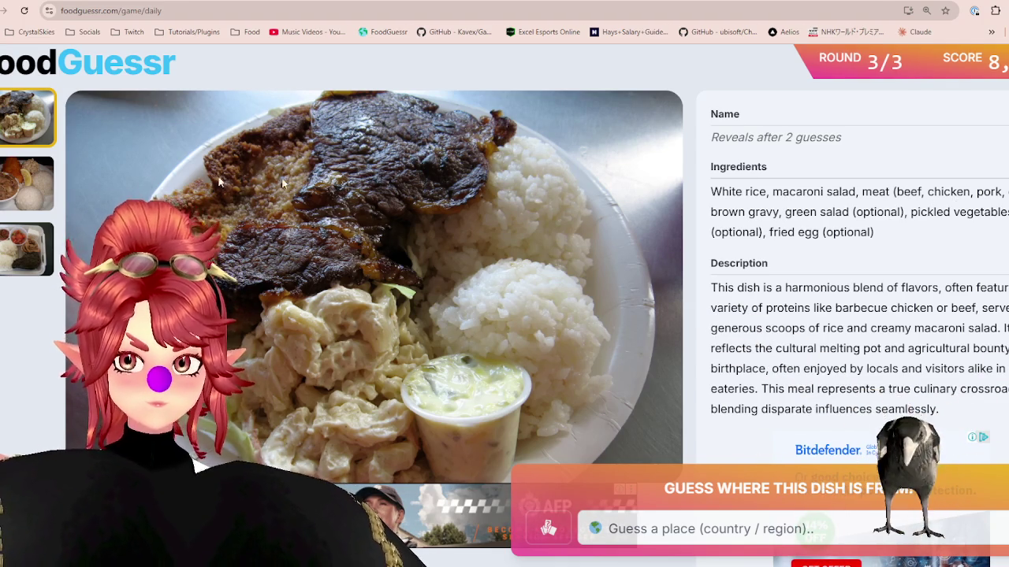
left_click(13, 207)
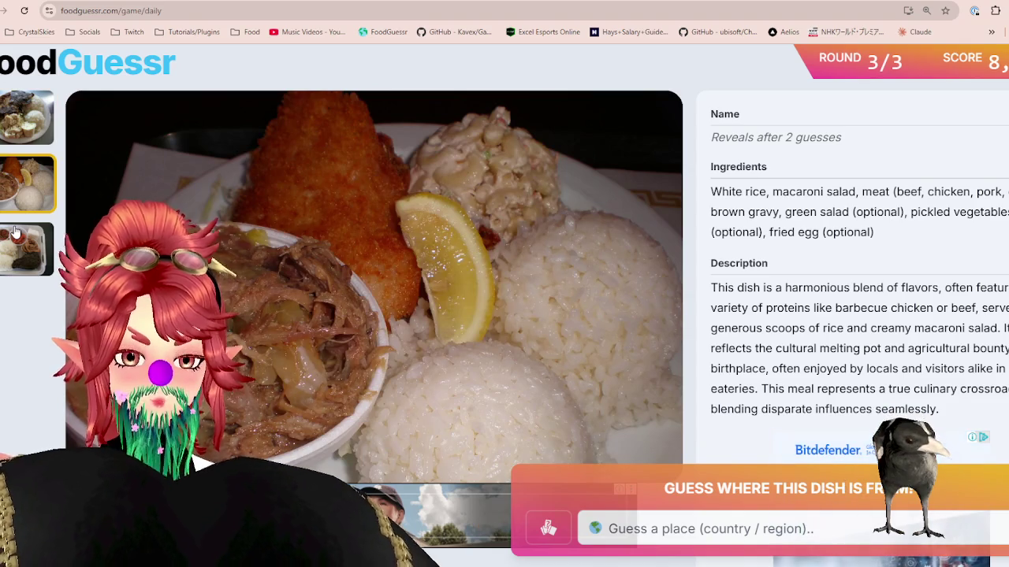
Step: Compare the steak plate, fried fish with rice, and laulau tray photos, ending on the second
left_click(15, 231)
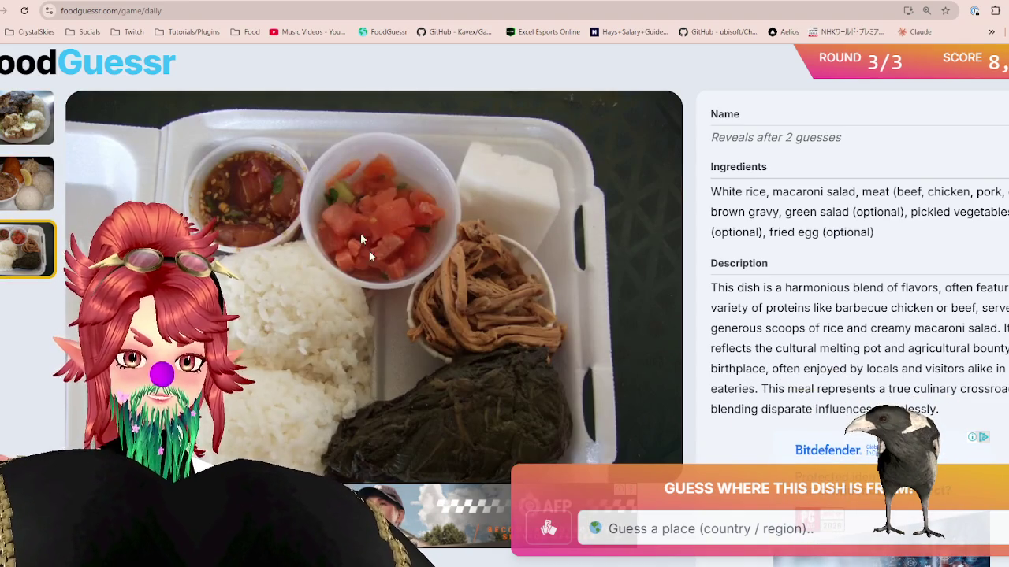
left_click(27, 183)
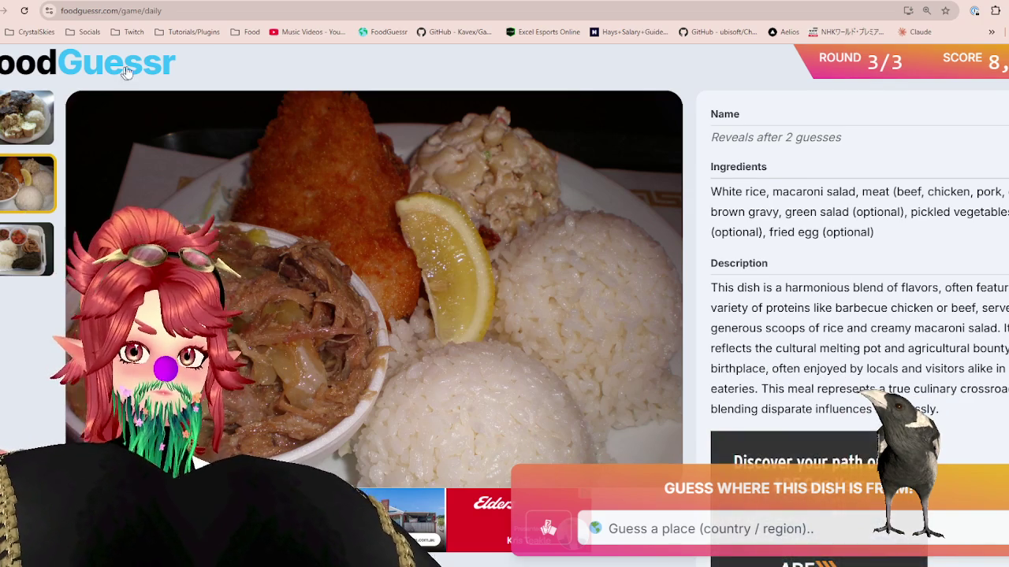
left_click(11, 127)
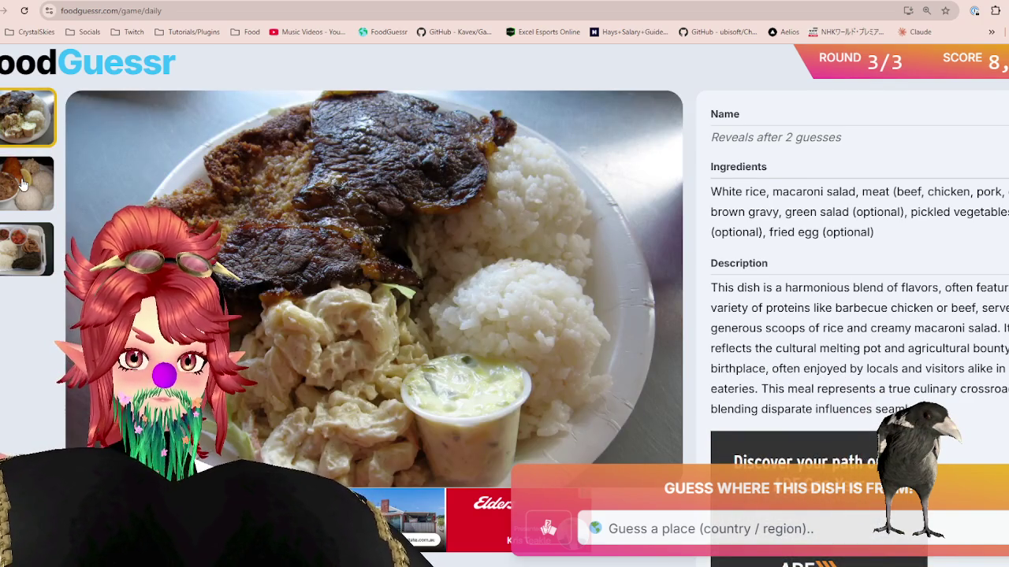
left_click(23, 185)
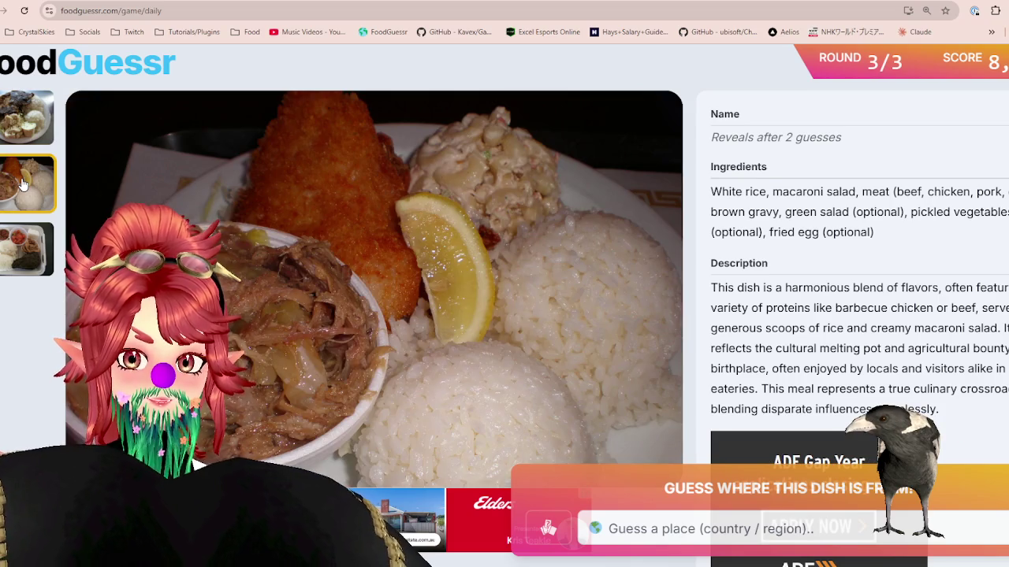
left_click(9, 244)
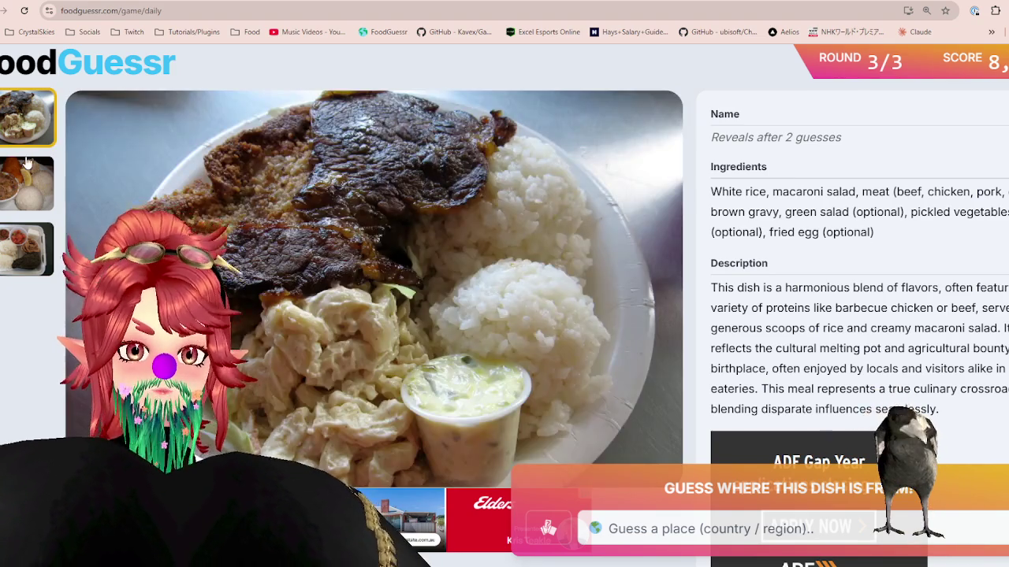
left_click(28, 163)
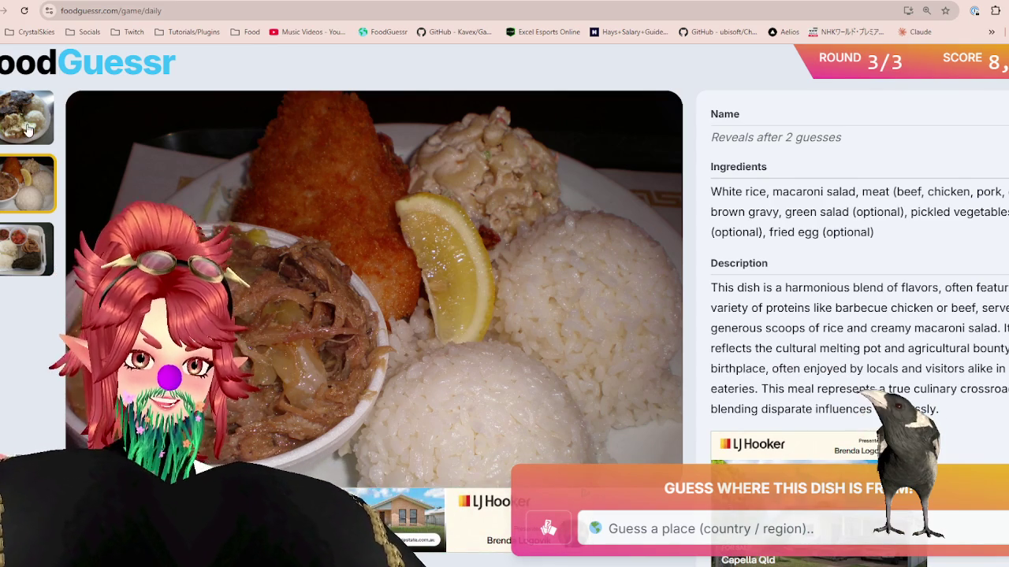
left_click(29, 129)
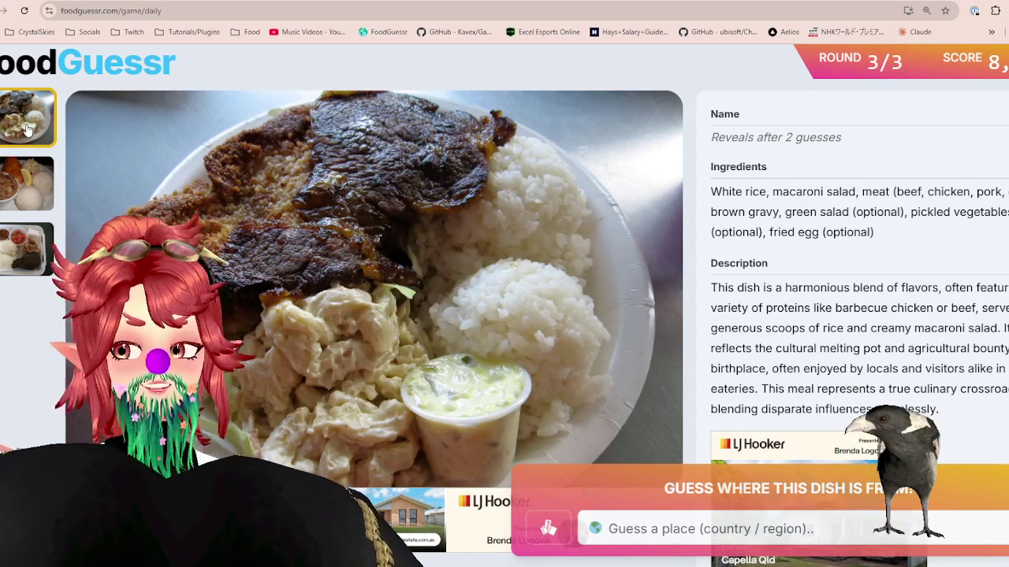
left_click(27, 190)
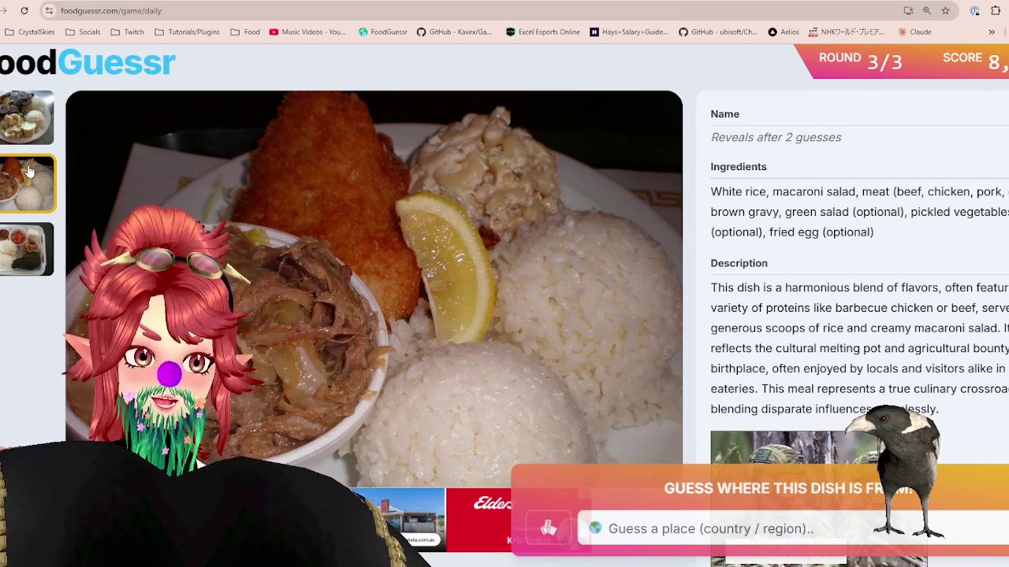
Step: Revisit the steak and fried fish plate photos, finishing on the takeout tray with laulau
left_click(17, 122)
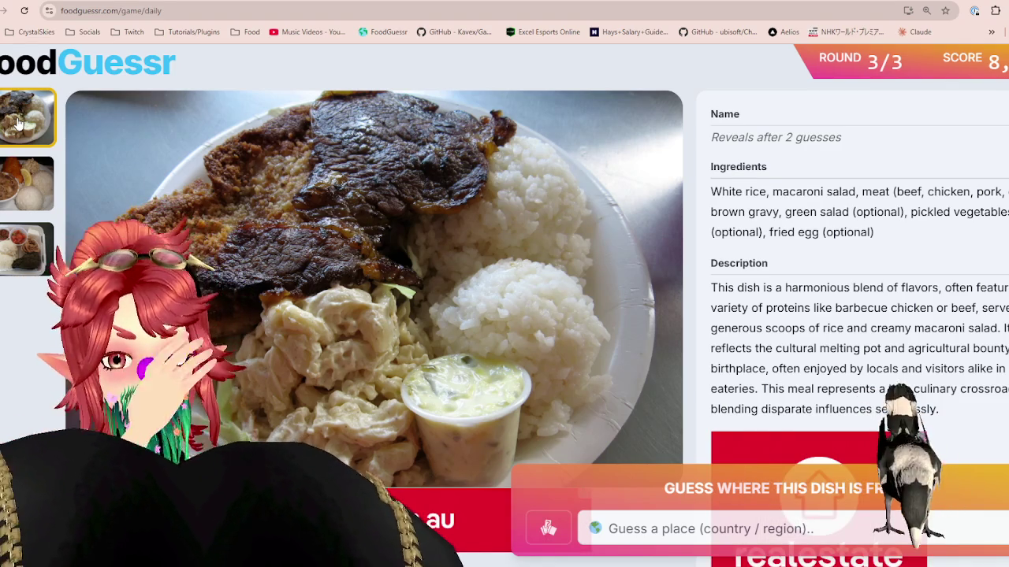
left_click(34, 249)
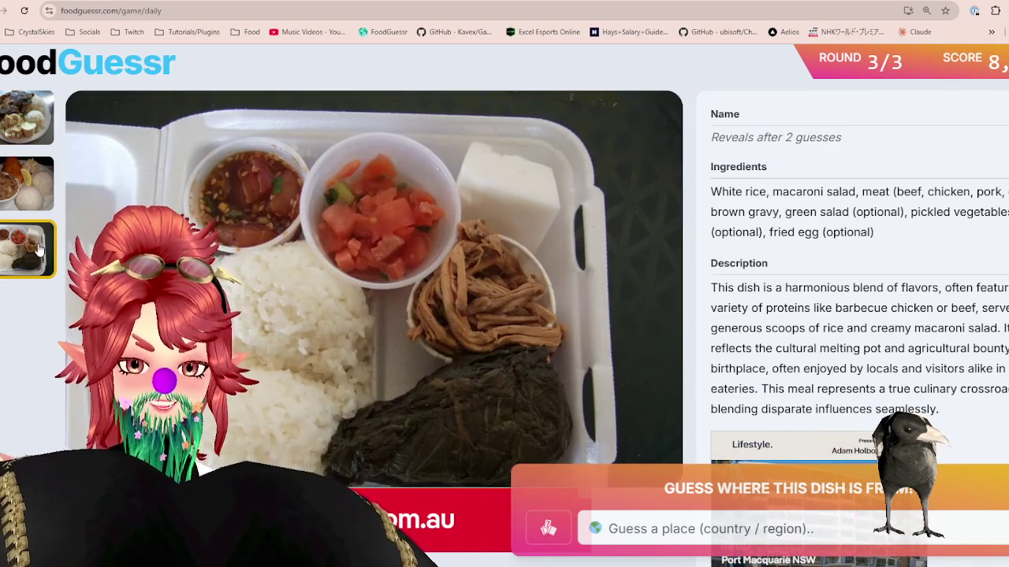
left_click(15, 199)
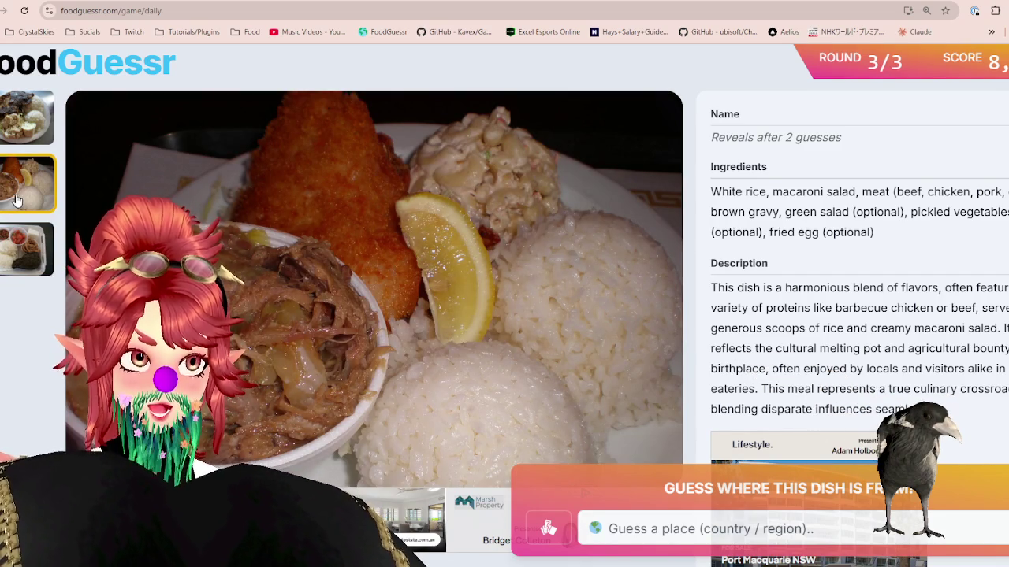
left_click(20, 129)
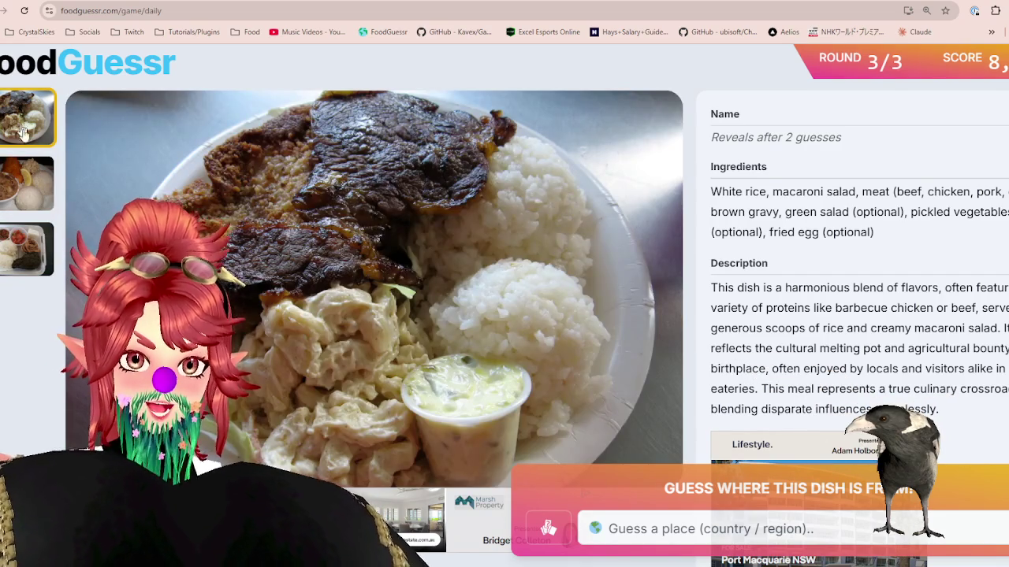
left_click(37, 192)
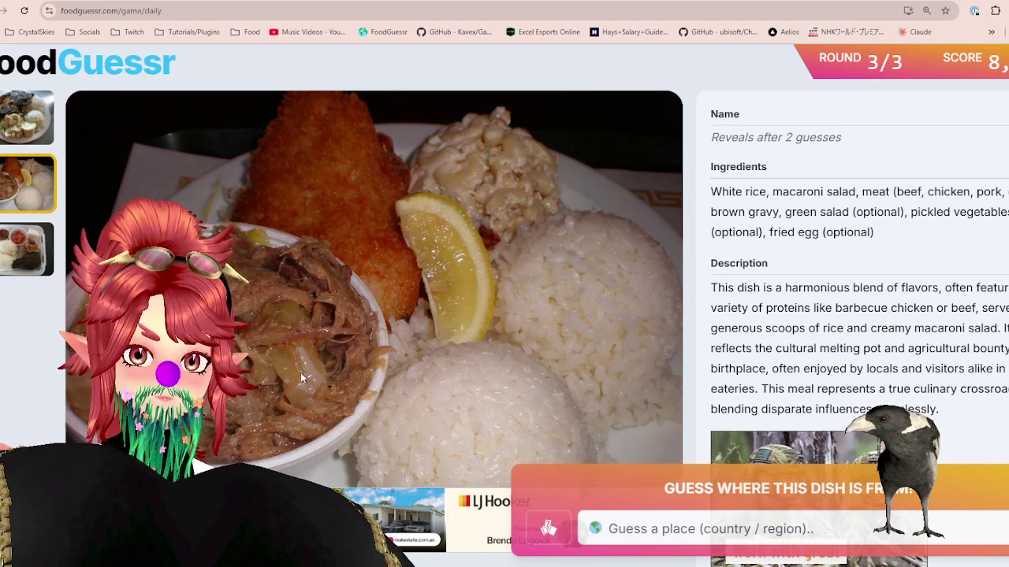
left_click(15, 123)
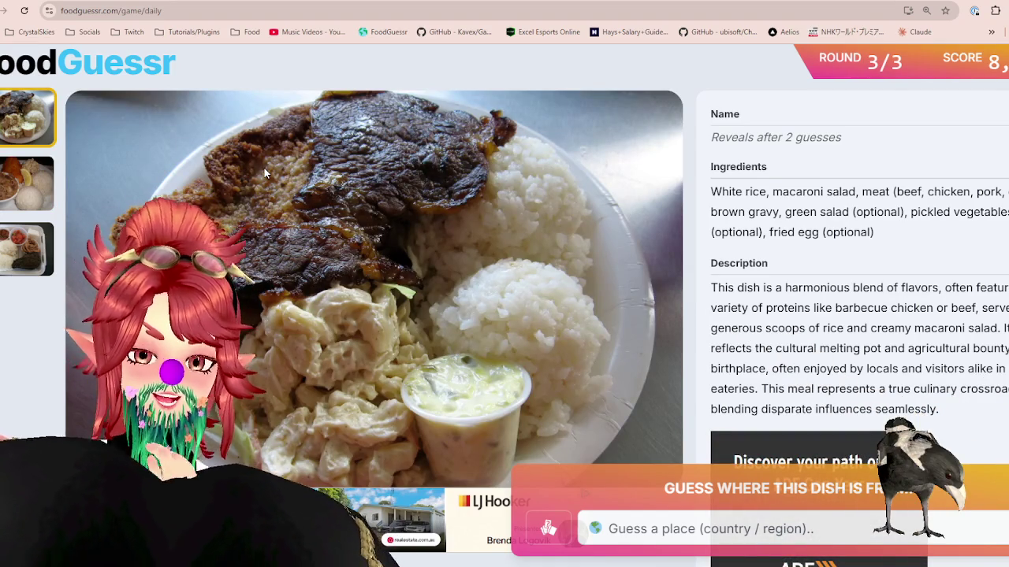
left_click(299, 192)
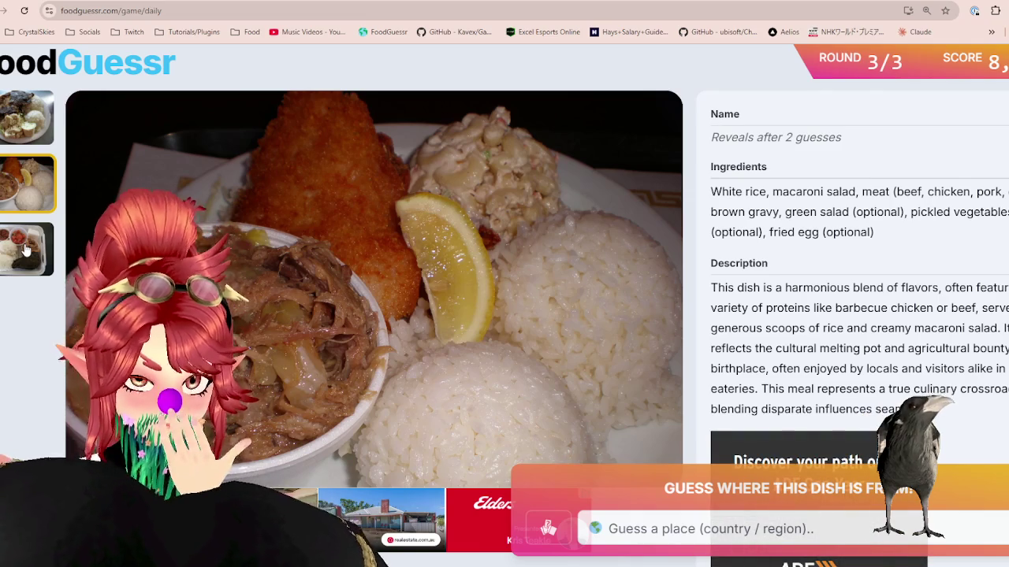
left_click(26, 250)
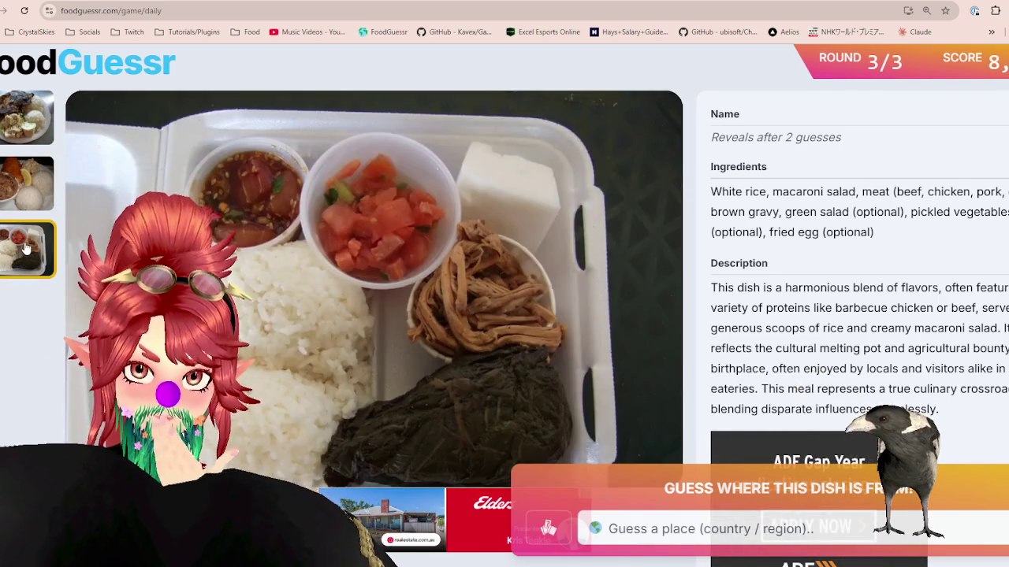